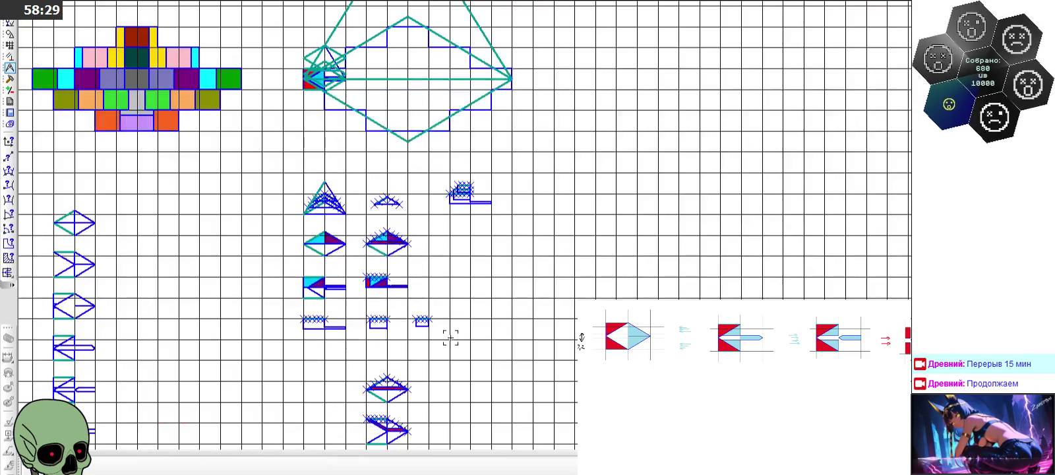
scroll(455, 336, "up", 2)
Step: Draw the rectangle's 0.24 short vertical side from the grid intersection with the Segment tool
left_click(10, 102)
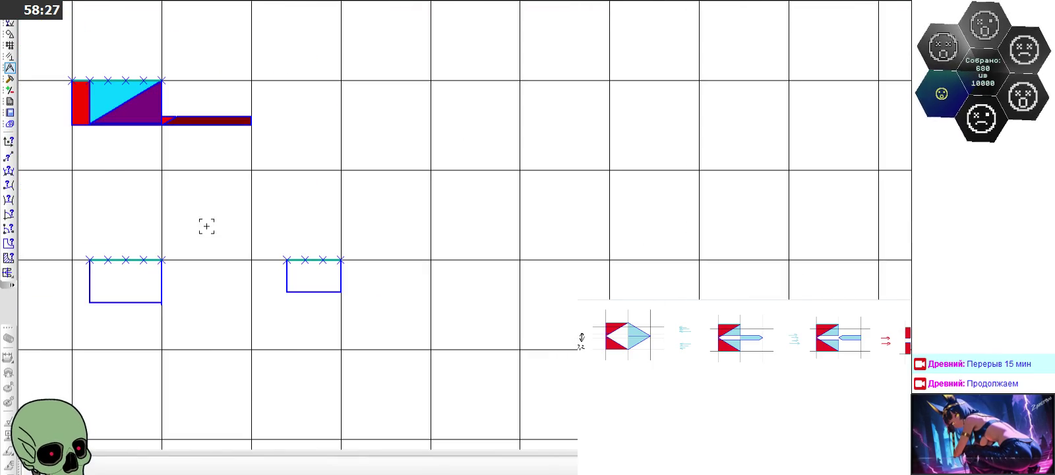
left_click(10, 33)
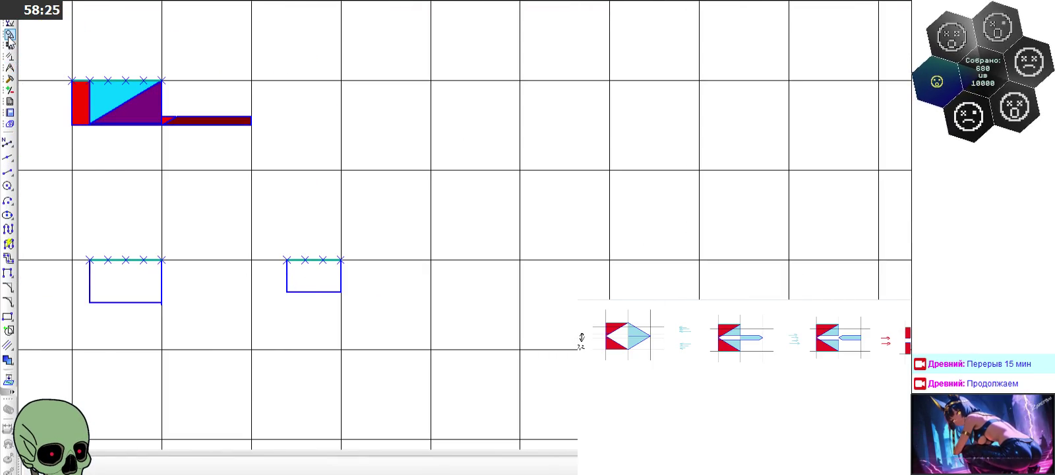
left_click(8, 171)
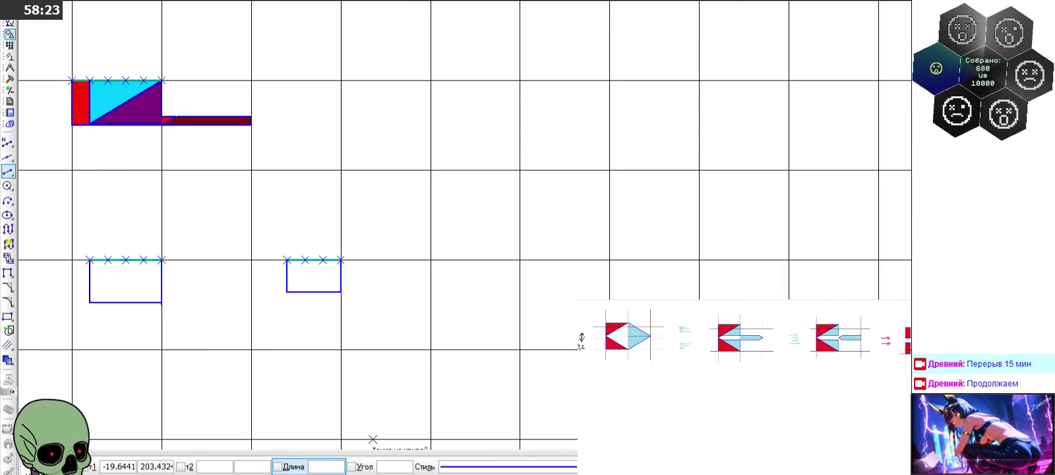
left_click(326, 466)
type("0,6")
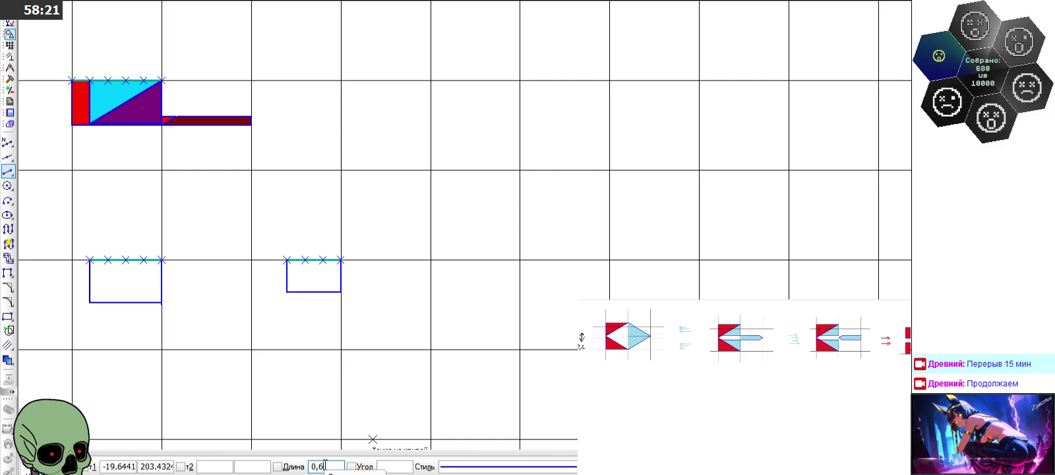
type("-0,02*3")
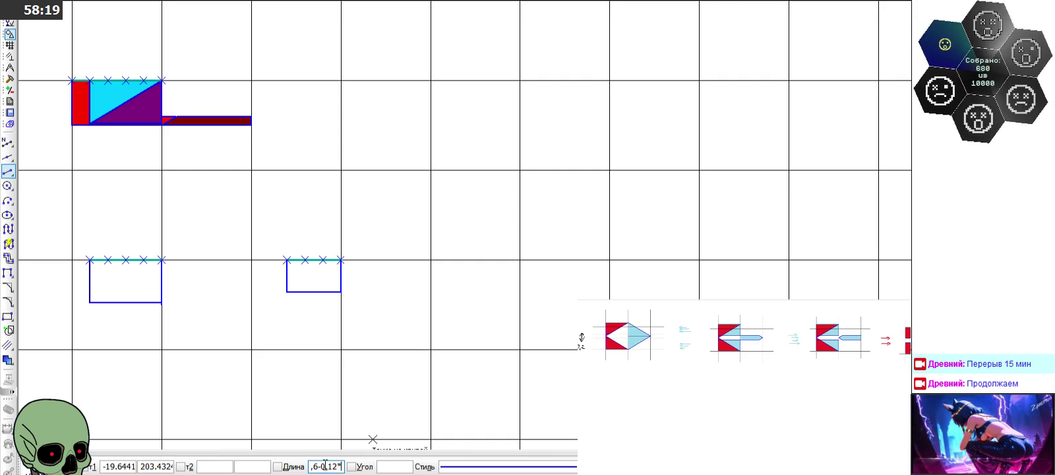
key("Return")
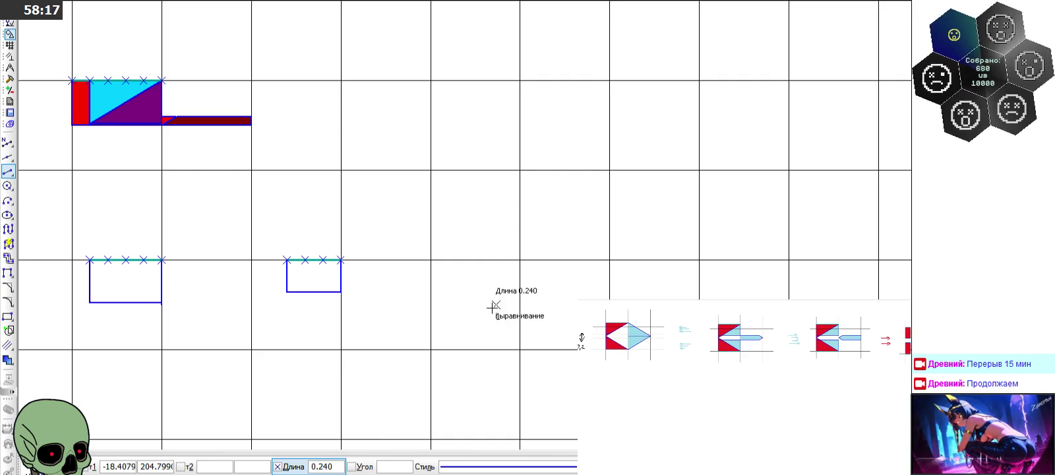
left_click(519, 260)
left_click(519, 289)
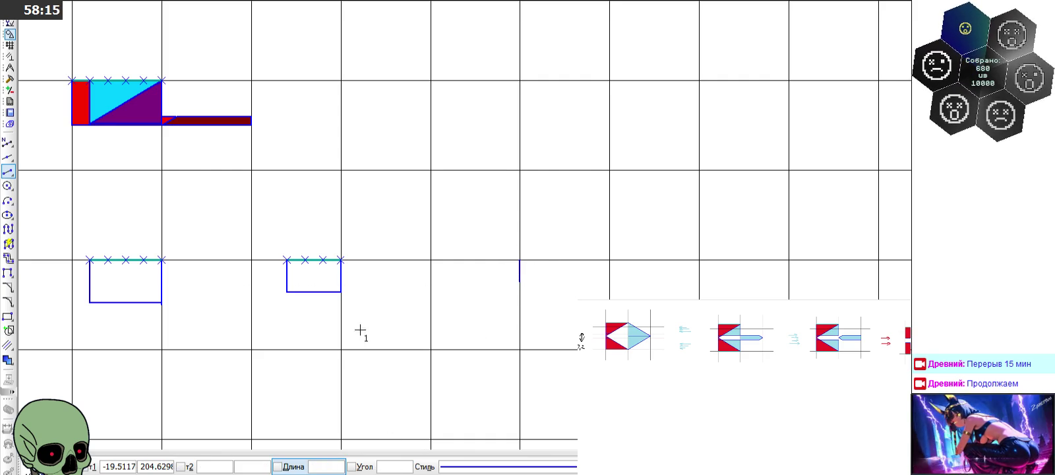
Step: Draw the 0.40 top edge in the teal line style
left_click(508, 467)
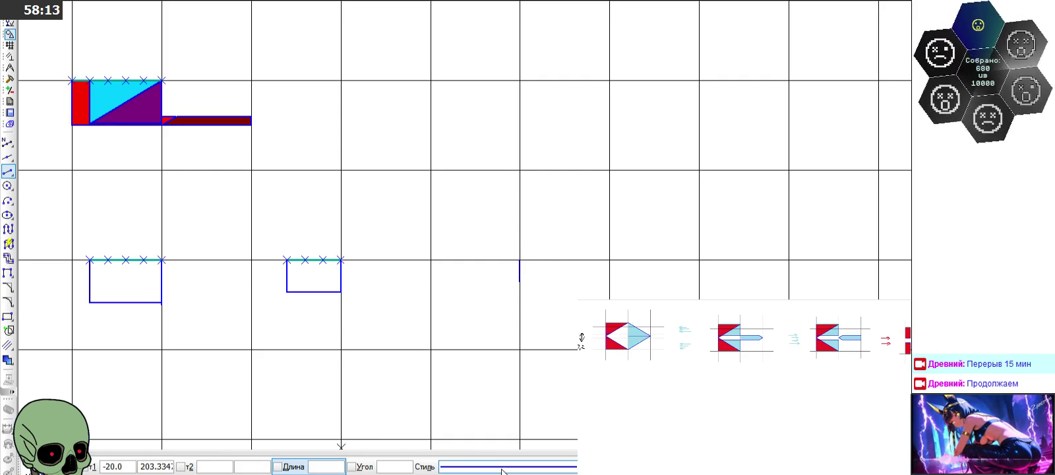
left_click(502, 376)
left_click(328, 465)
type("0,4")
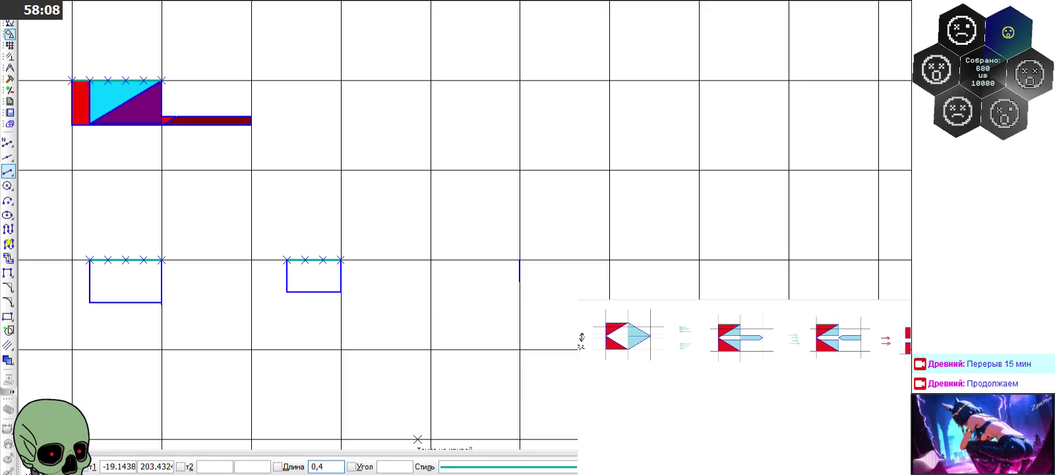
key("Return")
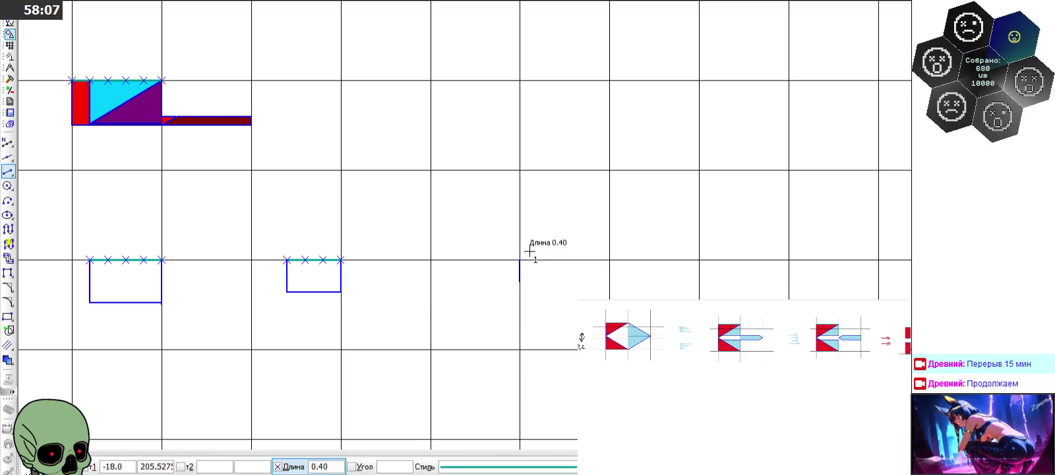
left_click(462, 260)
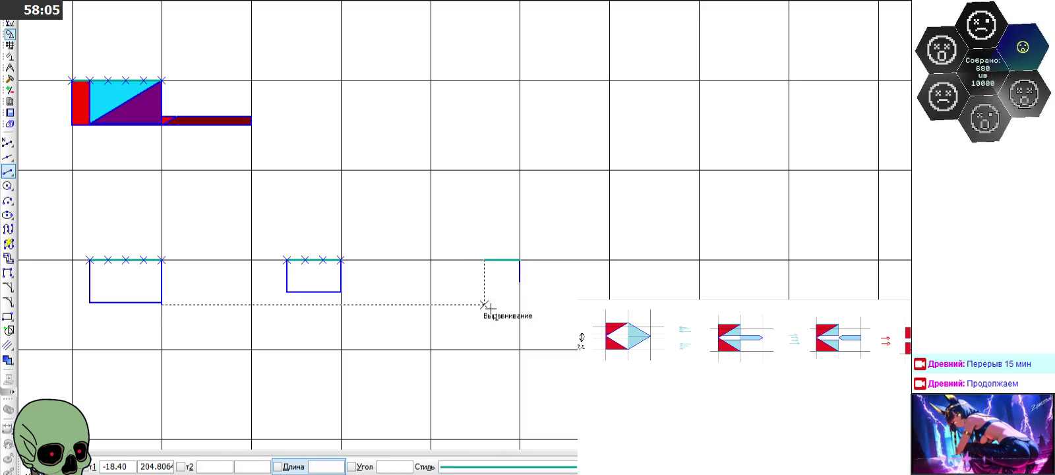
Step: Return to the main line style and draw the left side and bottom edge to close the rectangle
left_click(481, 456)
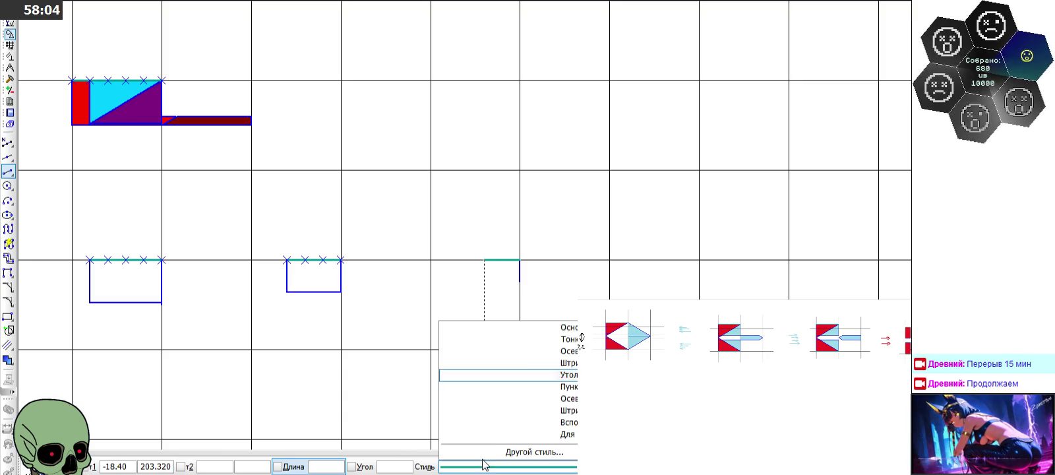
left_click(494, 325)
scroll(490, 309, "up", 2)
scroll(490, 309, "up", 1)
left_click(478, 208)
left_click(477, 252)
left_click(477, 252)
left_click(553, 252)
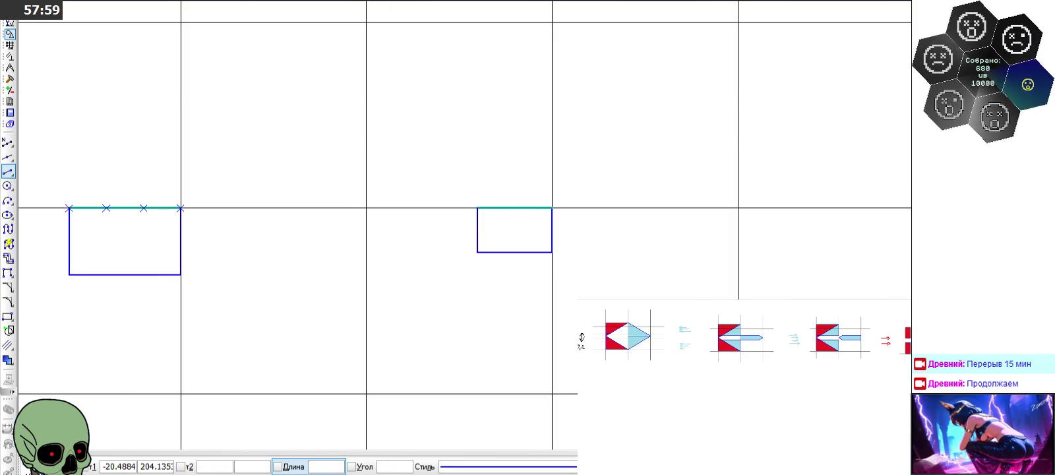
Step: Divide the new rectangle's top edge into 2 equal parts with stitch marks
key("Escape")
scroll(426, 280, "up", 1)
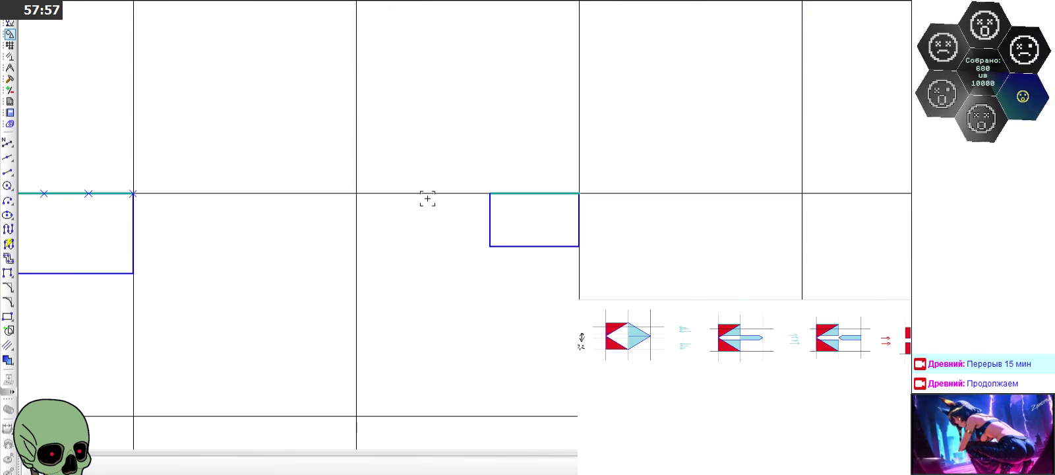
left_click(8, 141)
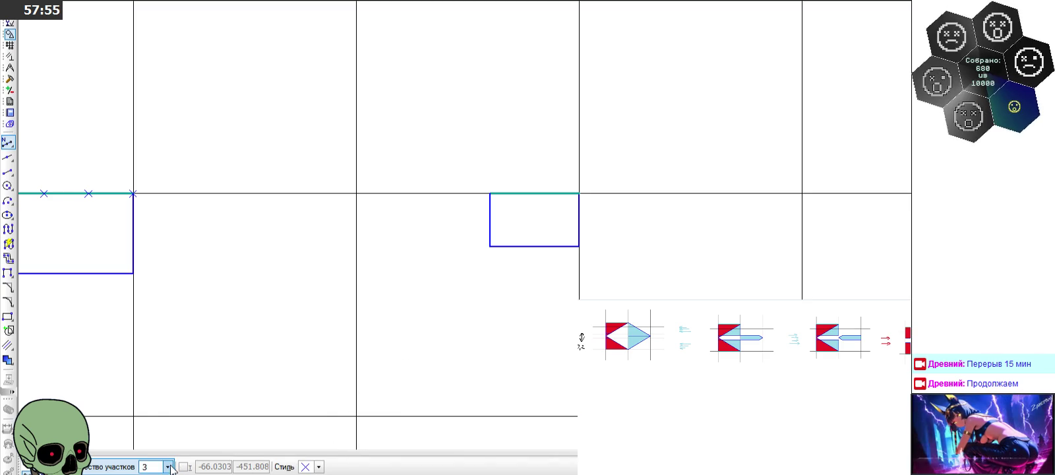
left_click(168, 466)
left_click(155, 338)
left_click(541, 198)
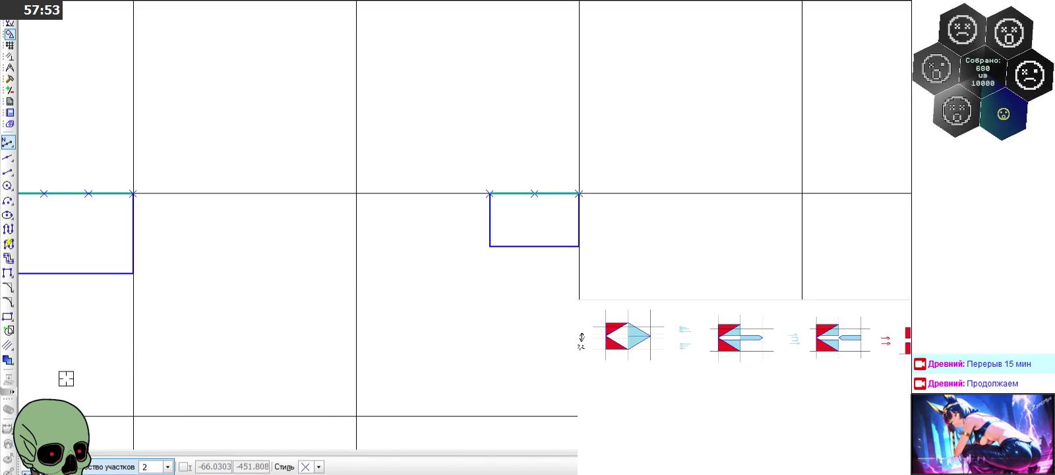
key("Escape")
Step: Window-select the new small rectangle for copying
scroll(432, 262, "down", 2)
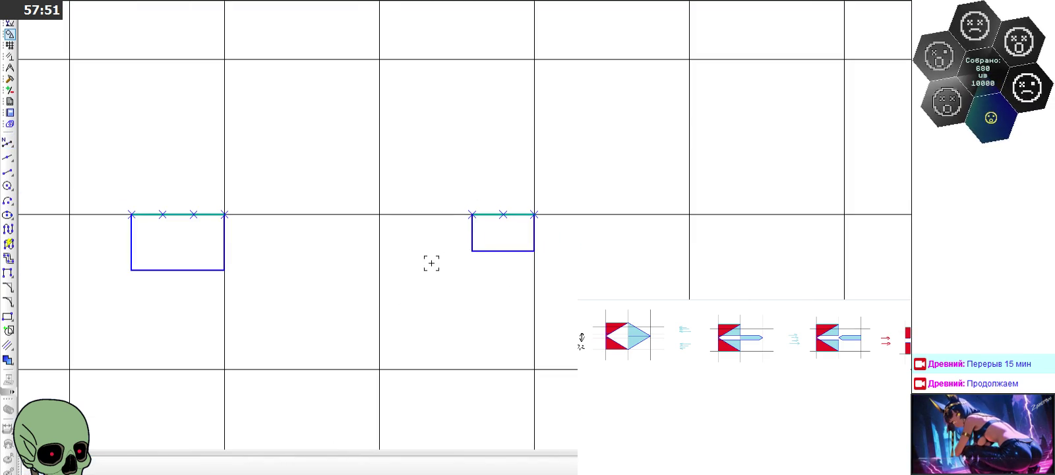
left_click_drag(451, 186, 567, 265)
scroll(499, 330, "down", 1)
scroll(495, 302, "down", 2)
scroll(486, 246, "down", 1)
left_click(485, 287)
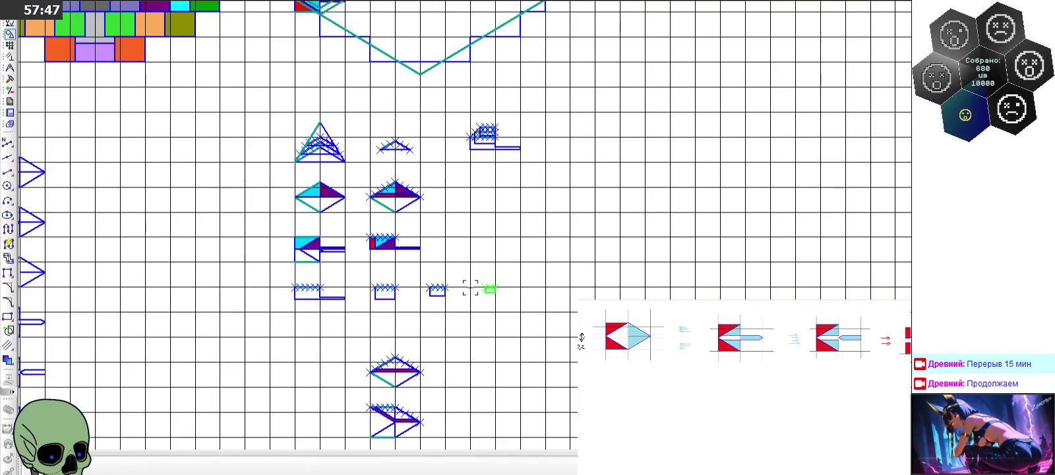
Step: Place a copy of the small stitched rectangle on the sheet
scroll(480, 194, "up", 2)
left_click(490, 181)
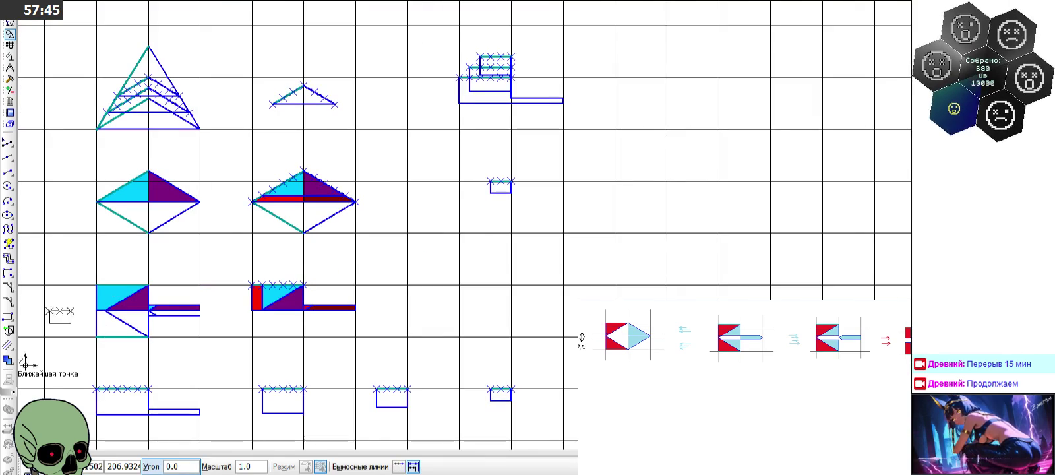
key("Escape")
Step: Select the copied rectangle and shift it with Сдвиг X 0, Y 0.6
scroll(500, 249, "up", 3)
scroll(453, 144, "up", 2)
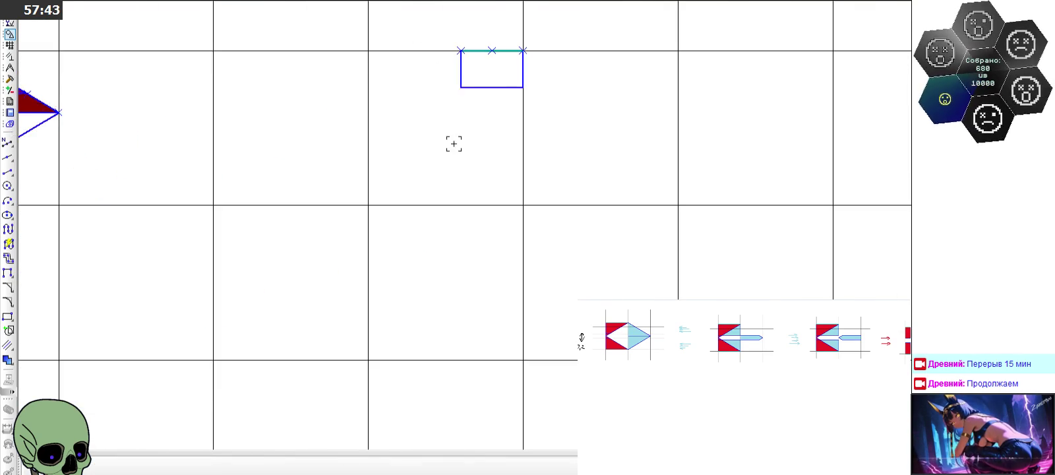
scroll(454, 143, "down", 3)
mouse_move(449, 86)
left_mouse_down()
mouse_move(575, 149)
mouse_move(545, 164)
left_mouse_up()
left_click(10, 78)
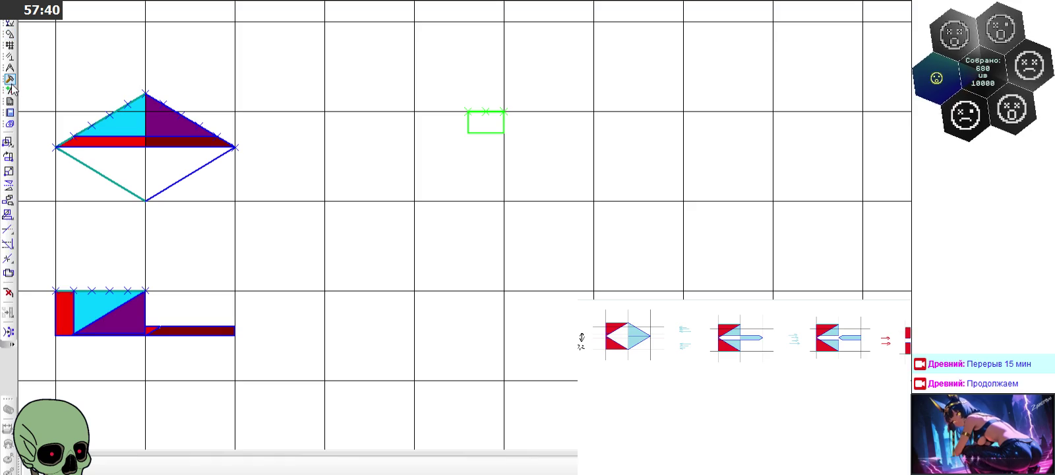
left_click(8, 141)
left_click(326, 467)
left_click(401, 466)
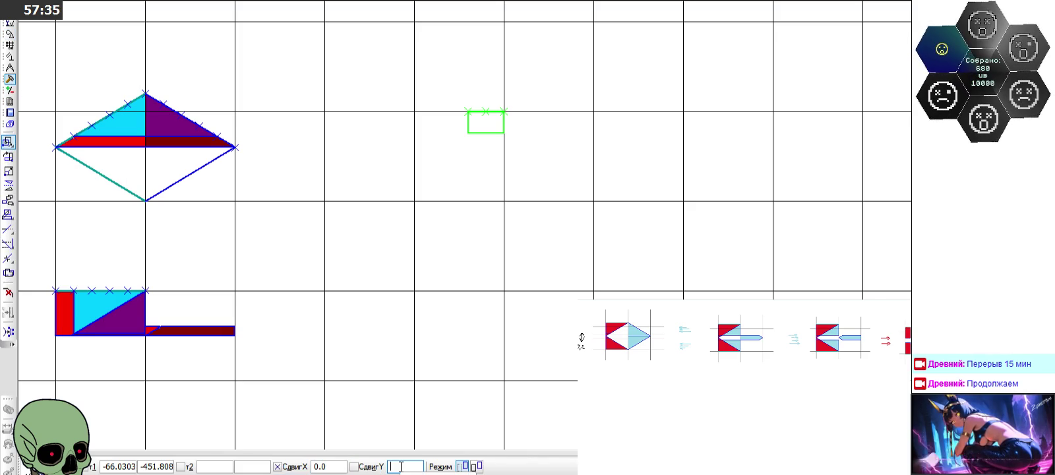
type("0.")
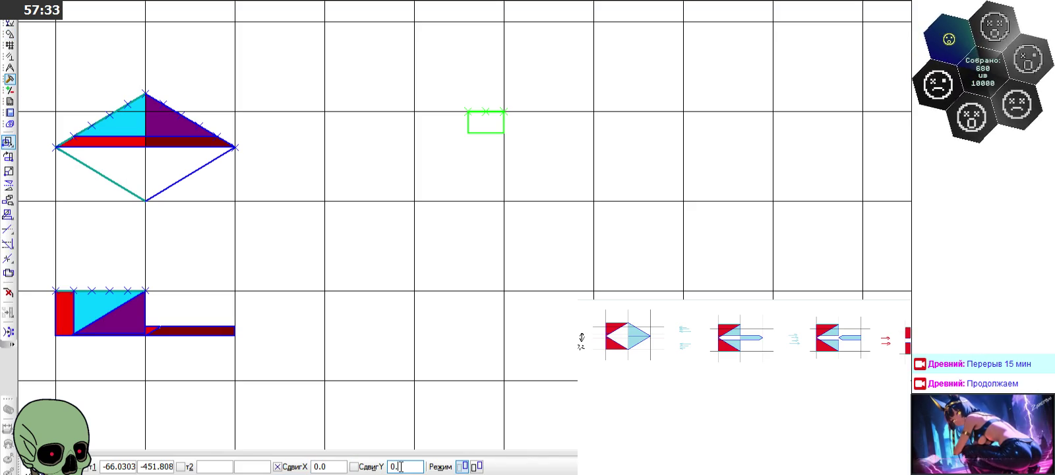
type("6")
key("Return")
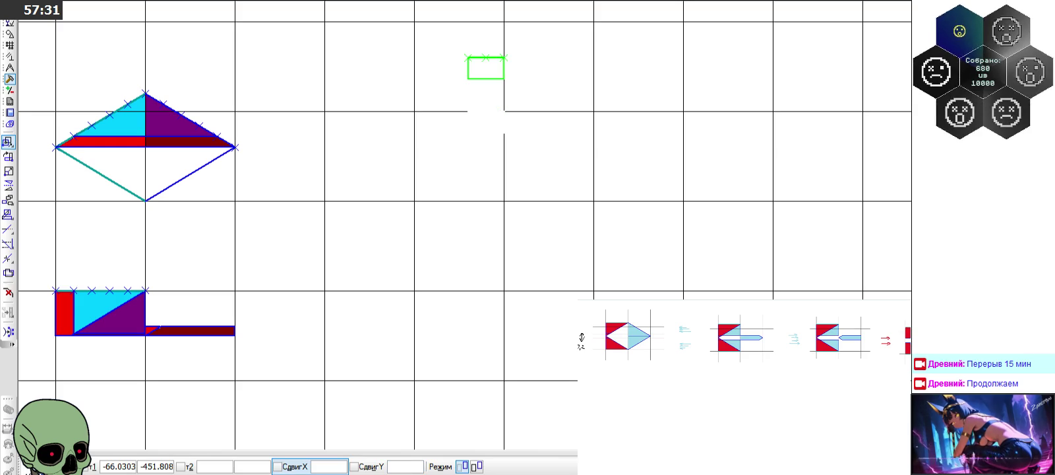
key("Escape")
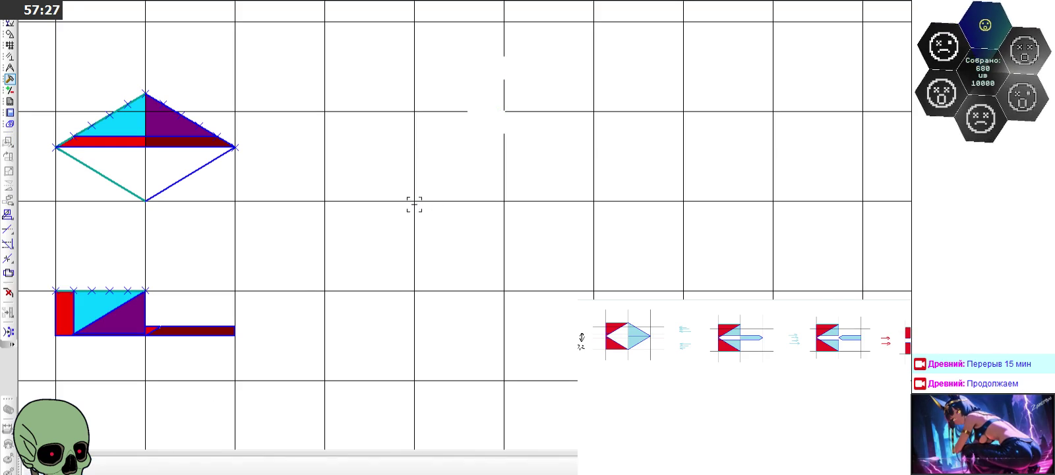
Step: Drop another rectangle copy on top of the stepped stack and end the copy command
scroll(450, 285, "down", 2)
scroll(429, 188, "up", 2)
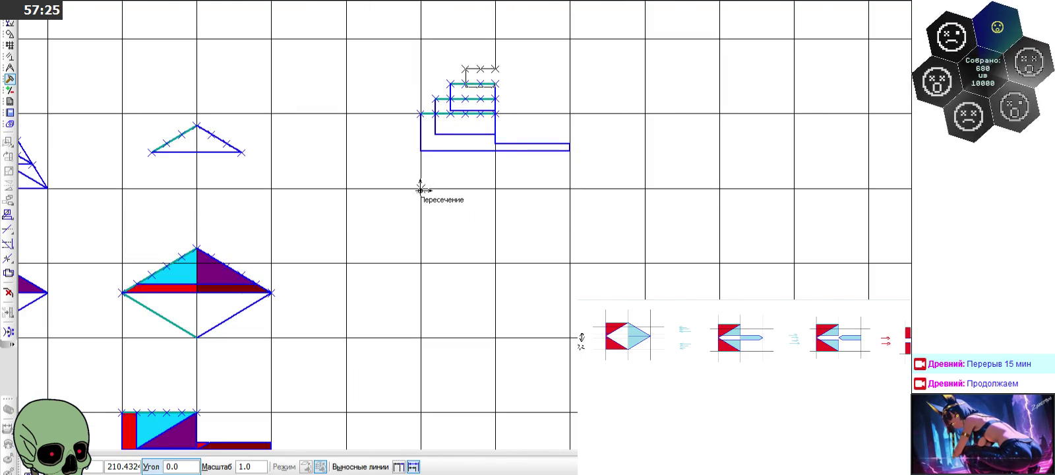
left_click(420, 188)
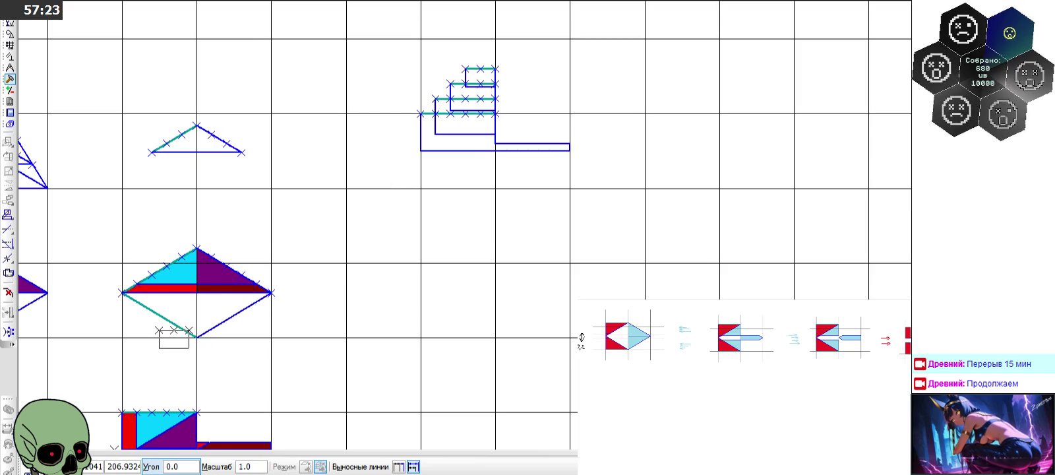
key("Escape")
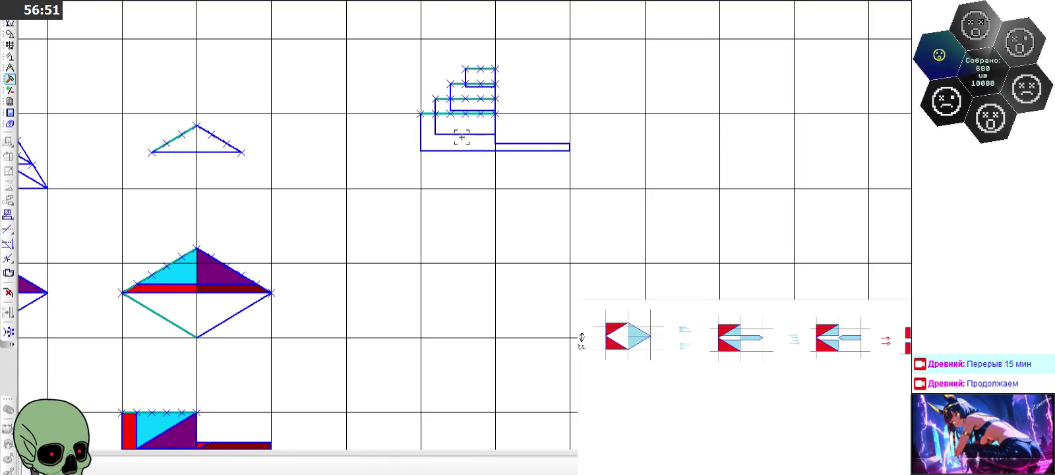
Step: Draw a 0.120 short vertical edge from the grid intersection with a fixed segment length
scroll(484, 75, "down", 4)
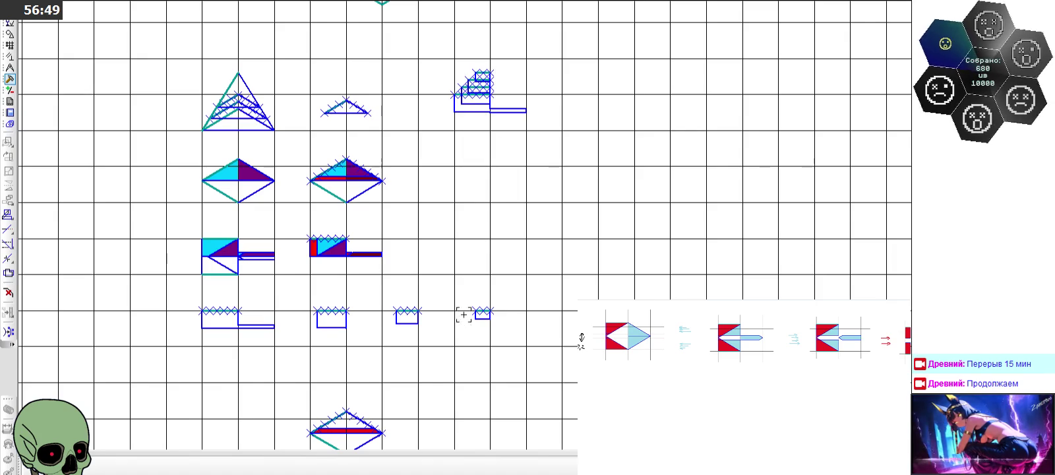
scroll(480, 341, "up", 4)
scroll(511, 313, "up", 2)
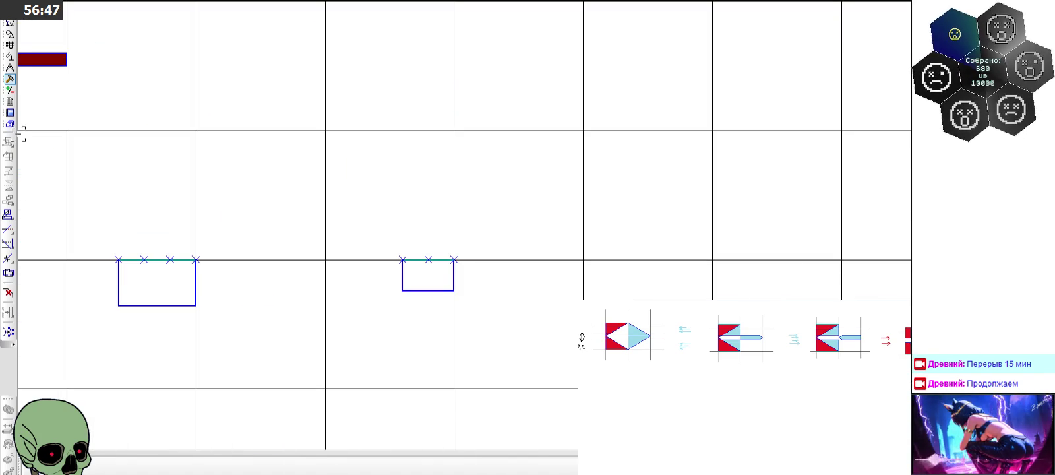
left_click(10, 34)
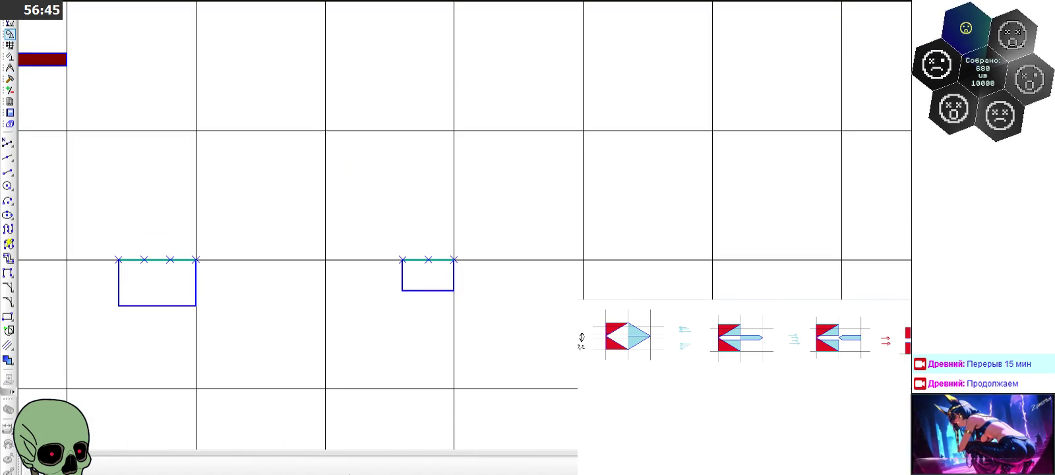
left_click(8, 172)
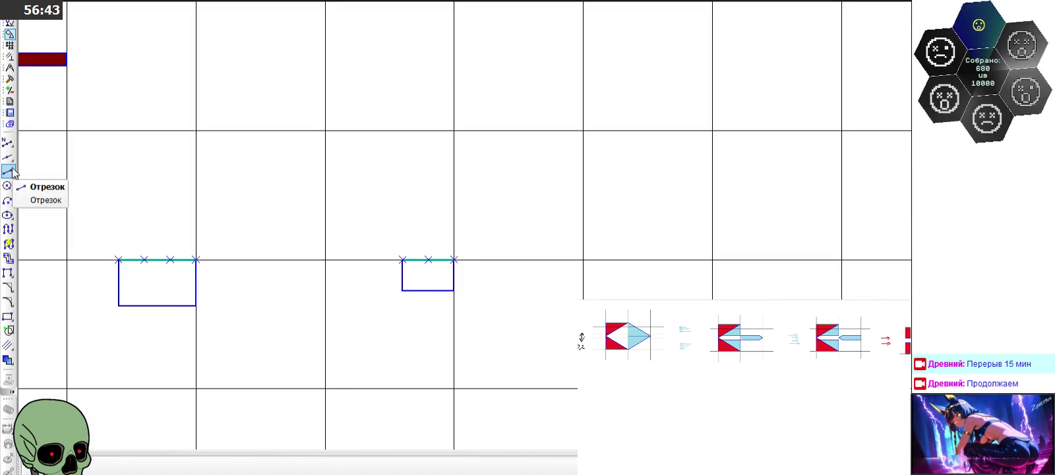
left_click(331, 467)
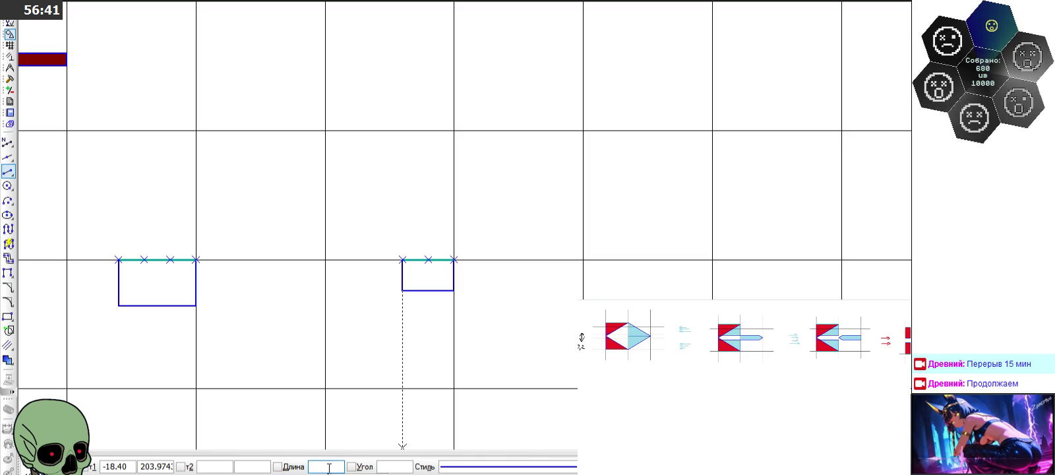
type("0,12")
key("Return")
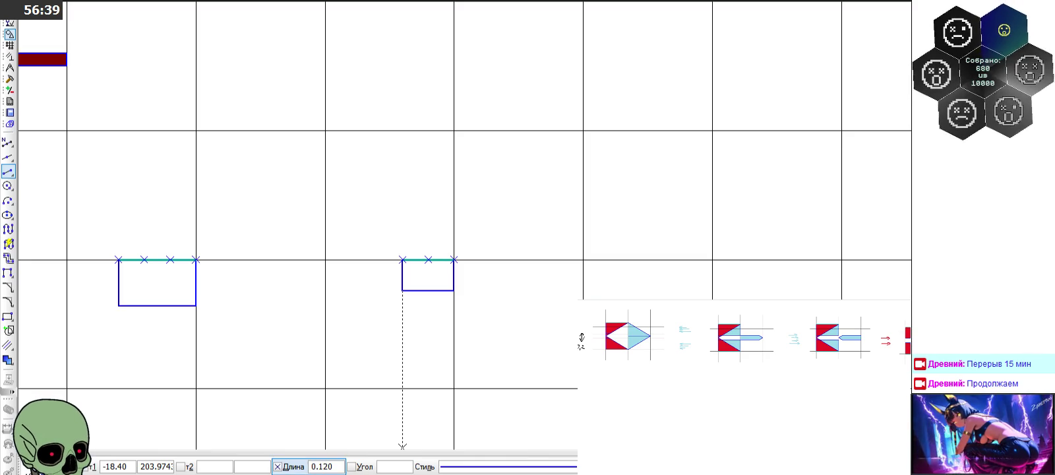
left_click(712, 260)
left_click(713, 277)
Step: Draw the 0.20 top edge leftward from the same intersection
left_click(403, 260)
left_click(326, 467)
type("0,2")
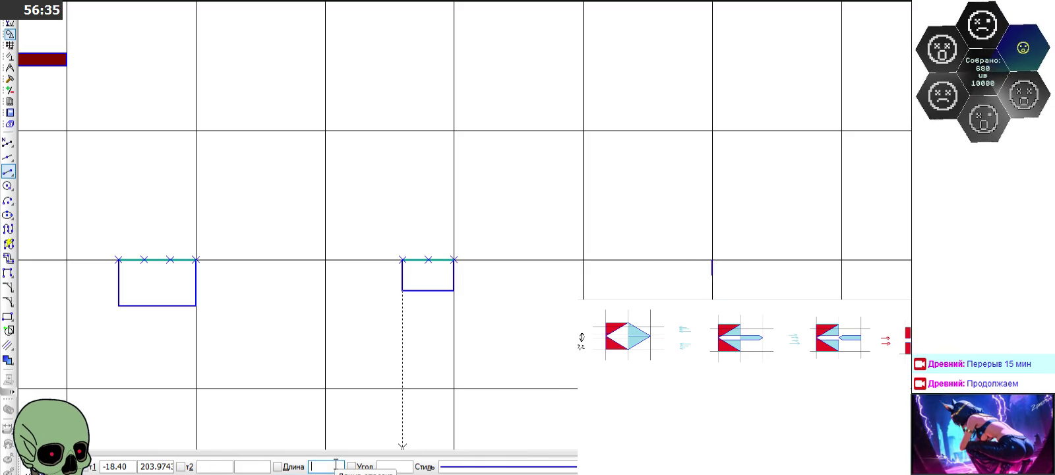
key("Return")
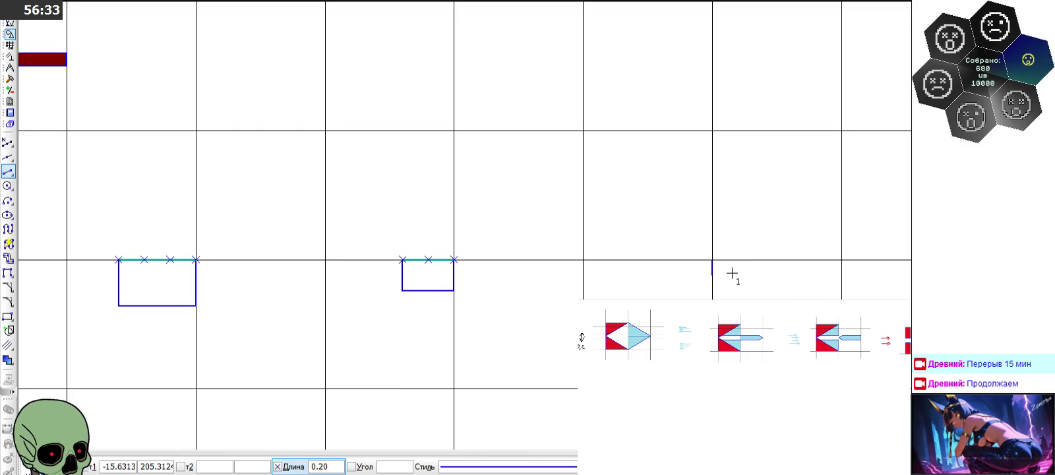
left_click(712, 260)
left_click(569, 258)
Step: Add the left side and bottom edge to close the small rectangle
scroll(737, 276, "up", 2)
scroll(660, 250, "up", 2)
left_click(581, 227)
left_click(579, 283)
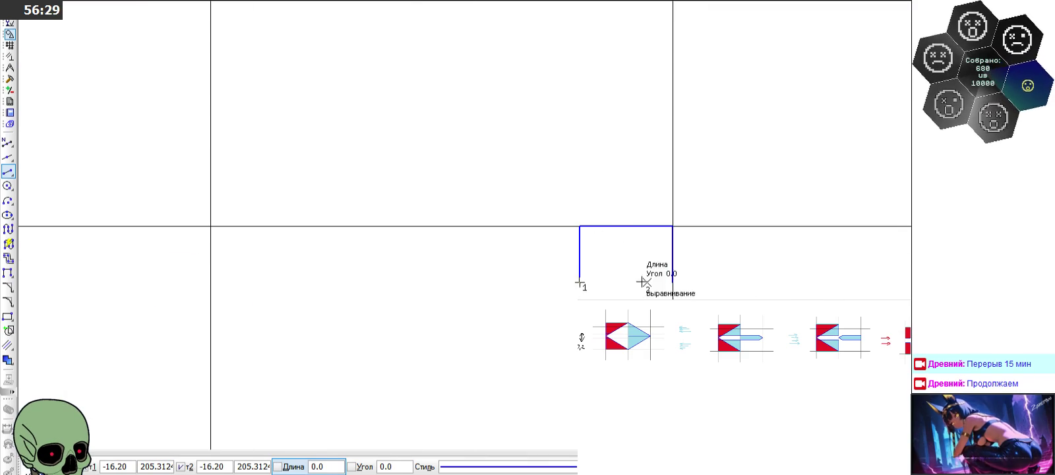
left_click(673, 282)
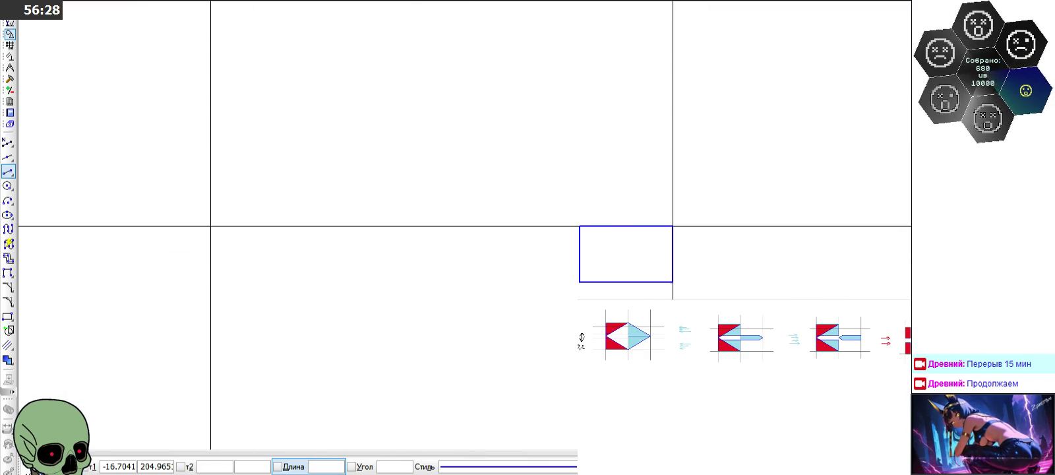
Step: Change the rectangle's top edge to the thick (Утолщенная) line style
left_click(644, 227)
left_click(739, 180)
left_click(738, 242)
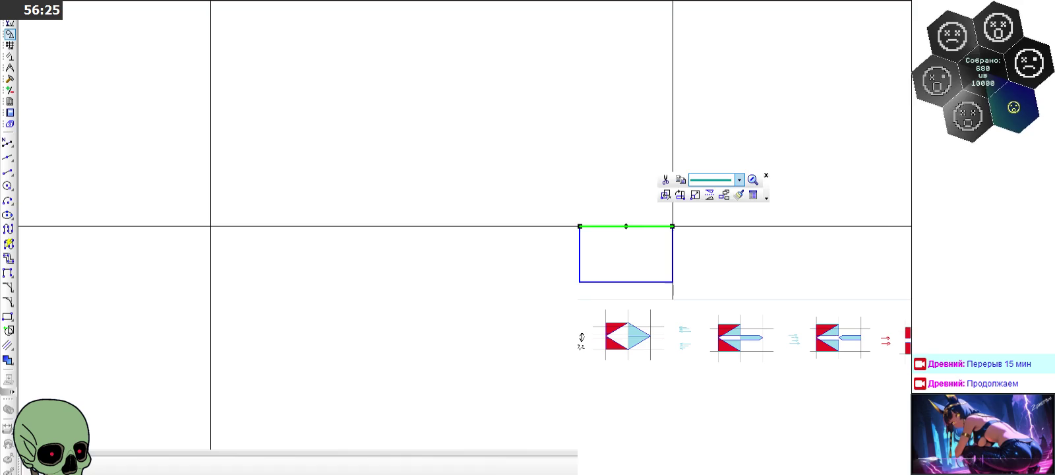
key("Escape")
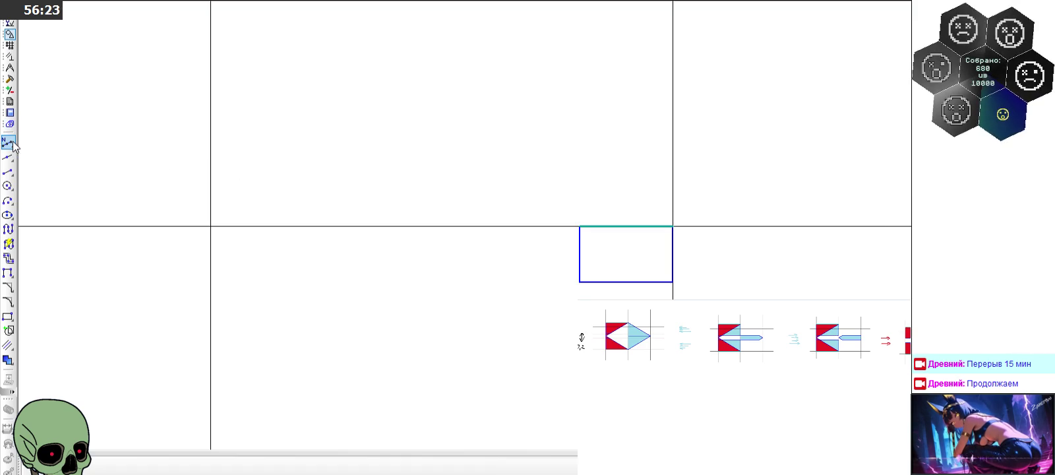
Step: Place points at the rectangle's top-left and top-right corners
left_click_drag(14, 146, 29, 142)
left_click(579, 226)
left_click(673, 227)
scroll(566, 209, "down", 4)
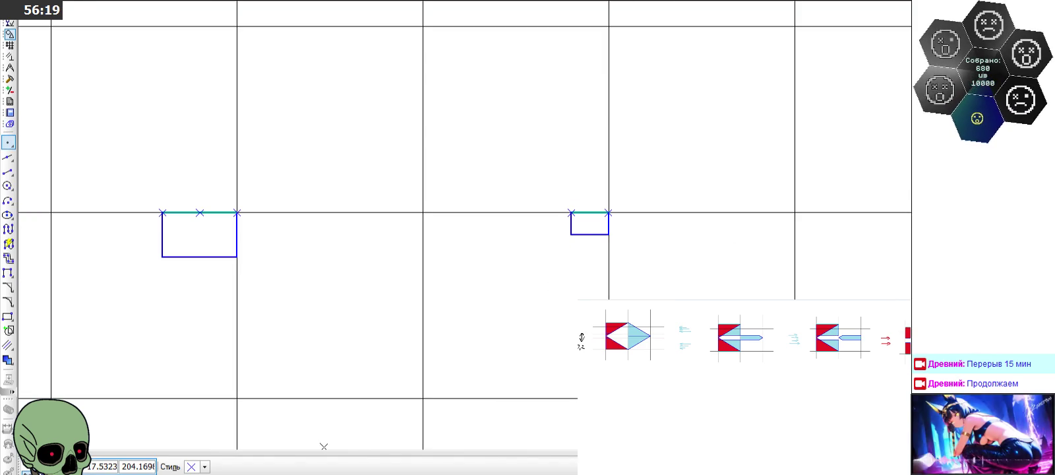
key("Escape")
Step: Select the small rectangle and paste a copy with Ctrl+V
left_click_drag(514, 181, 648, 292)
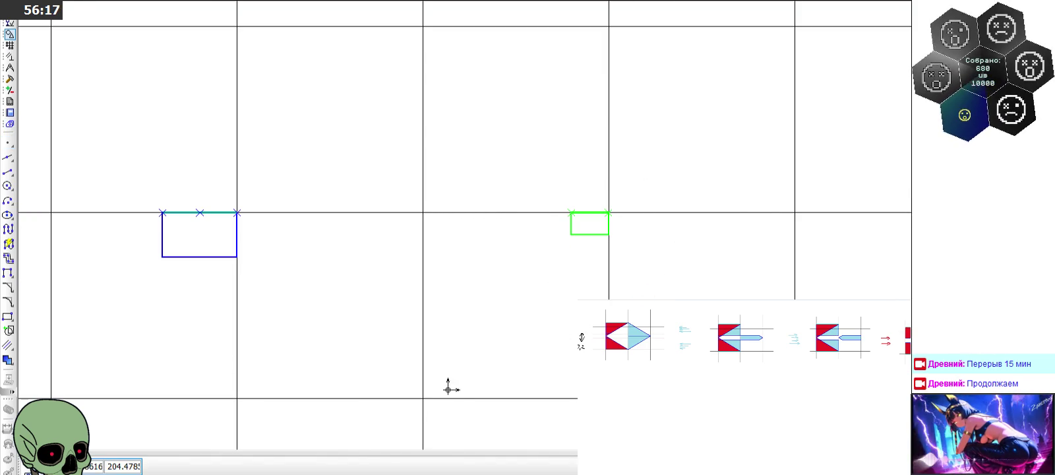
scroll(435, 394, "down", 4)
scroll(443, 391, "down", 2)
scroll(353, 289, "up", 4)
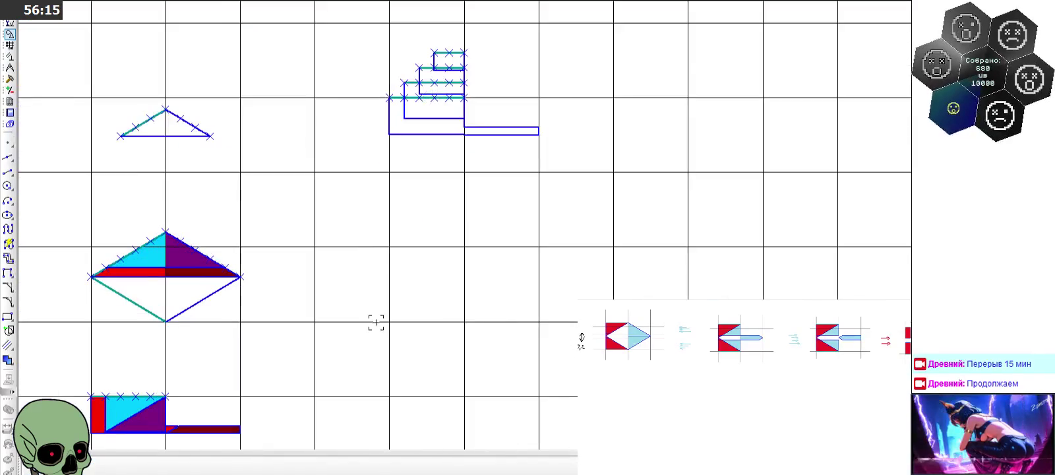
key("ctrl+v")
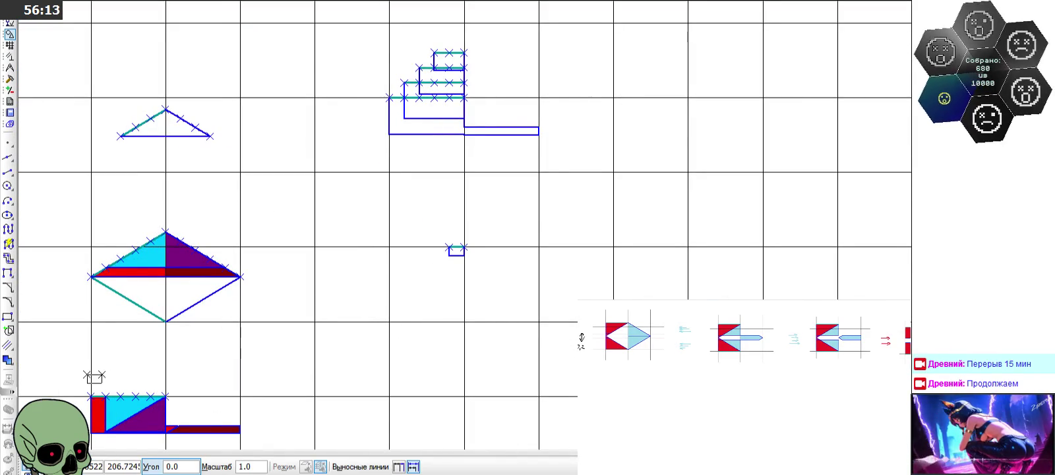
Step: Cancel the paste, select the small rectangle and shift it with Сдвиг X 0, Y 0.8
key("Escape")
scroll(444, 273, "up", 3)
left_click_drag(414, 185, 514, 271)
left_click(10, 79)
left_click(7, 142)
left_click(330, 466)
left_click(394, 466)
type("0.8")
key("Return")
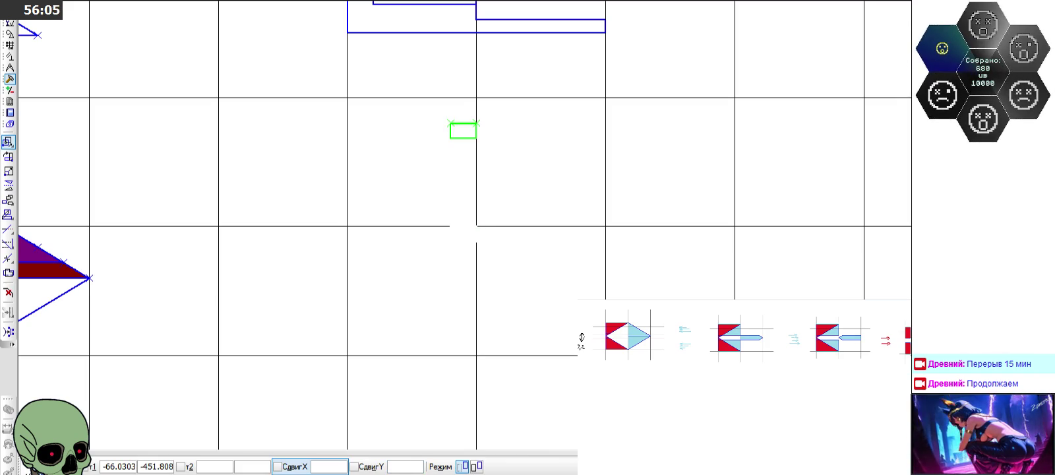
left_click(66, 466)
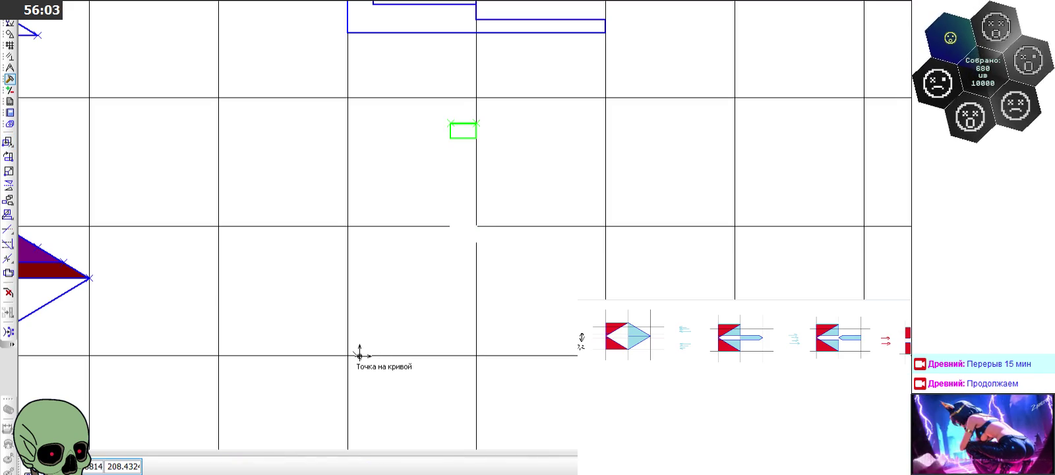
scroll(422, 384, "down", 3)
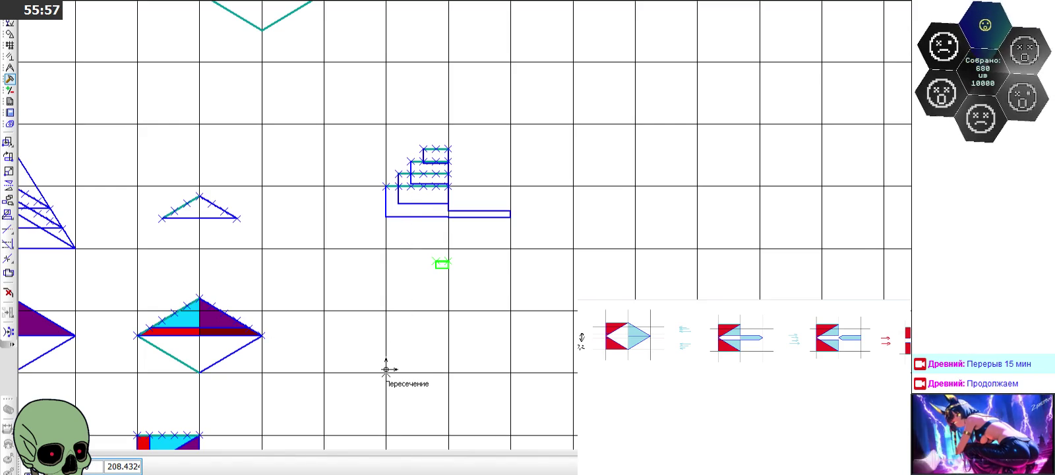
key("Escape")
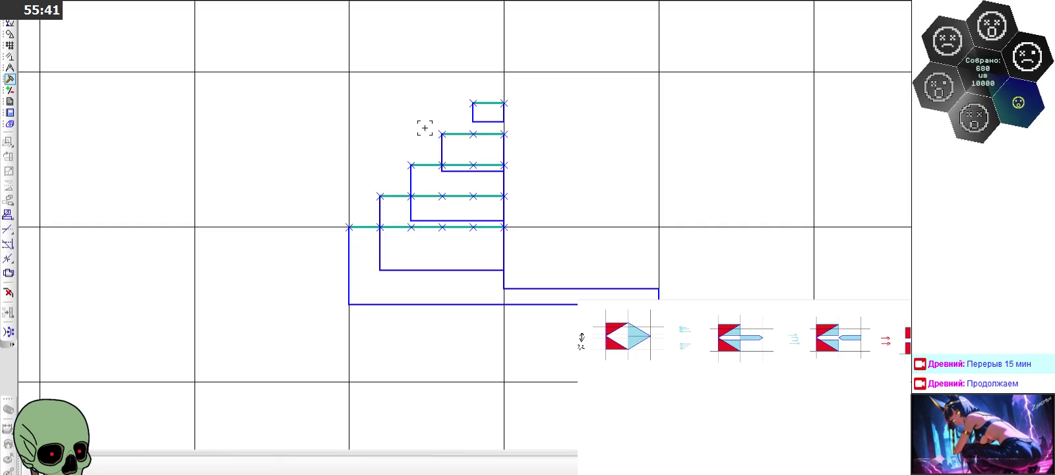
scroll(467, 80, "down", 5)
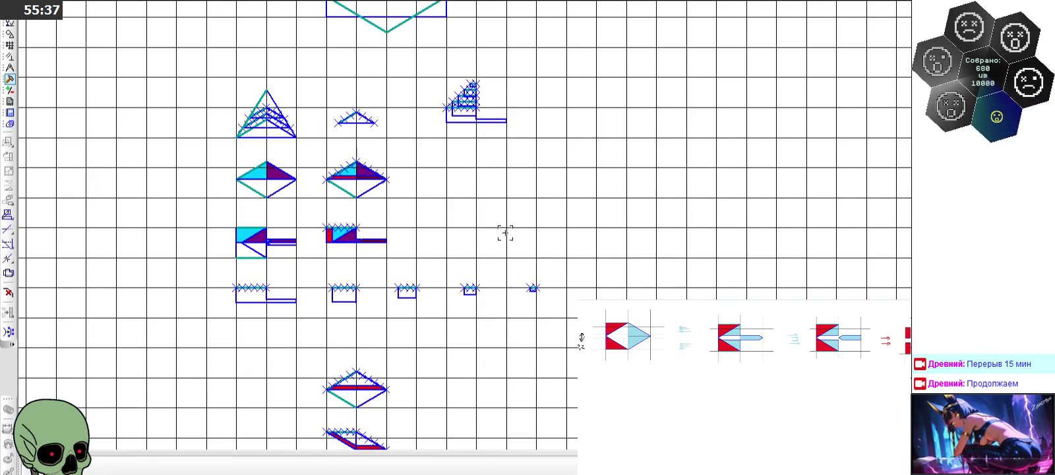
scroll(505, 232, "down", 5)
scroll(384, 224, "up", 5)
scroll(368, 259, "up", 3)
scroll(368, 258, "up", 1)
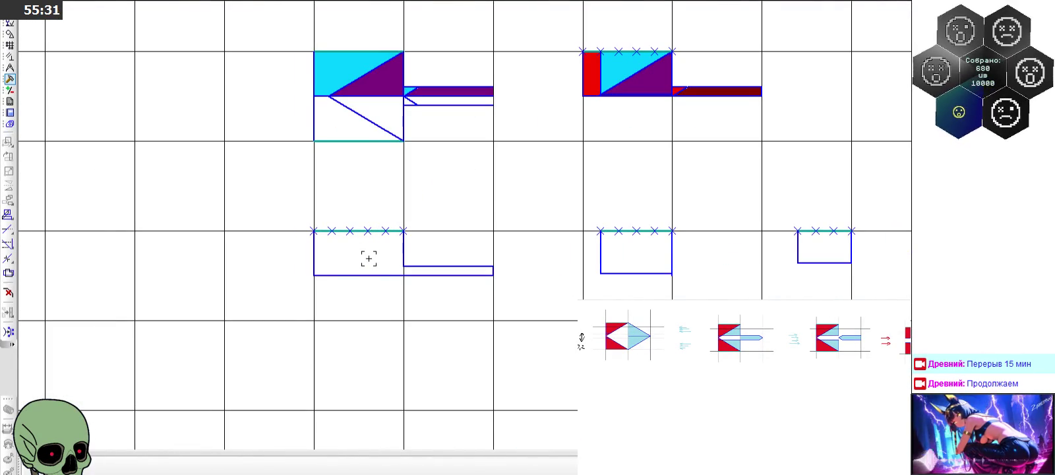
scroll(377, 75, "up", 2)
scroll(376, 74, "up", 1)
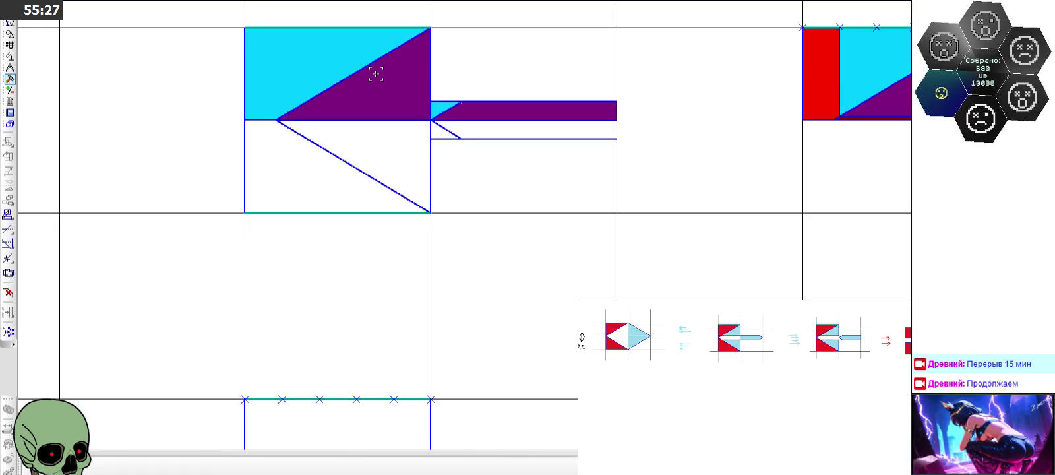
scroll(376, 74, "down", 2)
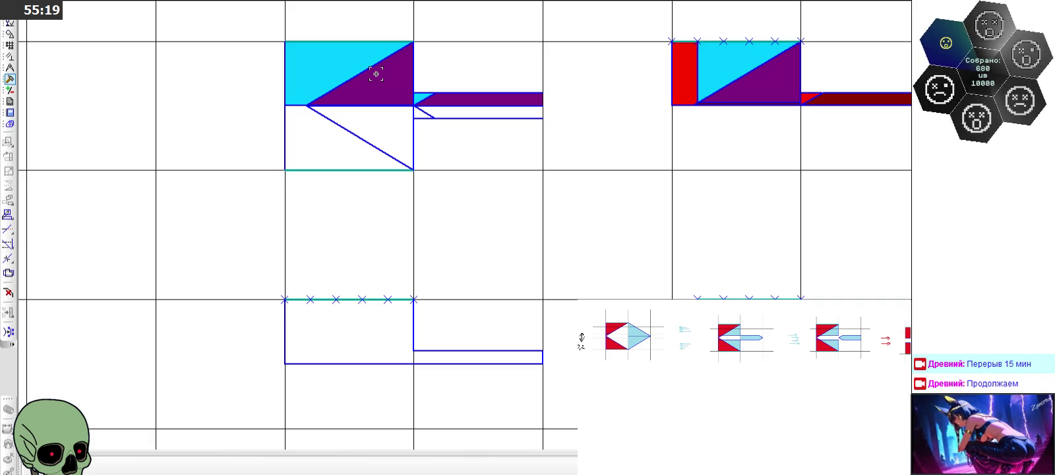
scroll(376, 74, "down", 5)
scroll(376, 74, "down", 2)
scroll(396, 75, "down", 3)
scroll(453, 79, "up", 5)
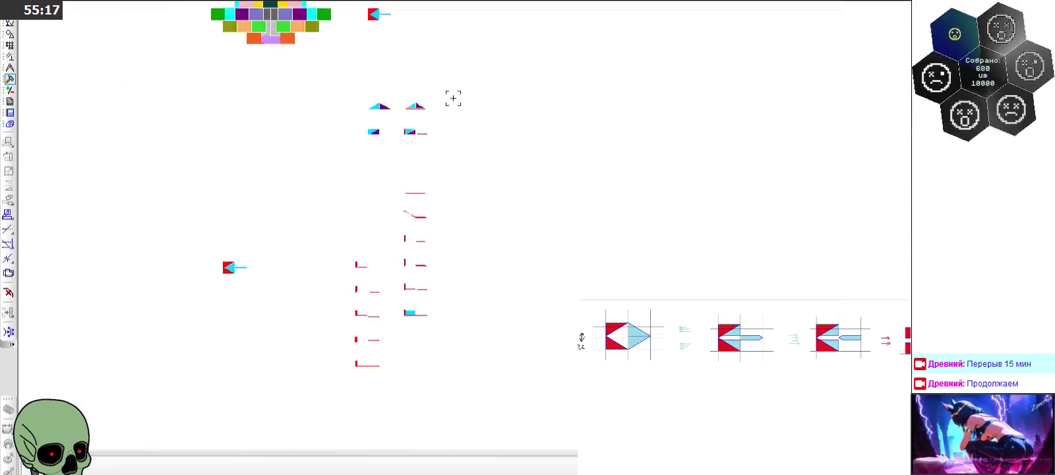
scroll(479, 50, "up", 3)
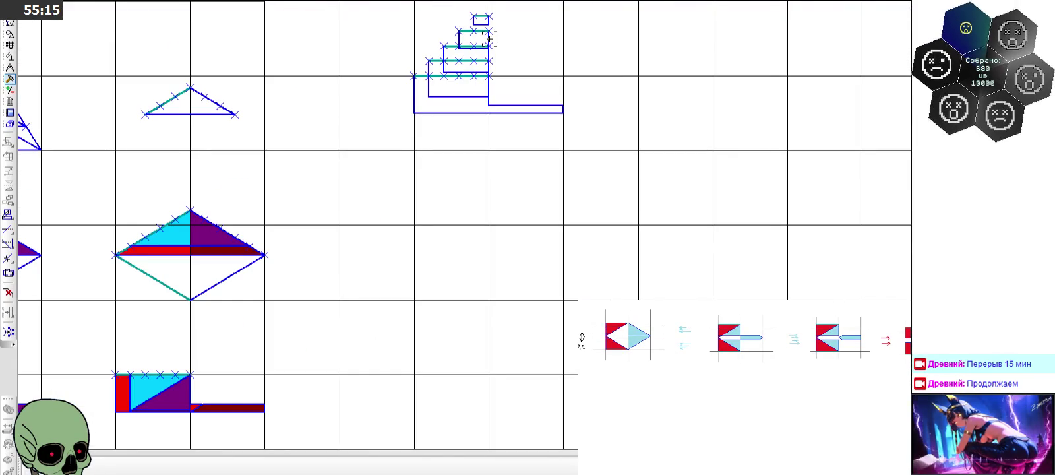
scroll(492, 39, "down", 4)
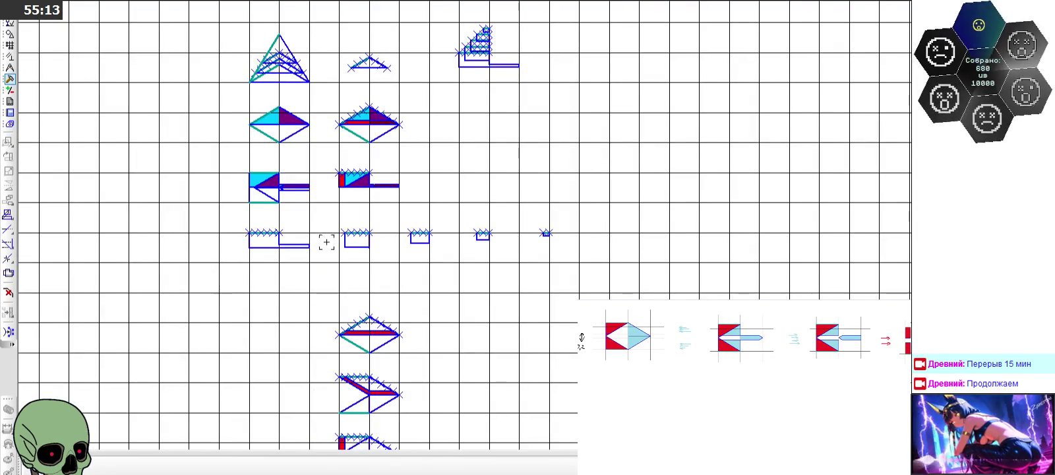
scroll(357, 203, "up", 4)
scroll(372, 182, "up", 3)
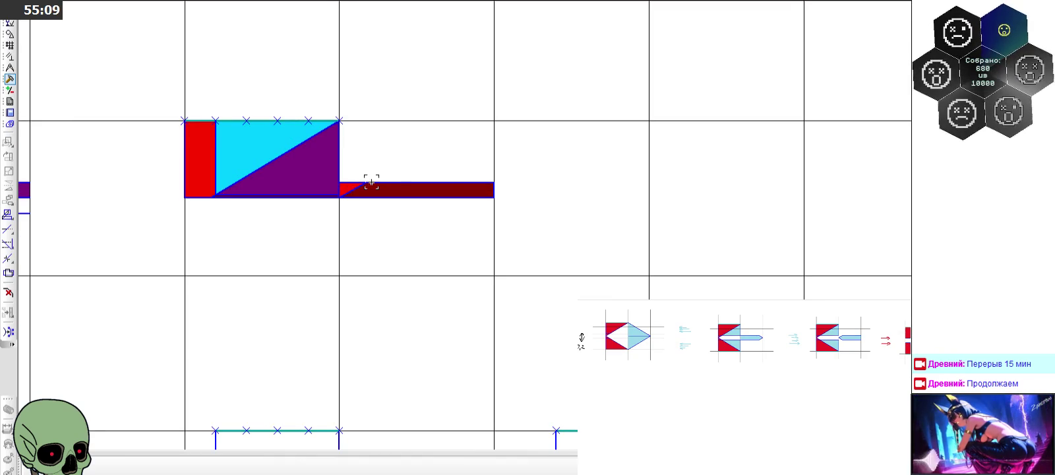
scroll(459, 163, "down", 3)
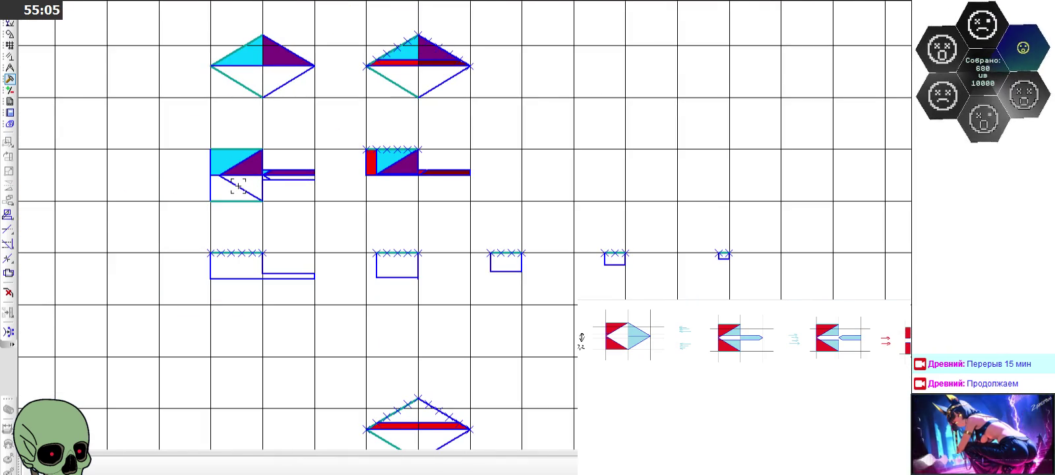
scroll(238, 187, "up", 2)
scroll(247, 173, "up", 2)
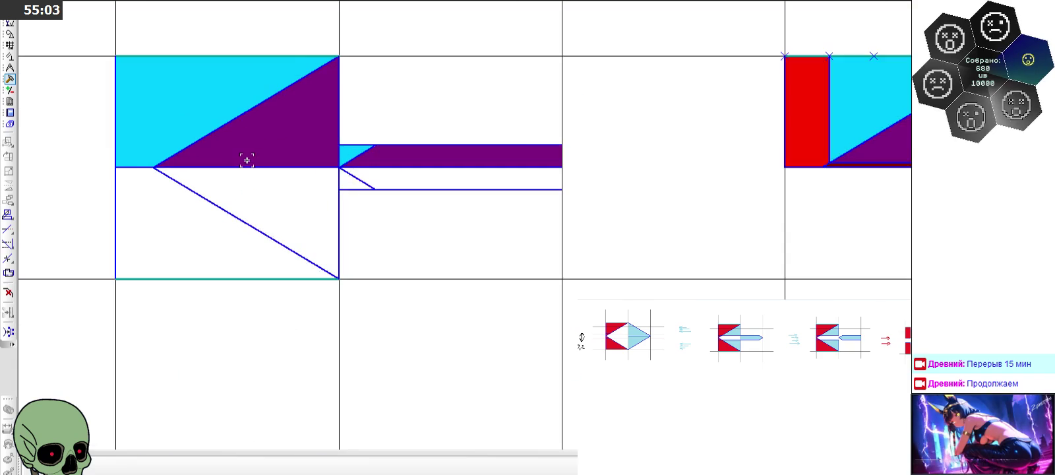
scroll(252, 160, "up", 1)
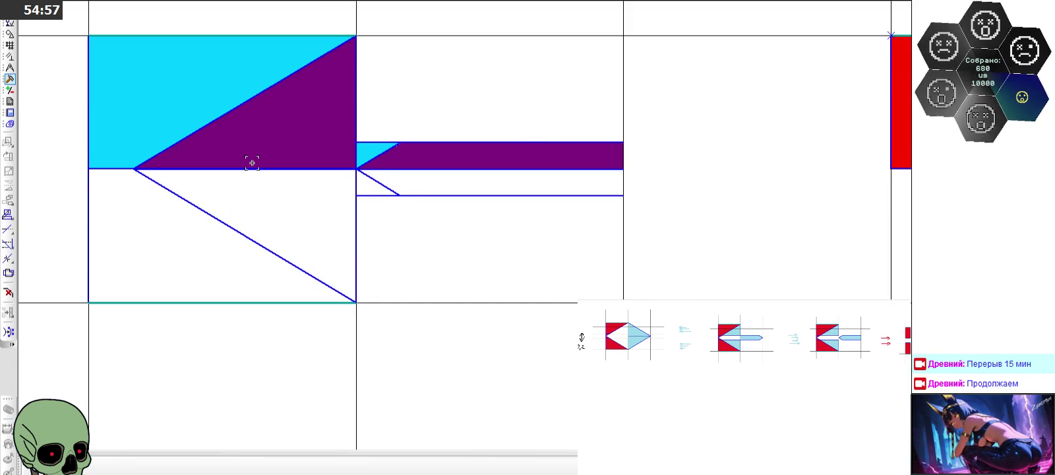
scroll(252, 163, "down", 3)
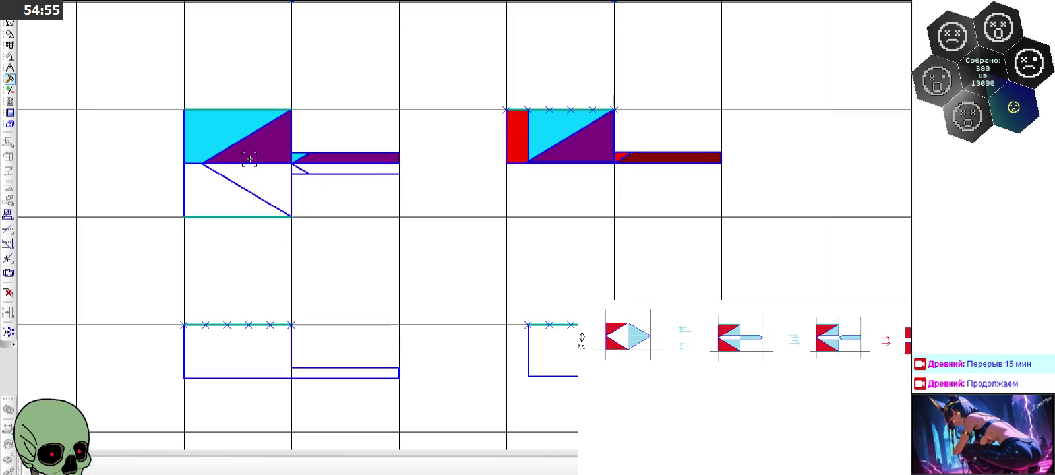
scroll(722, 157, "up", 2)
scroll(722, 157, "up", 2)
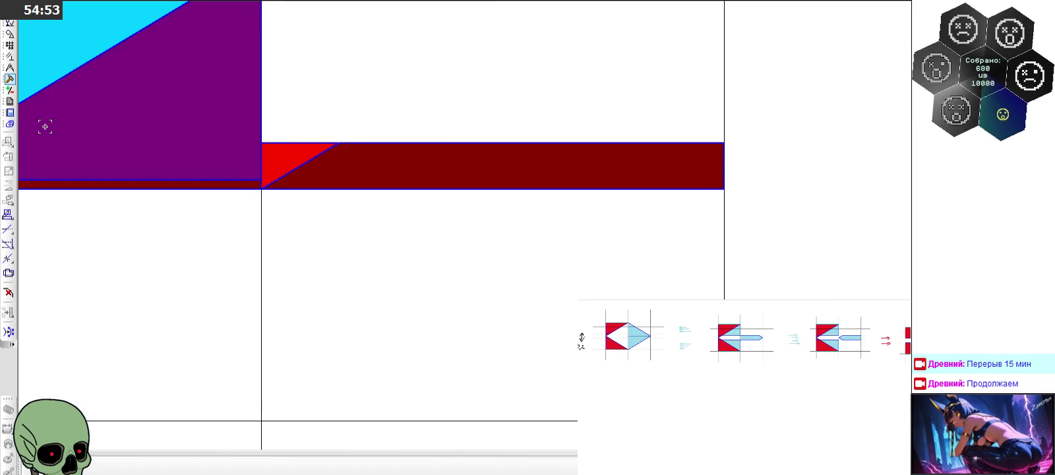
left_click(10, 34)
left_click(8, 172)
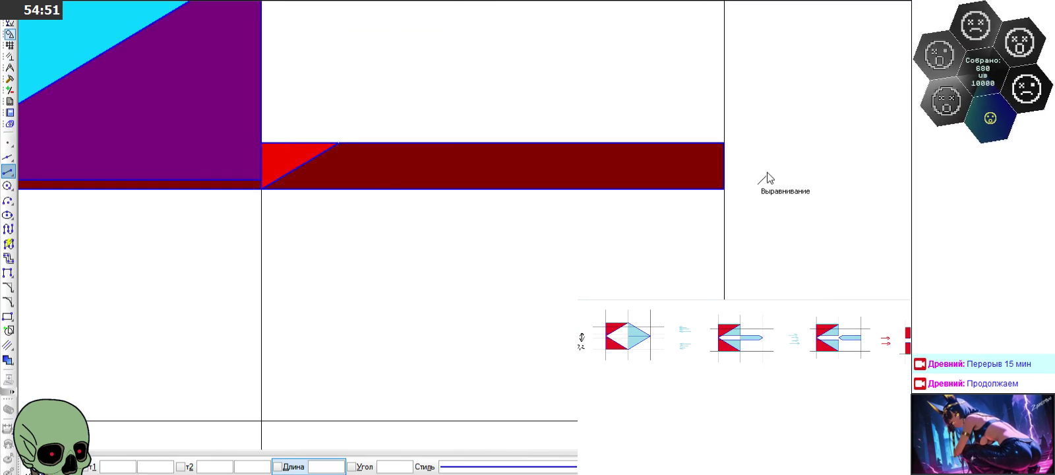
left_click(724, 143)
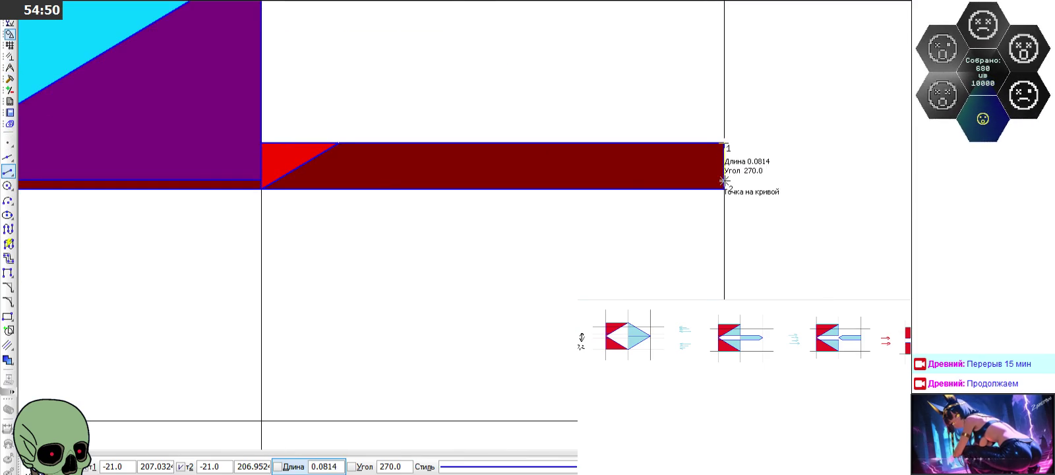
left_click(13, 463)
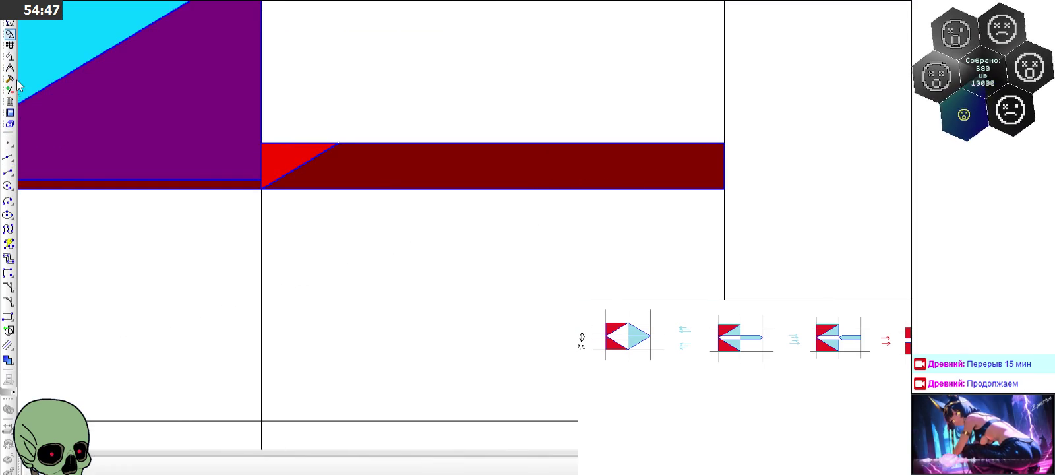
left_click(8, 171)
left_click(261, 186)
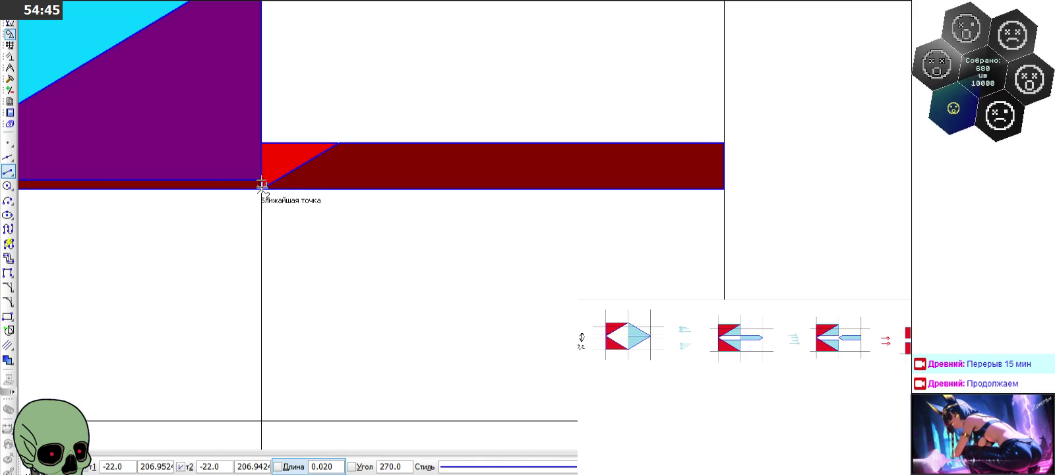
left_click(13, 463)
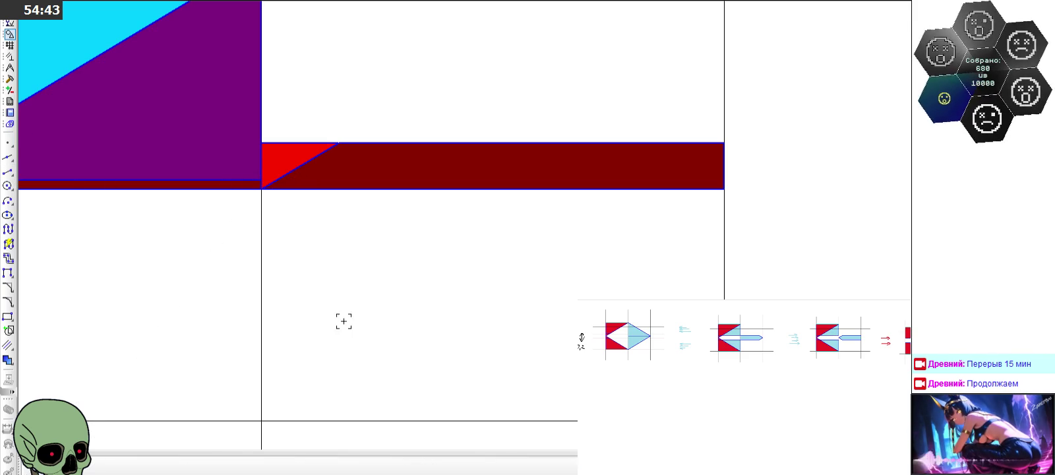
scroll(435, 263, "down", 3)
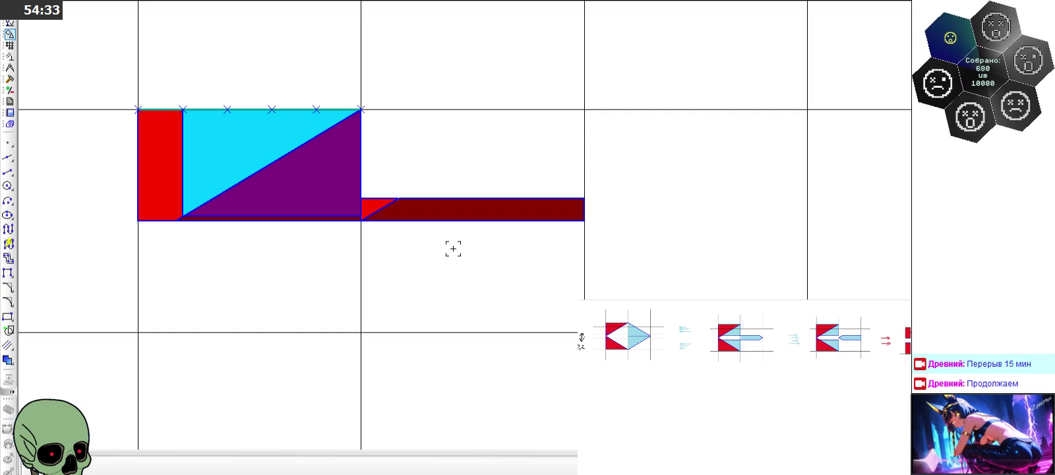
scroll(453, 249, "down", 3)
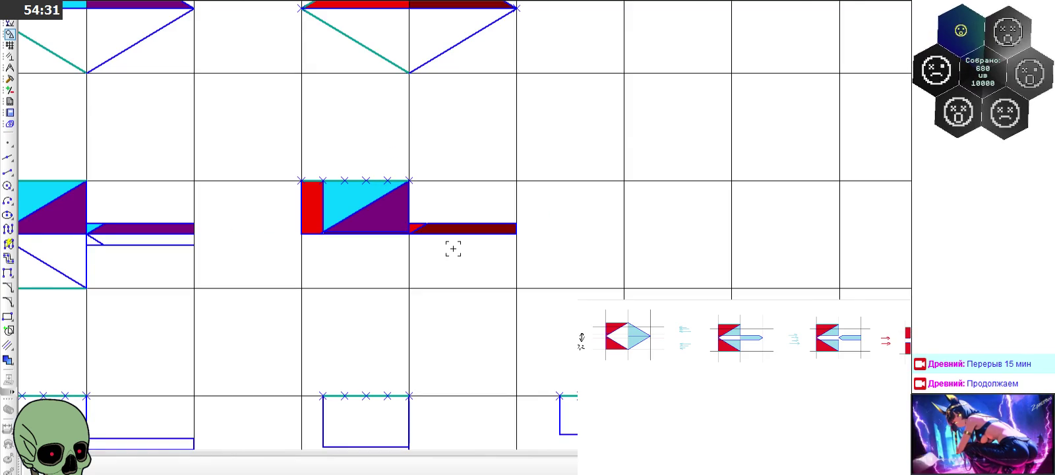
scroll(453, 249, "down", 1)
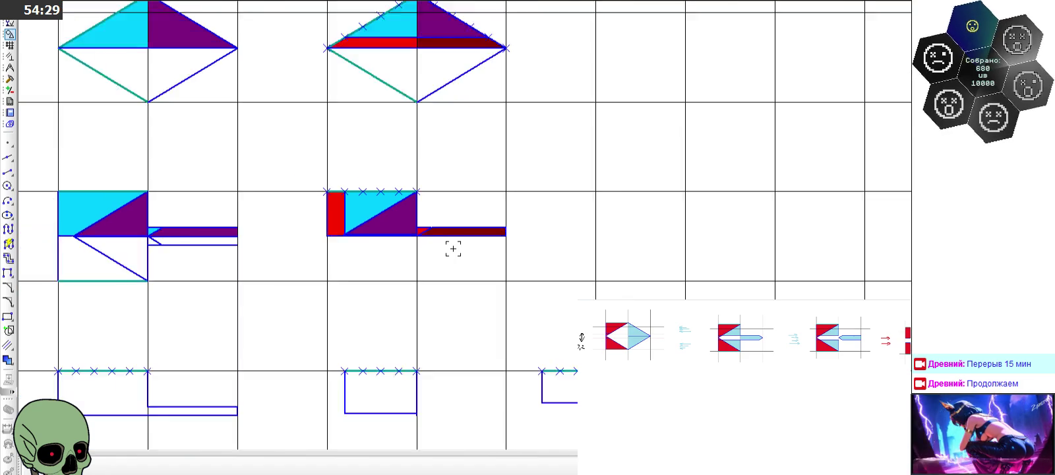
scroll(453, 248, "down", 1)
left_click(8, 171)
scroll(197, 233, "up", 2)
left_click(354, 242)
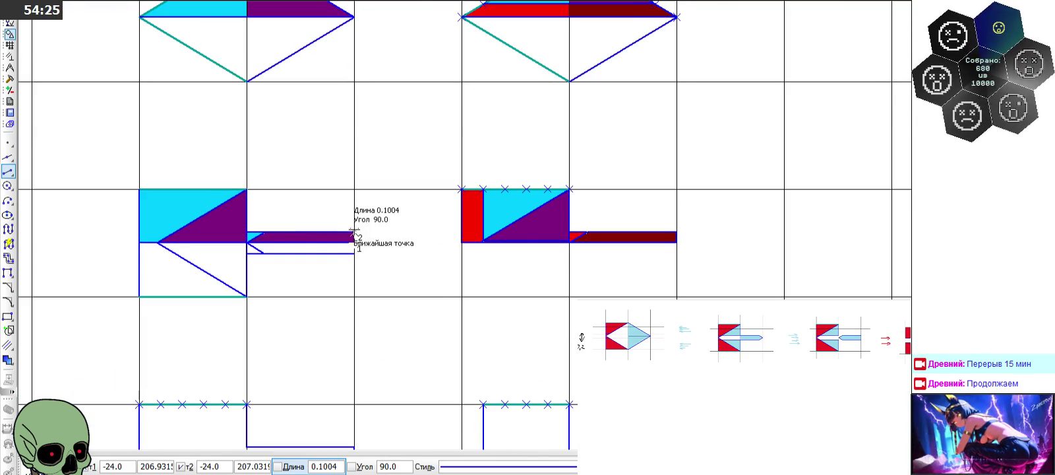
scroll(354, 230, "up", 2)
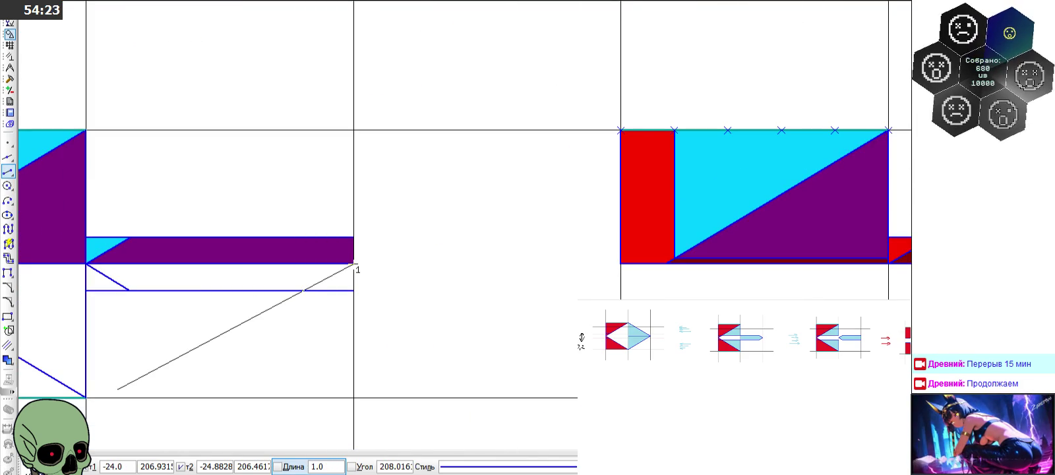
key("Escape")
left_click(351, 237)
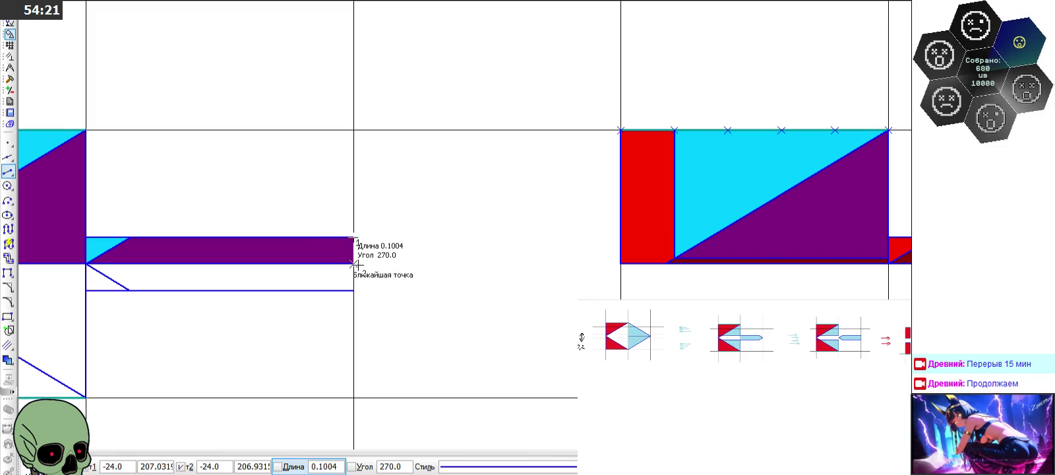
scroll(383, 247, "down", 2)
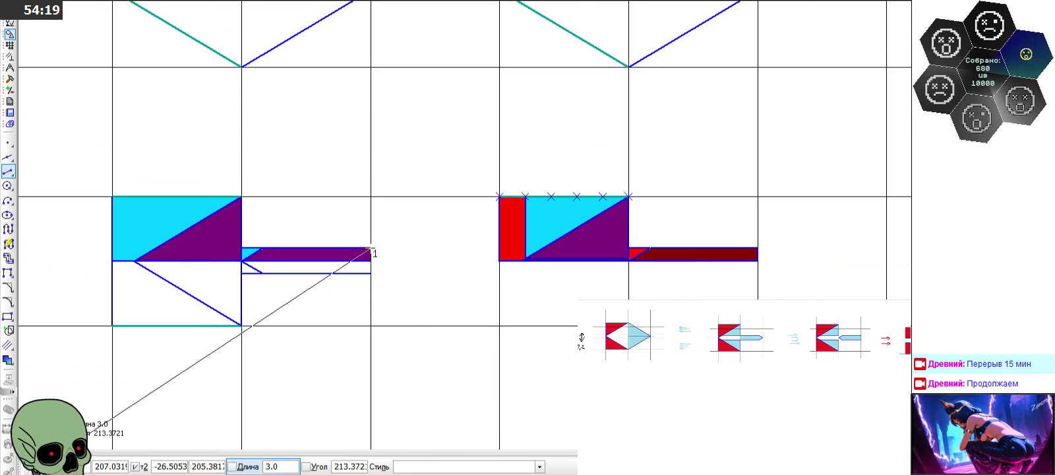
scroll(170, 243, "up", 2)
scroll(53, 156, "up", 1)
left_click(8, 172)
left_click(410, 204)
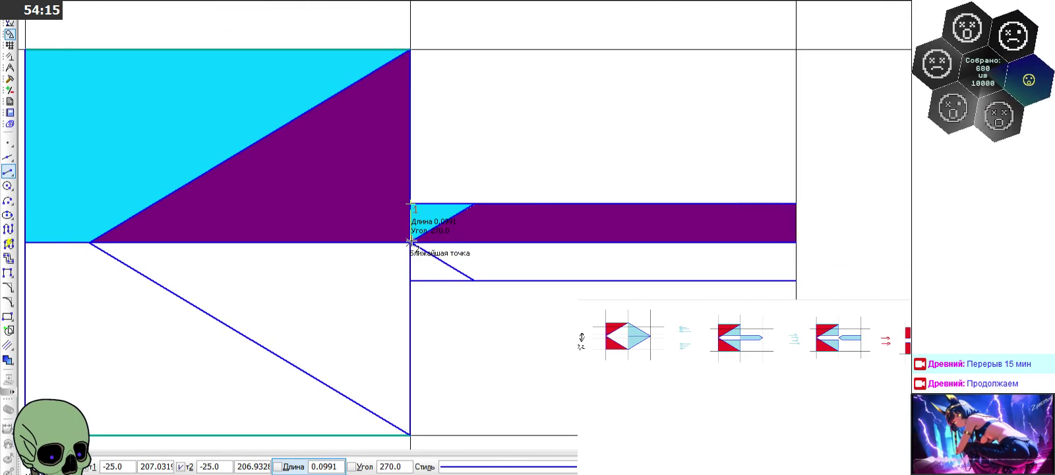
scroll(410, 242, "up", 2)
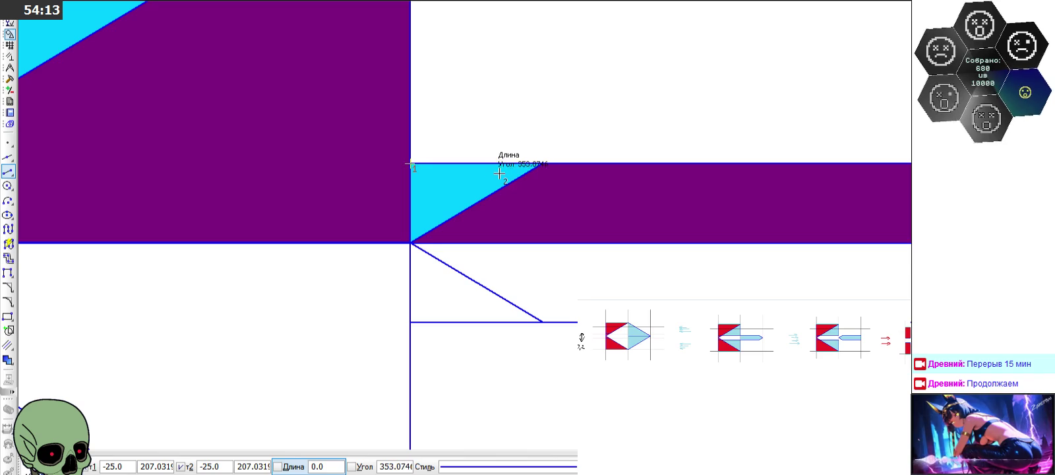
scroll(411, 237, "down", 1)
scroll(411, 241, "down", 2)
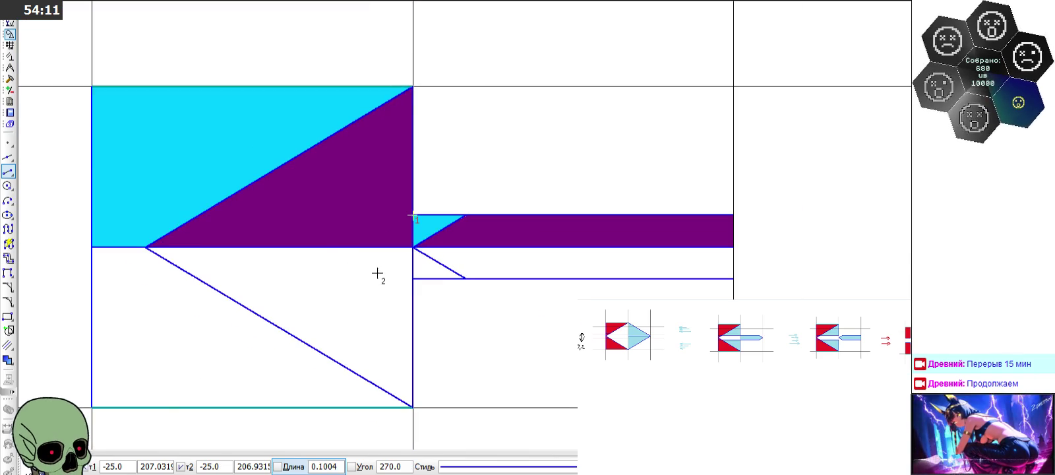
key("Escape")
scroll(233, 231, "down", 2)
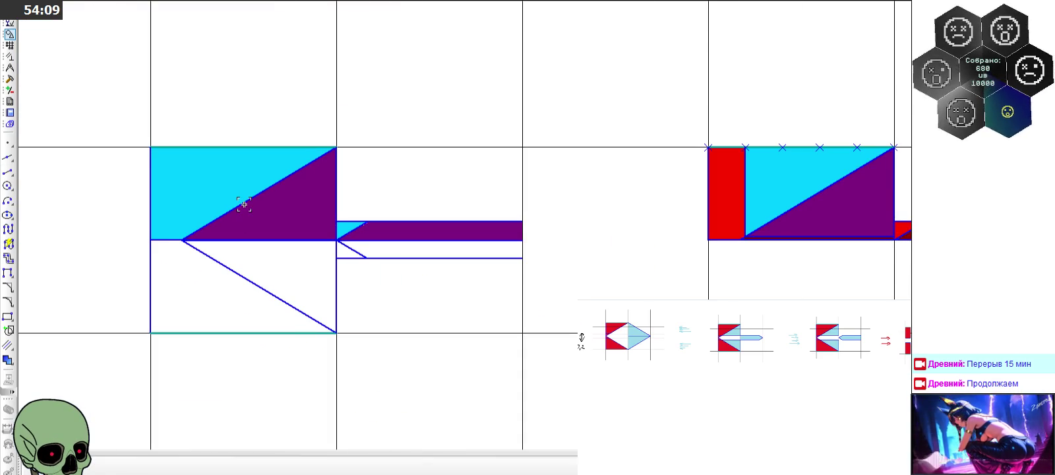
scroll(295, 195, "up", 2)
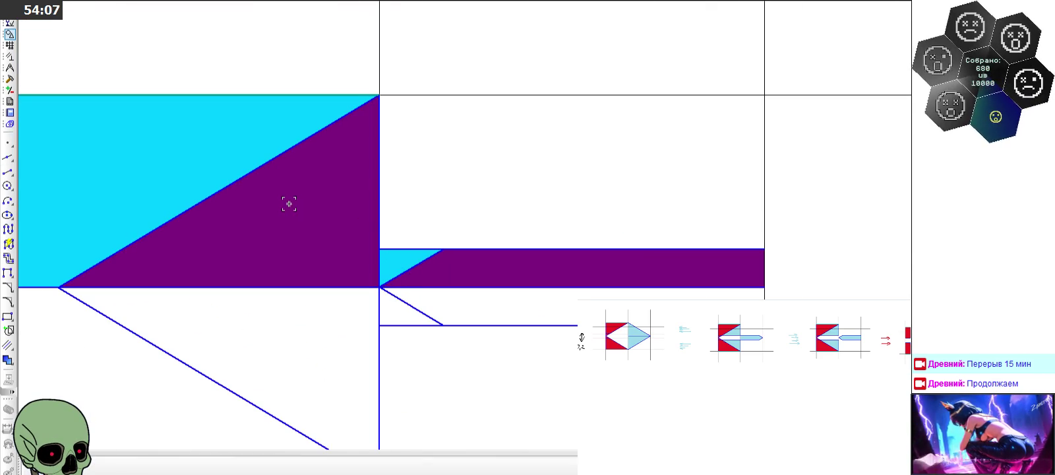
scroll(289, 204, "down", 1)
left_click(8, 171)
left_click(116, 141)
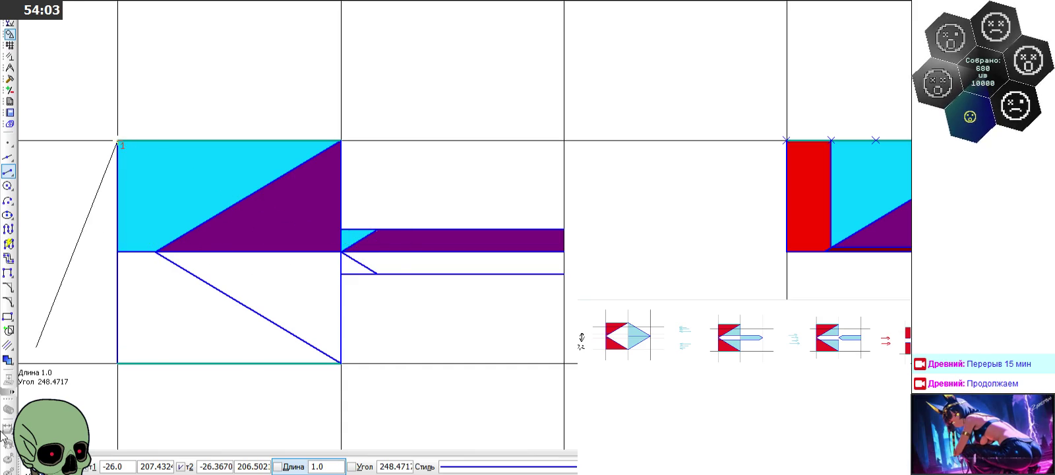
key("Escape")
scroll(409, 212, "down", 2)
scroll(417, 196, "up", 3)
Step: Draw a line of length 2 from the piece's lower right corner
scroll(393, 210, "up", 2)
scroll(394, 209, "down", 2)
scroll(356, 195, "down", 1)
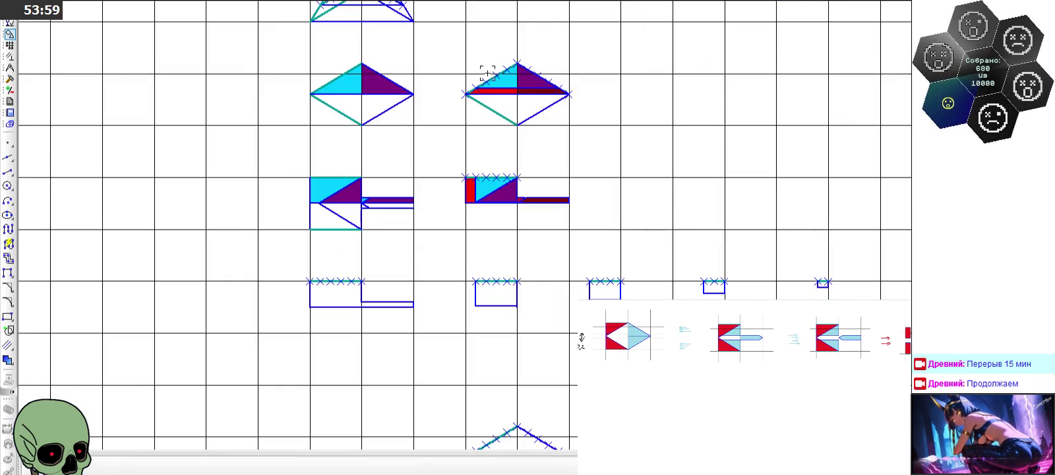
scroll(488, 70, "up", 1)
scroll(504, 78, "down", 4)
scroll(546, 70, "up", 5)
scroll(528, 73, "up", 1)
scroll(527, 72, "up", 1)
left_click(8, 172)
left_click(649, 269)
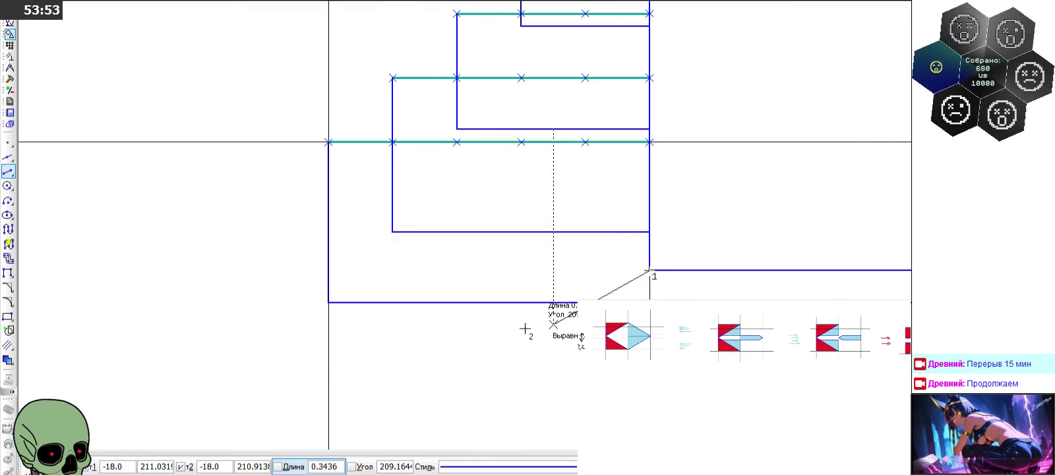
key("Escape")
scroll(240, 221, "down", 1)
scroll(575, 275, "up", 2)
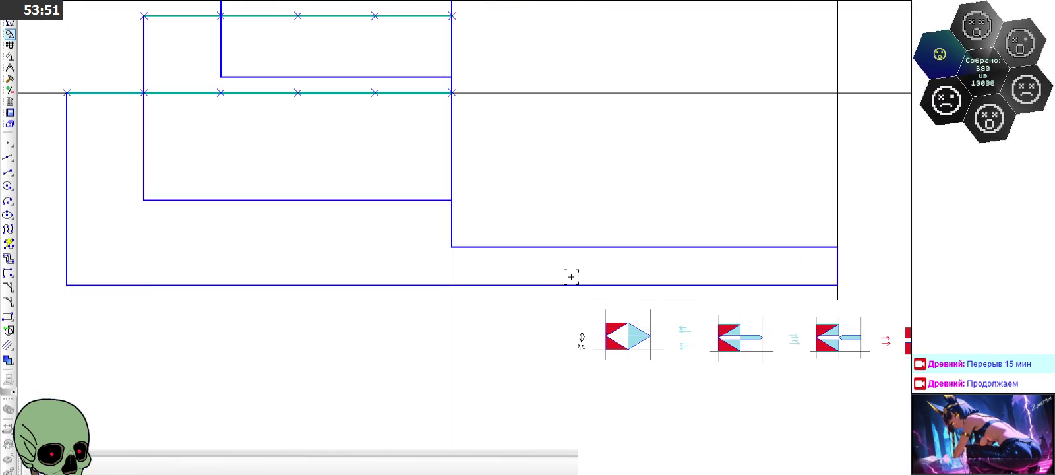
left_click(8, 171)
left_click(837, 285)
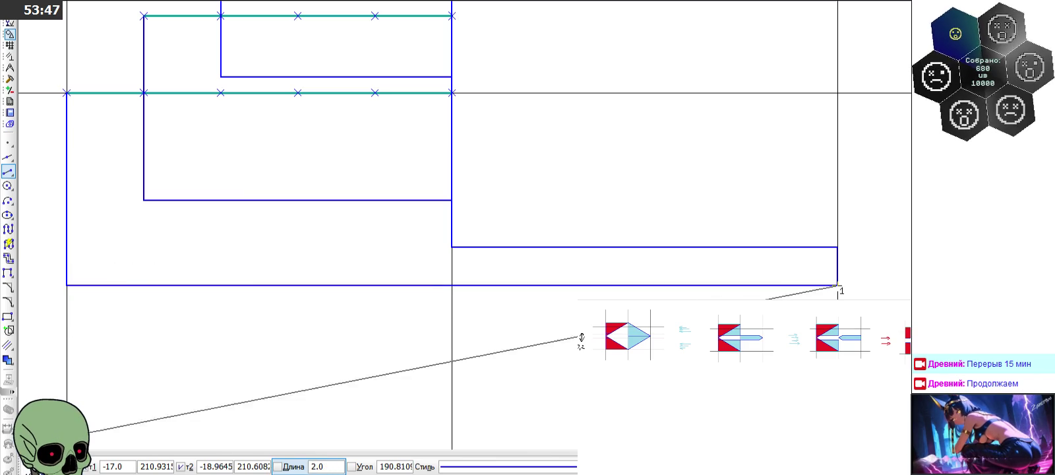
type("2")
key("Return")
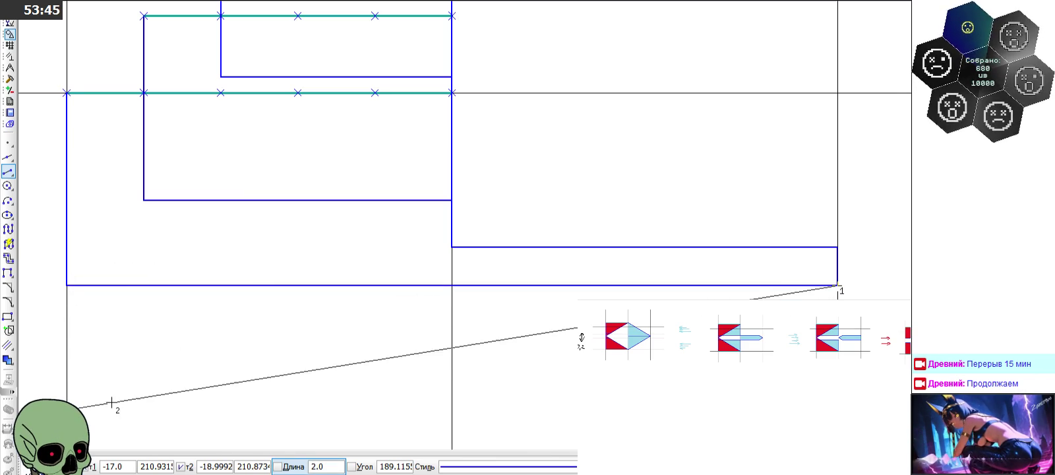
key("Escape")
Step: Delete the three bottom outline segments under the stepped stack
scroll(325, 318, "down", 2)
left_click(314, 295)
key("Delete")
left_click(181, 296)
key("Delete")
left_click(436, 298)
key("Delete")
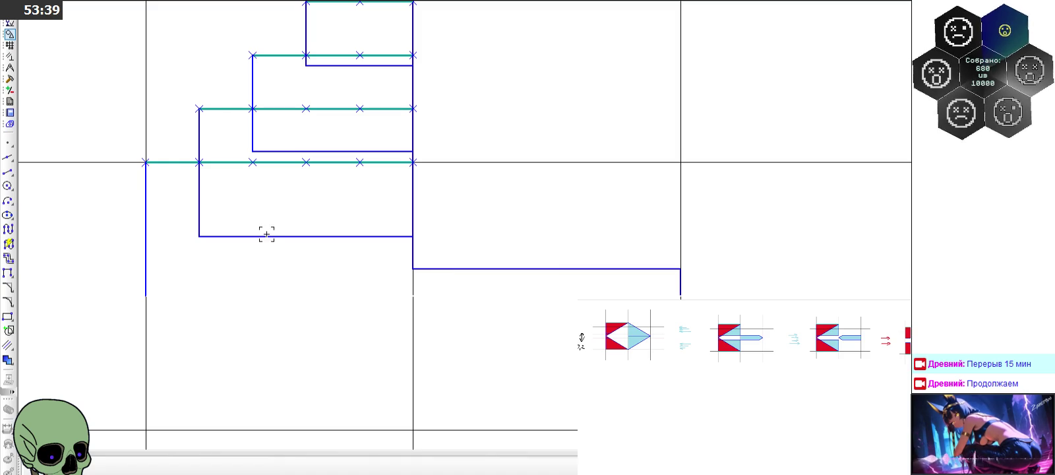
Step: Delete the side bar's horizontal segment, its short vertical end and a leftover stub
left_click(513, 270)
key("Delete")
left_click(680, 278)
key("Delete")
left_click(436, 271)
key("Delete")
Step: Delete the remaining short stub and the outer left vertical segment
scroll(372, 254, "down", 2)
left_click(261, 278)
key("Delete")
left_click(242, 263)
key("Delete")
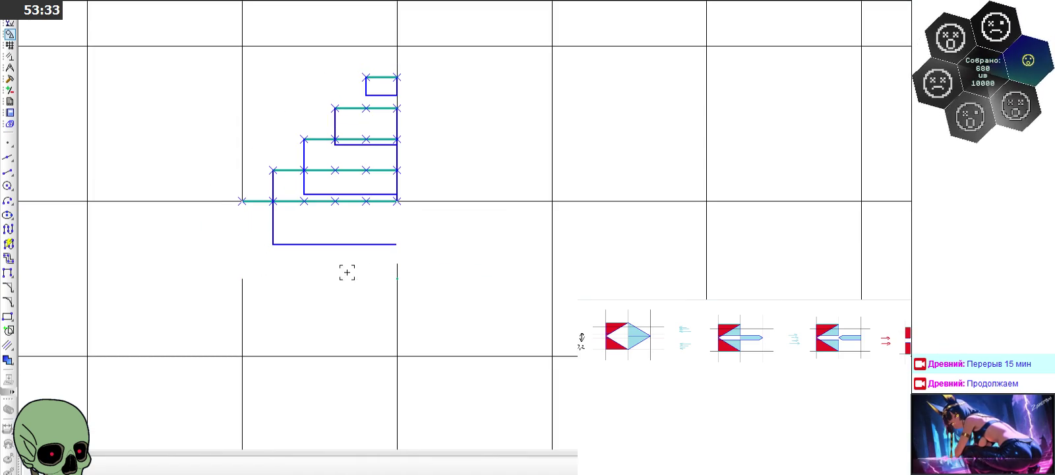
scroll(267, 223, "up", 2)
left_click(6, 173)
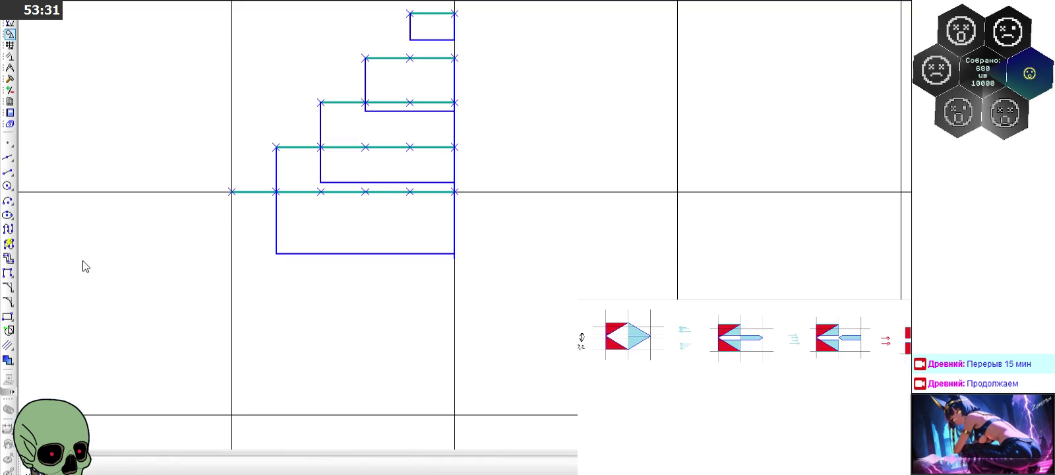
Step: With line length locked at 0.5, draw a vertical line below the steps and a long horizontal bottom line
left_click(336, 468)
type("0,5")
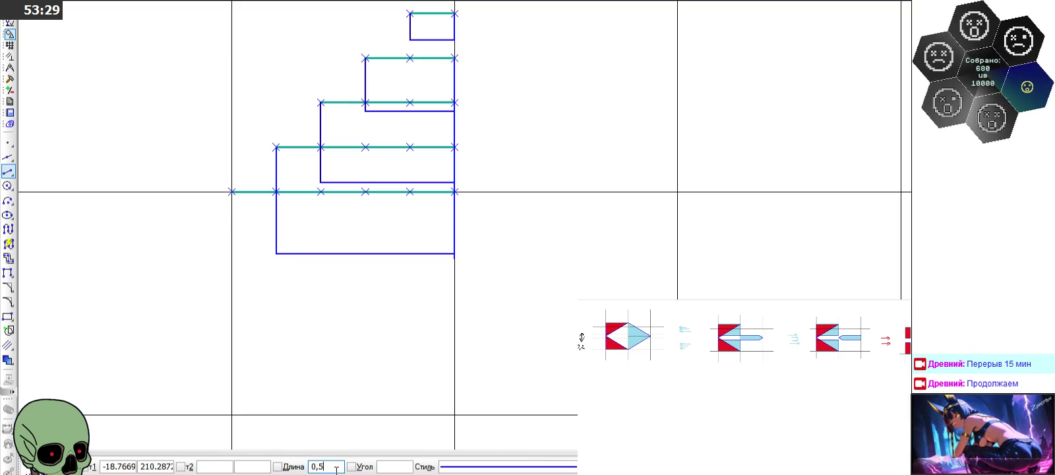
key("Return")
left_click(231, 192)
left_click(232, 300)
left_click(232, 304)
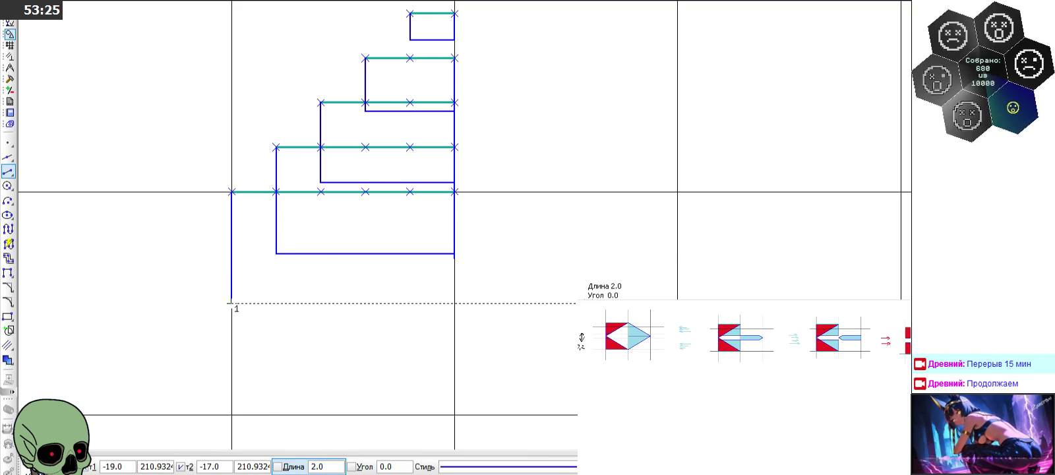
left_click(592, 303)
Step: Add a tiny segment of length 0.1
left_click(454, 445)
left_click(324, 466)
type("0,1")
key("Return")
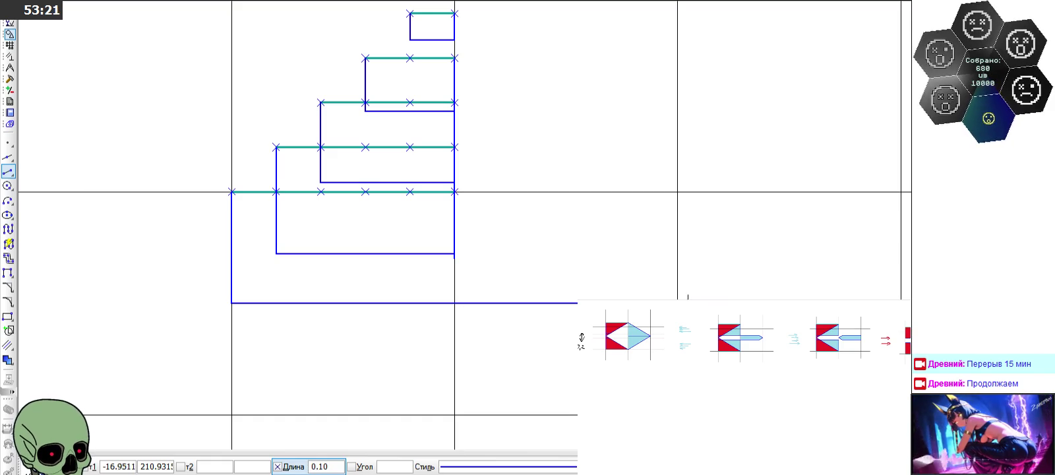
left_click(676, 245)
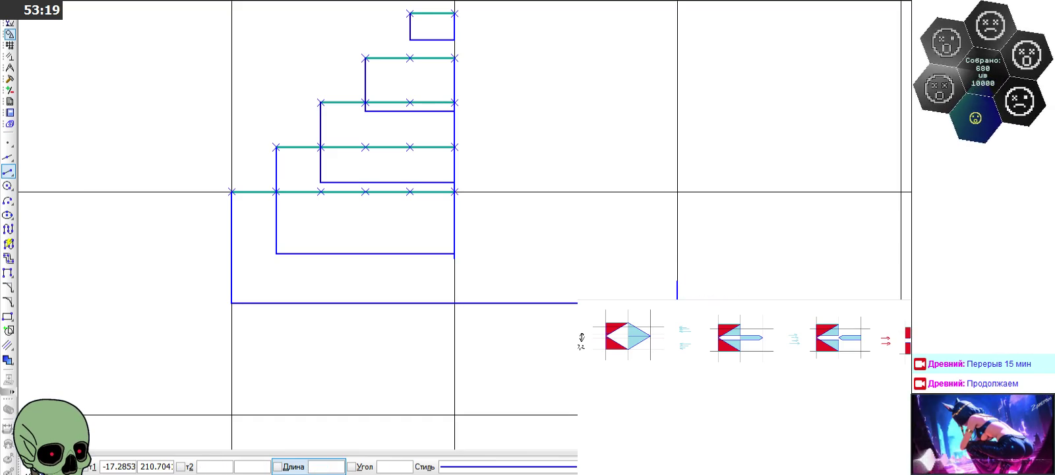
scroll(513, 292, "up", 4)
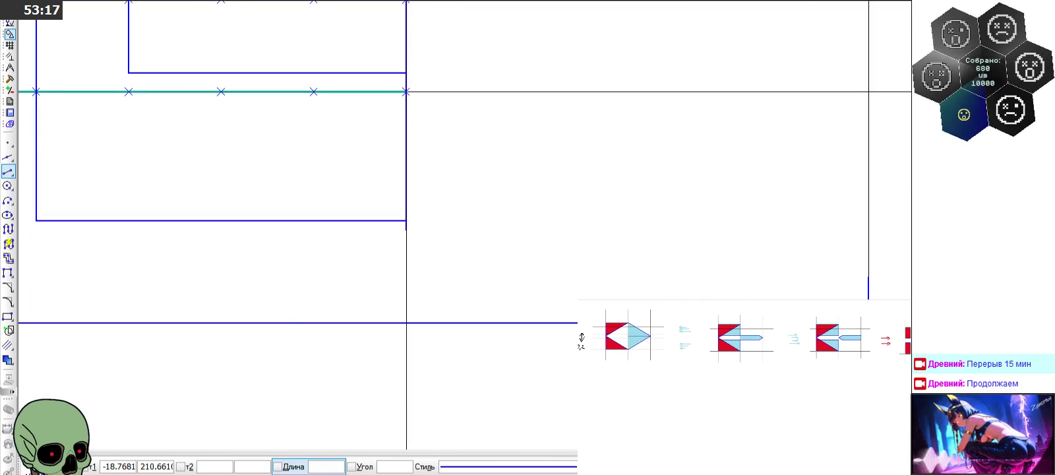
key("Escape")
Step: Trim off the extra vertical line piece at the central vertical
left_click(403, 228)
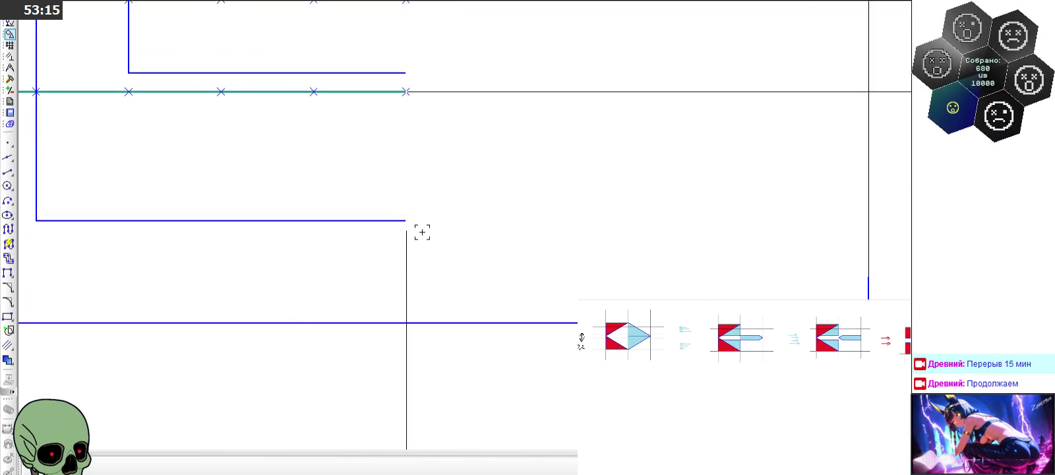
scroll(422, 232, "down", 2)
scroll(424, 231, "down", 2)
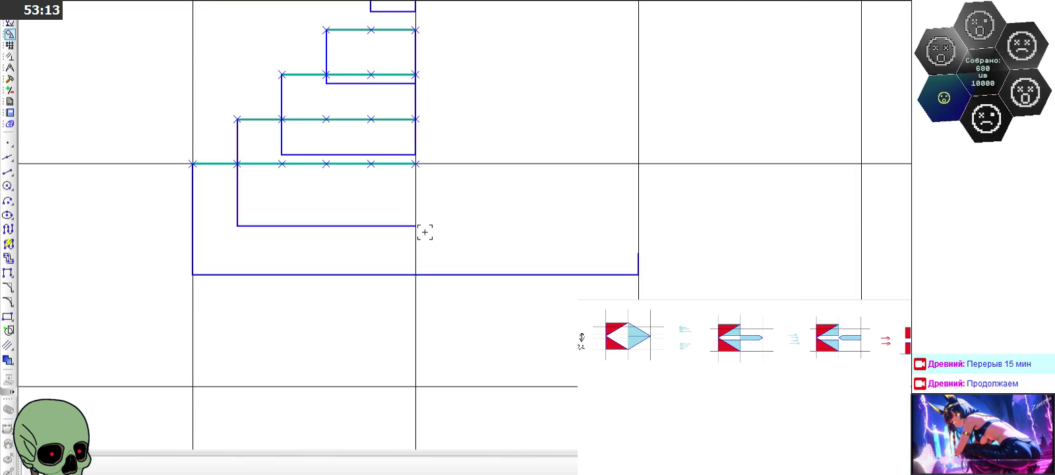
left_click(415, 198)
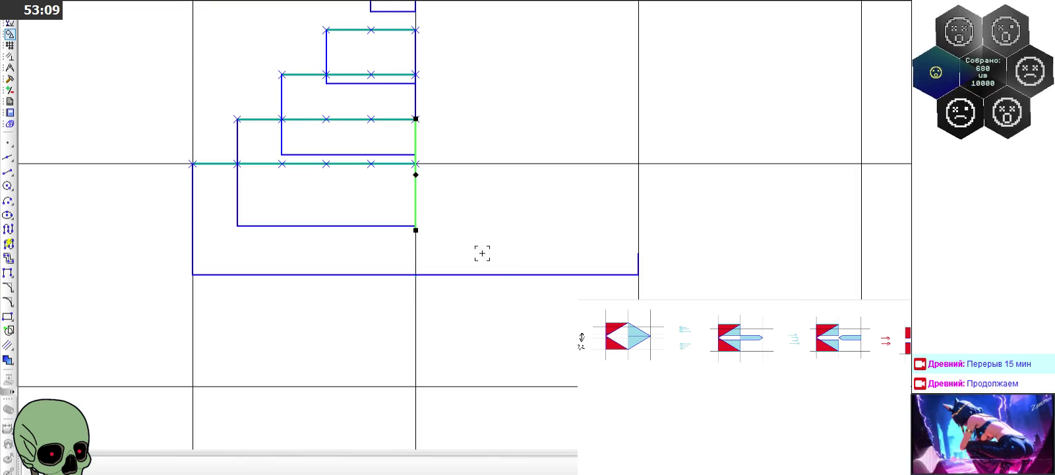
key("Escape")
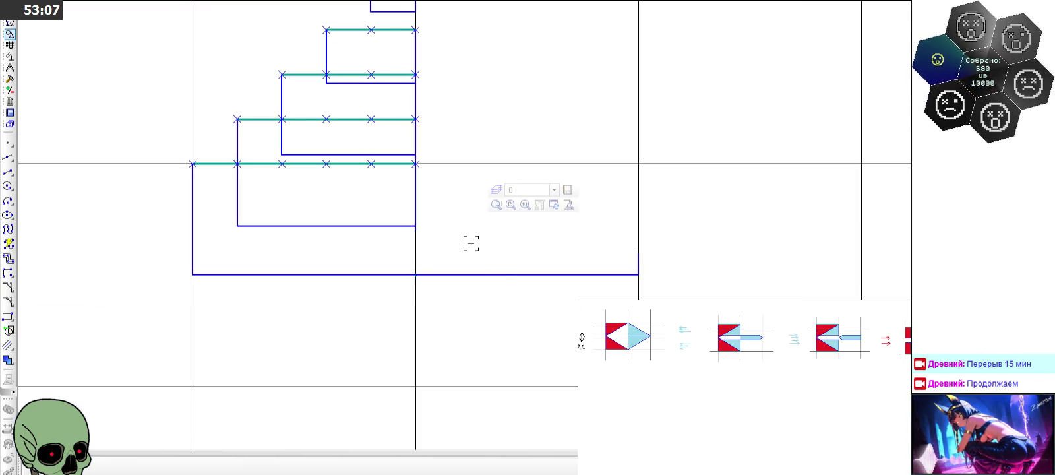
Step: Draw a horizontal line to the central vertical and a vertical line up to it, closing the bottom strip
left_click(8, 171)
left_click(639, 253)
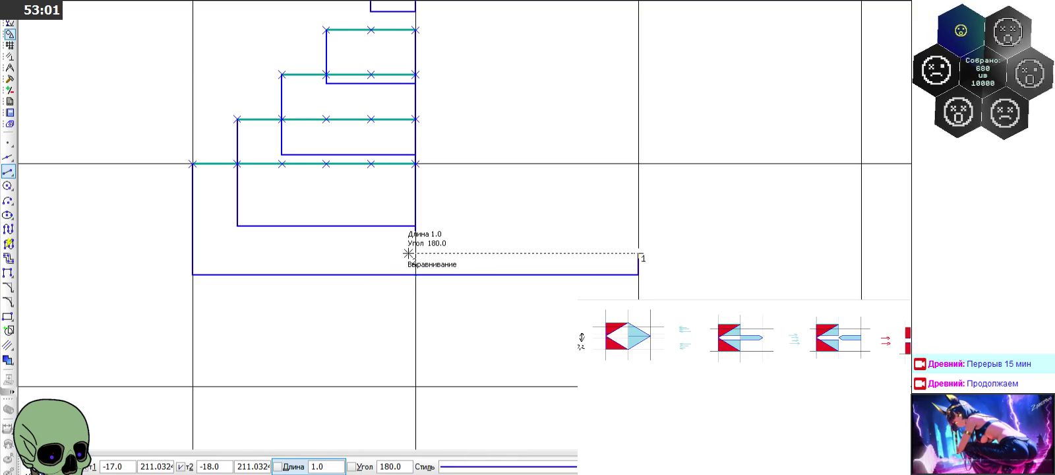
left_click(408, 253)
scroll(409, 253, "up", 2)
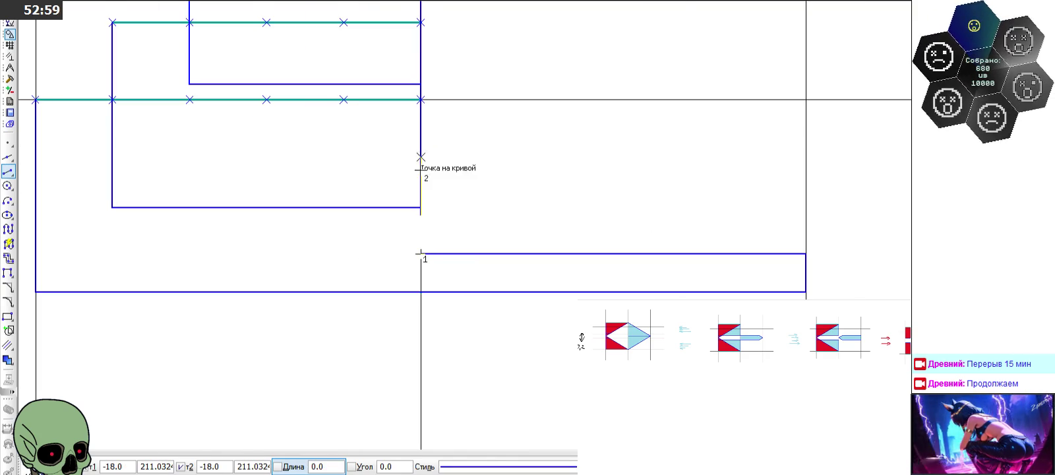
left_click(420, 98)
scroll(417, 277, "down", 2)
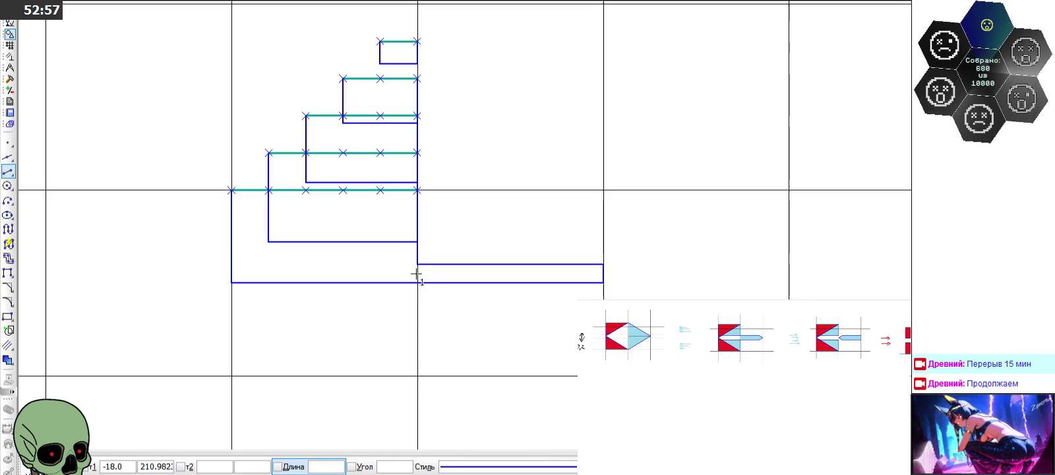
key("Escape")
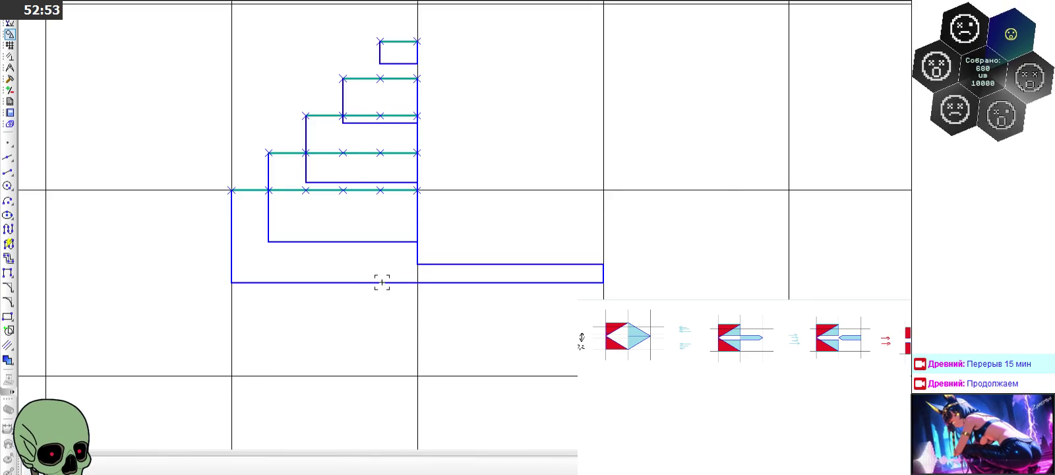
scroll(419, 191, "down", 1)
scroll(419, 192, "down", 4)
scroll(206, 372, "up", 3)
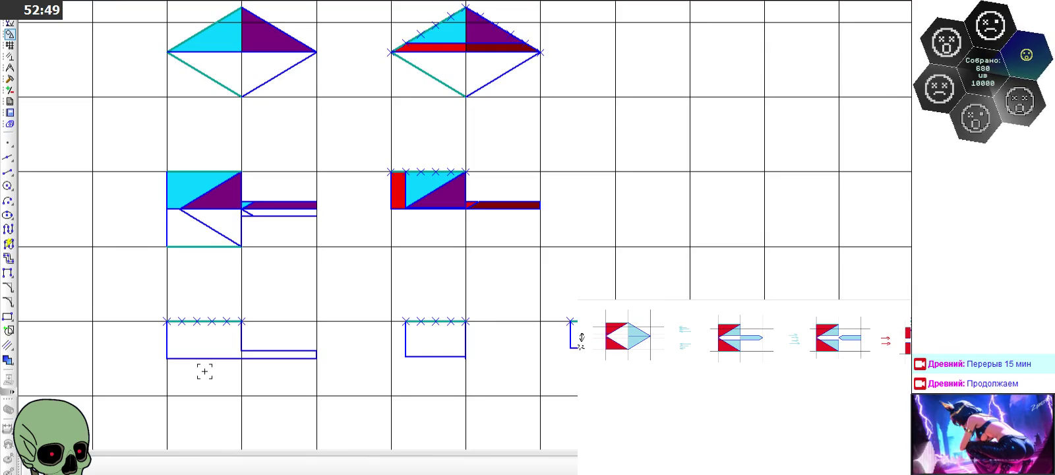
scroll(233, 242, "down", 1)
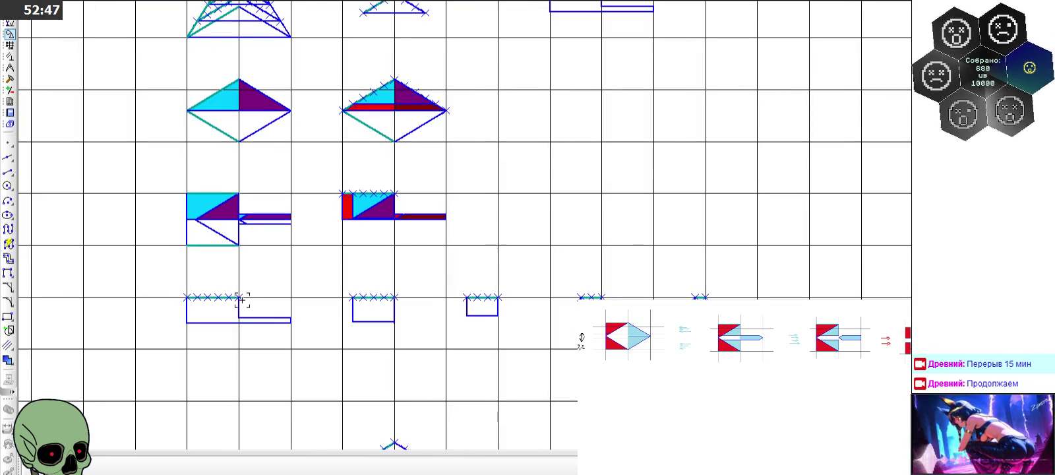
scroll(222, 321, "up", 2)
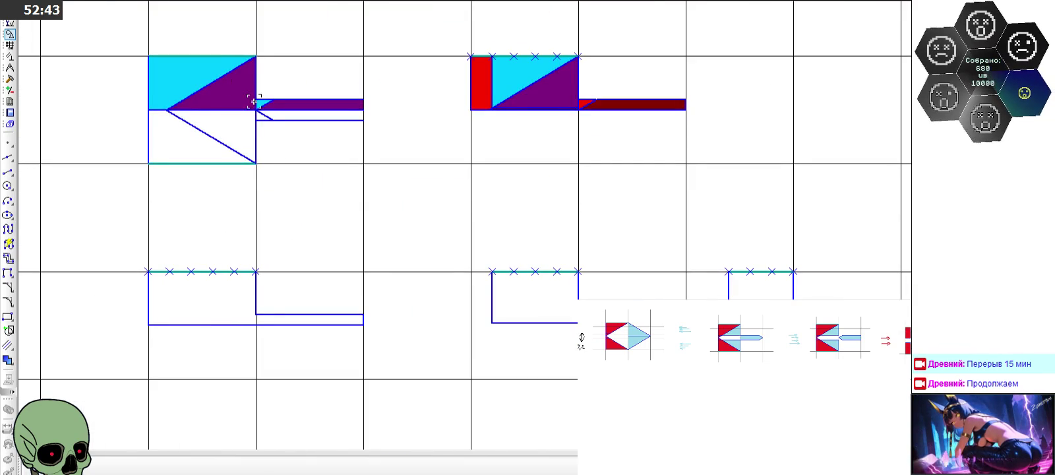
scroll(222, 76, "up", 2)
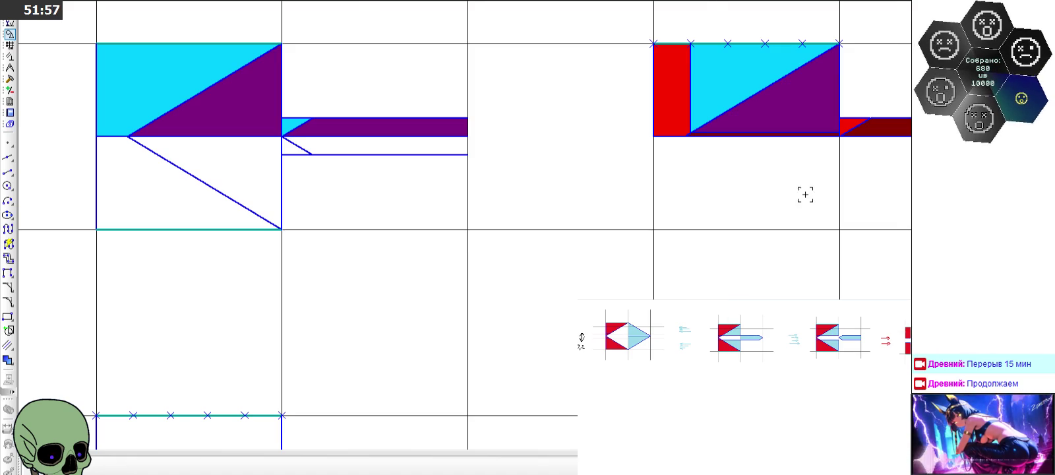
scroll(463, 238, "down", 2)
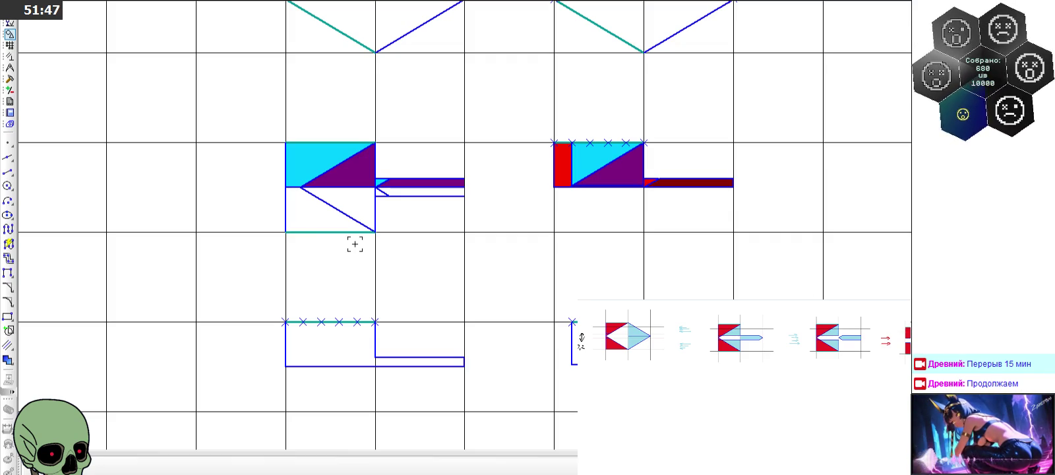
scroll(375, 244, "down", 3)
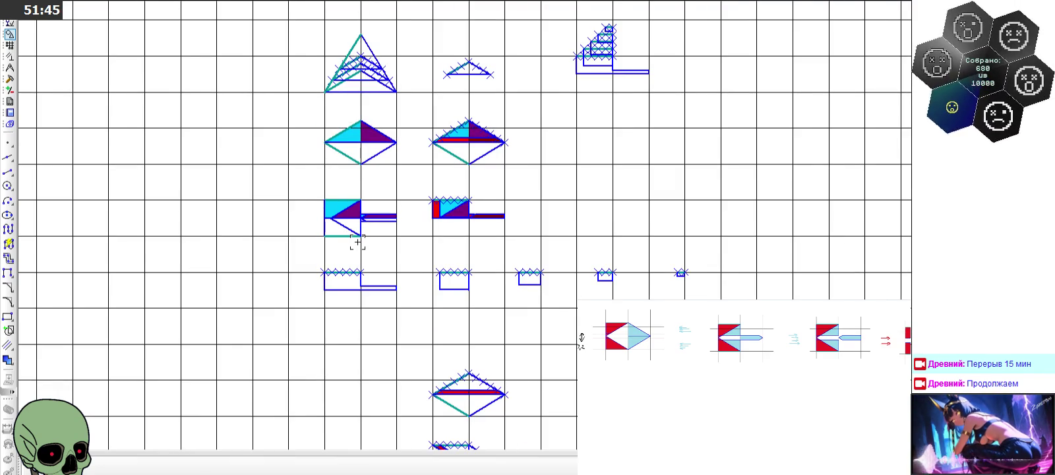
scroll(442, 272, "down", 1)
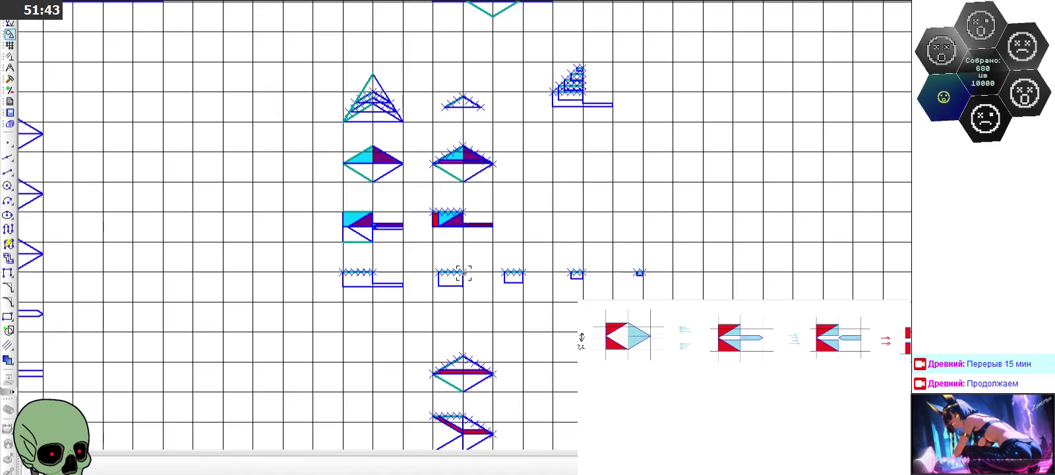
scroll(368, 283, "up", 3)
scroll(368, 284, "up", 1)
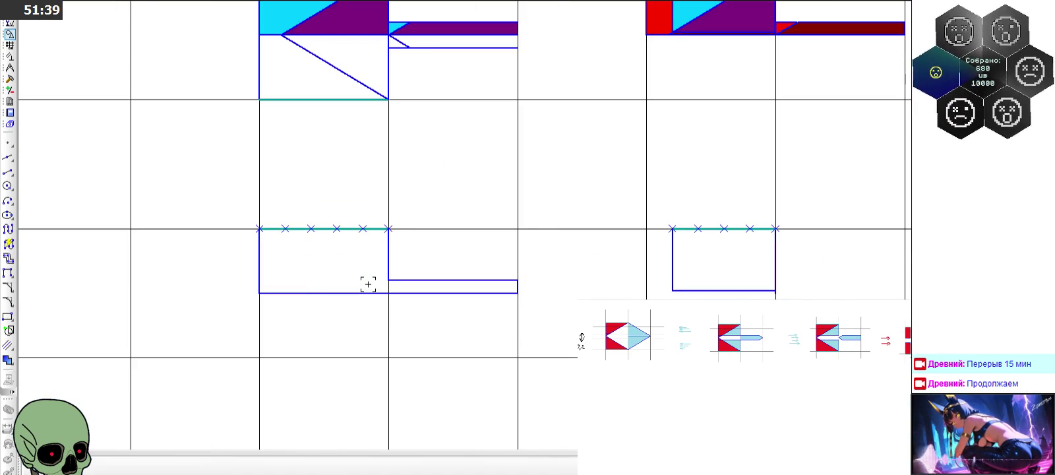
scroll(366, 282, "down", 2)
scroll(383, 234, "down", 2)
scroll(413, 155, "down", 2)
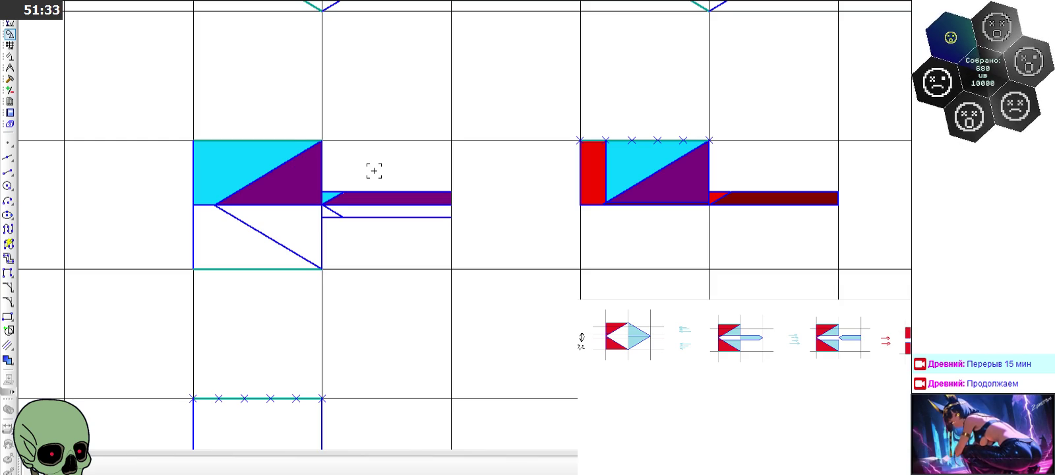
scroll(374, 171, "down", 2)
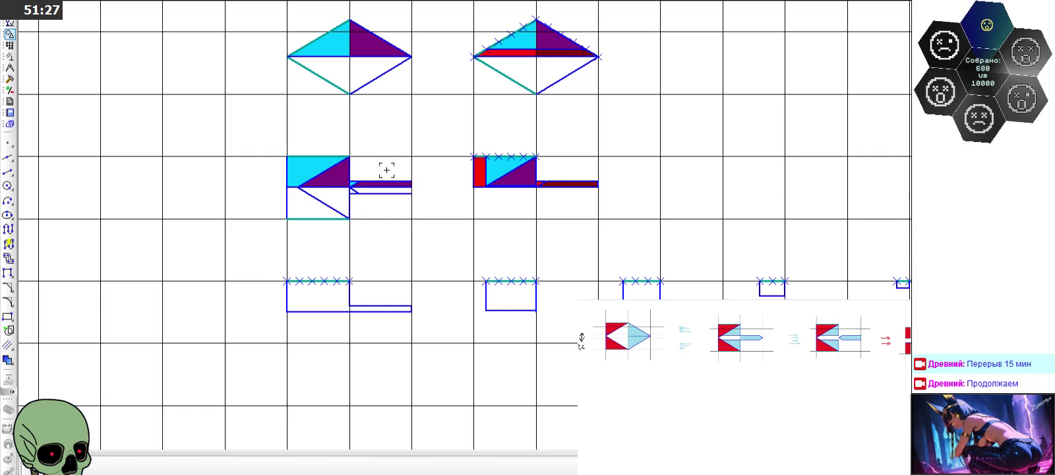
scroll(418, 159, "up", 3)
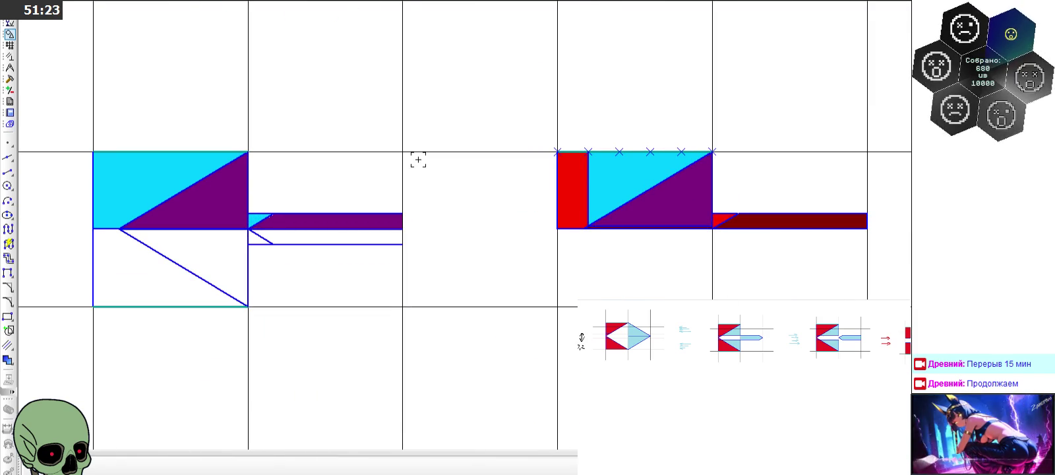
scroll(418, 160, "down", 2)
scroll(418, 160, "down", 1)
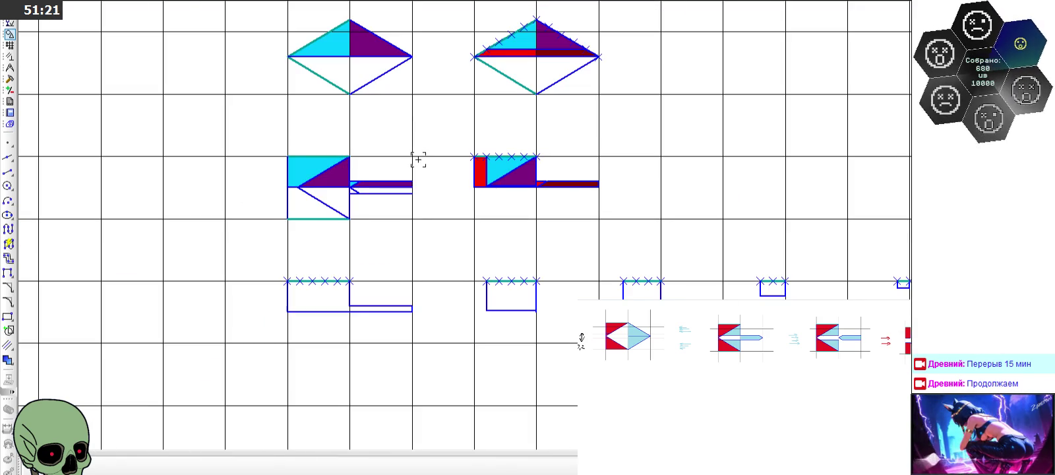
scroll(418, 160, "up", 3)
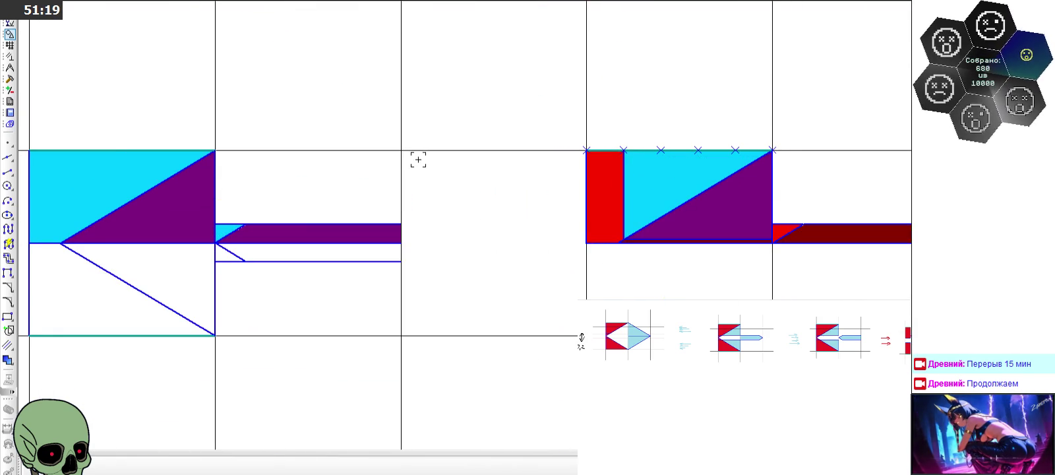
scroll(418, 160, "down", 1)
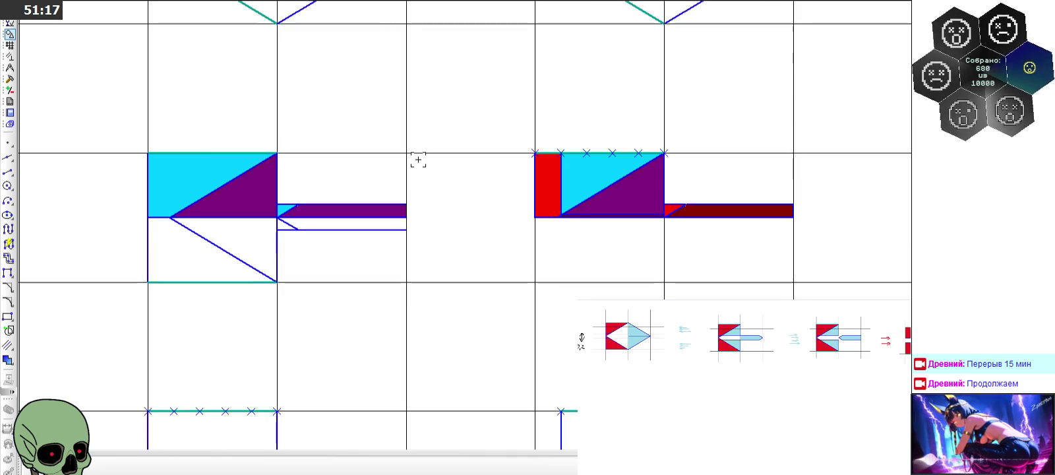
scroll(418, 160, "down", 1)
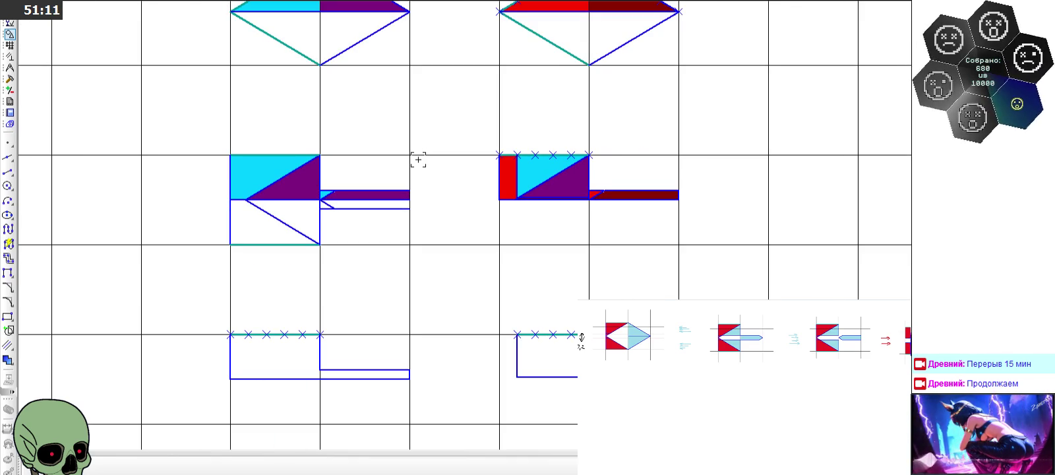
scroll(418, 160, "down", 2)
scroll(418, 160, "down", 2)
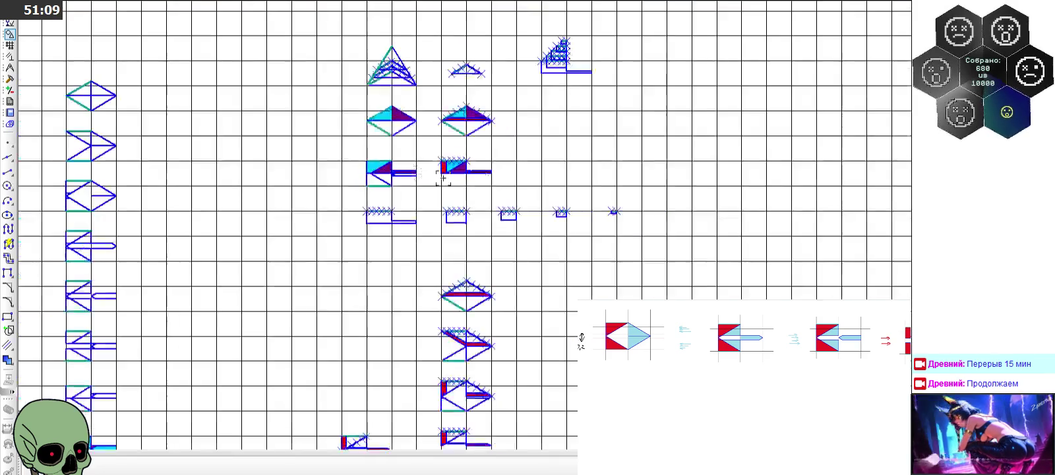
scroll(562, 49, "up", 5)
scroll(563, 49, "up", 2)
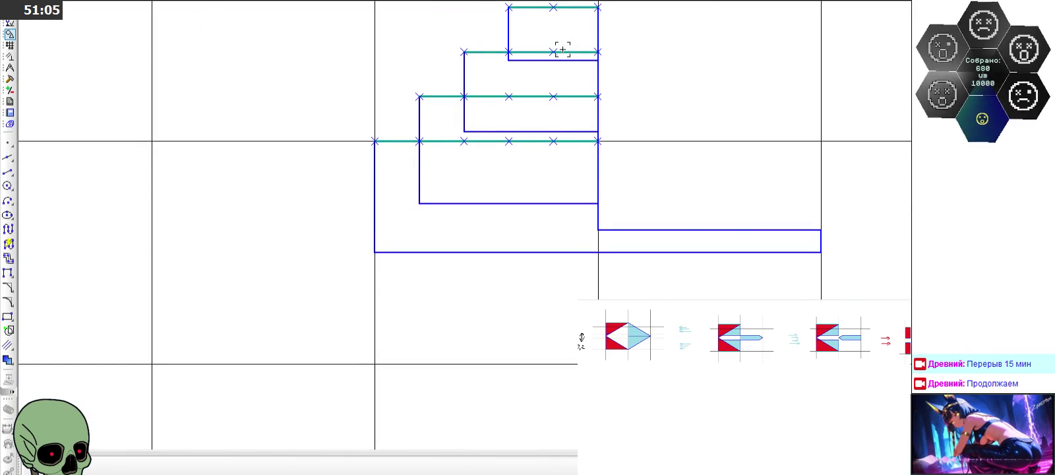
scroll(562, 49, "down", 3)
scroll(563, 49, "down", 2)
scroll(230, 270, "up", 3)
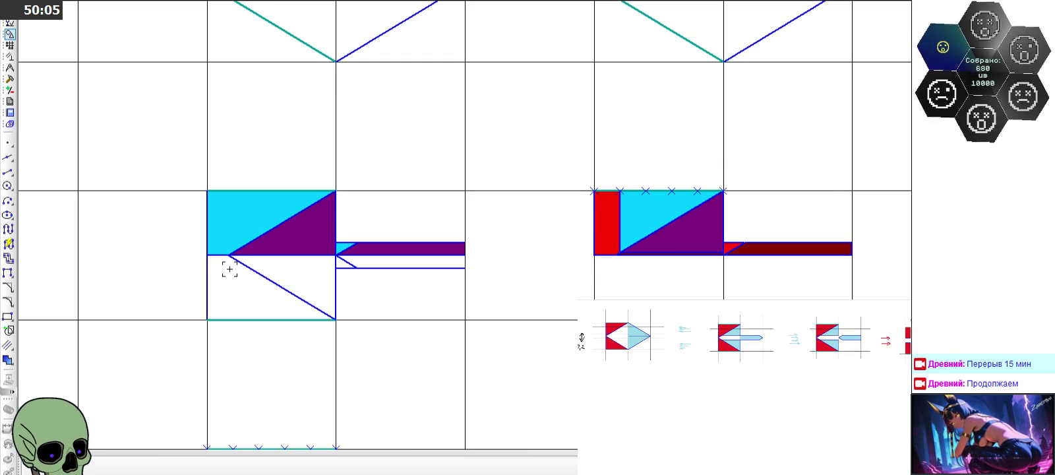
scroll(231, 214, "down", 3)
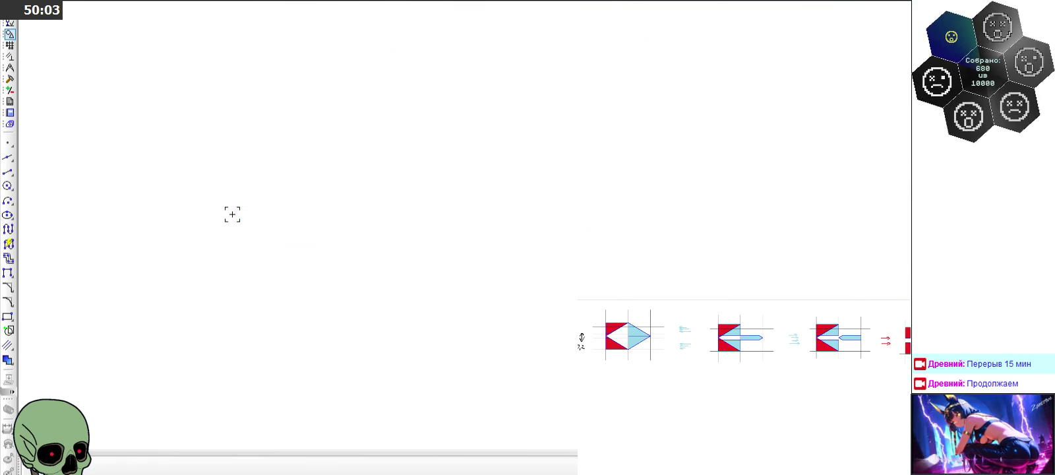
scroll(574, 92, "up", 2)
scroll(568, 85, "up", 2)
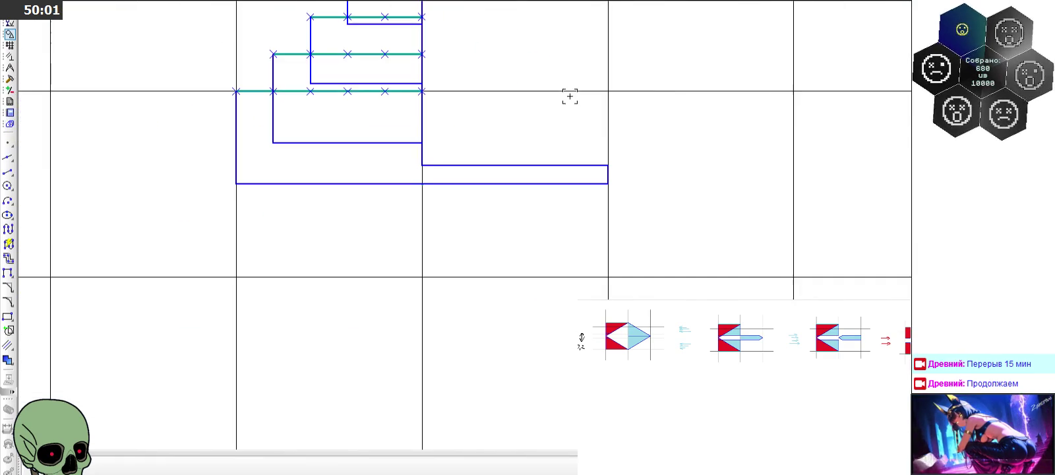
Step: Draw a line from the outline's lower-left outer corner to the central vertical above the top step
left_click(8, 170)
scroll(379, 332, "down", 1)
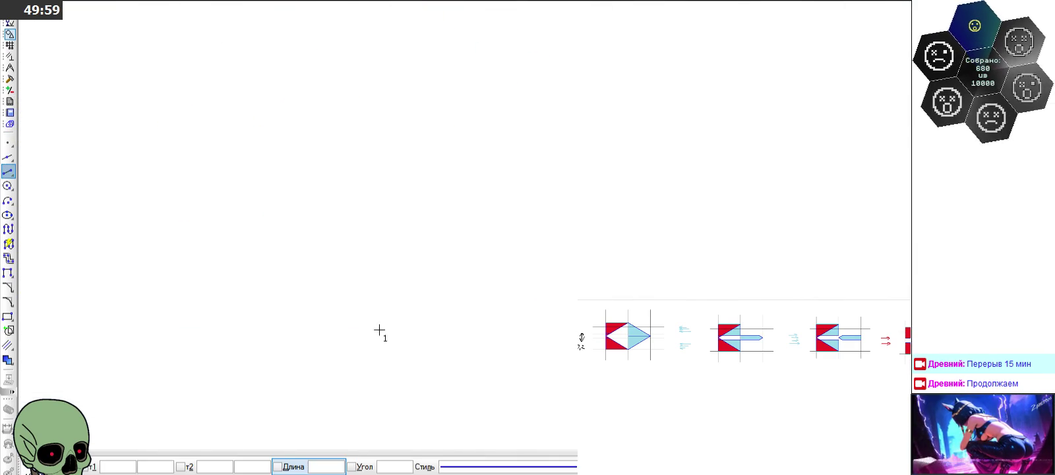
scroll(328, 99, "up", 2)
left_click(260, 279)
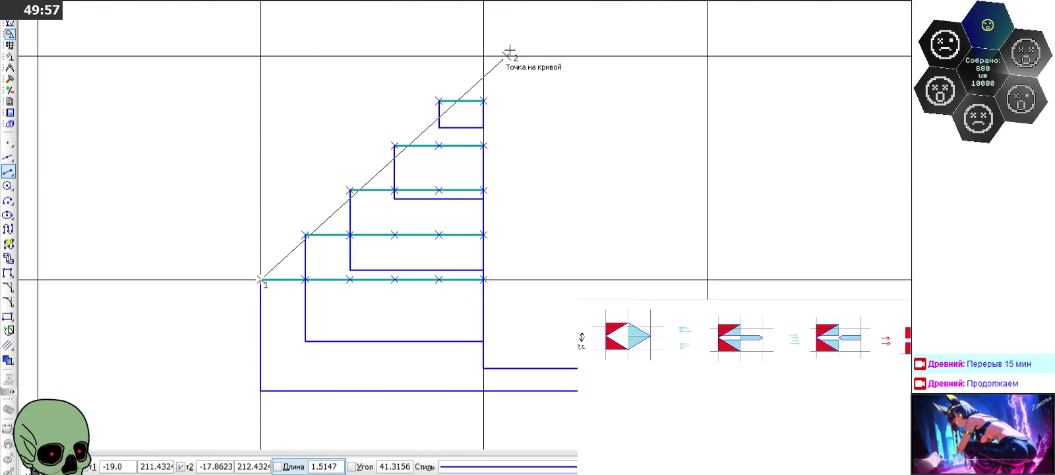
left_click(483, 58)
left_click(484, 58)
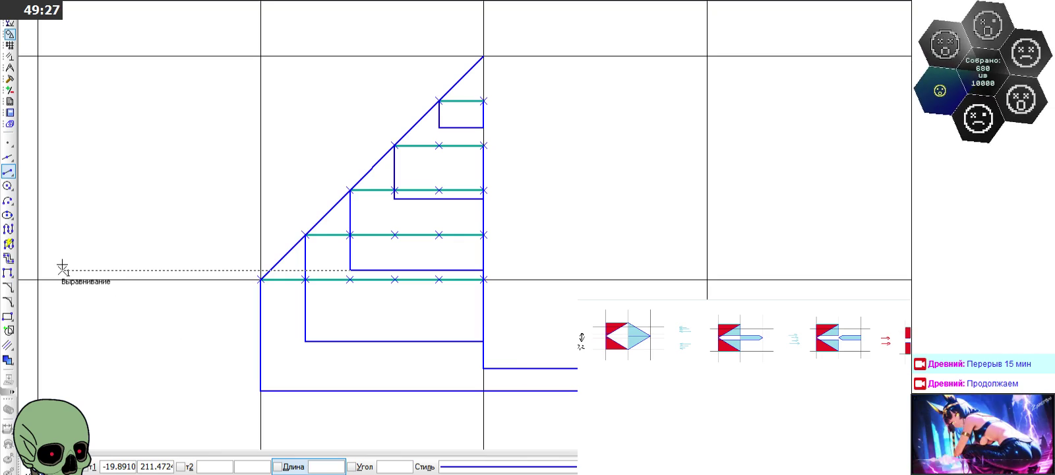
scroll(369, 250, "down", 2)
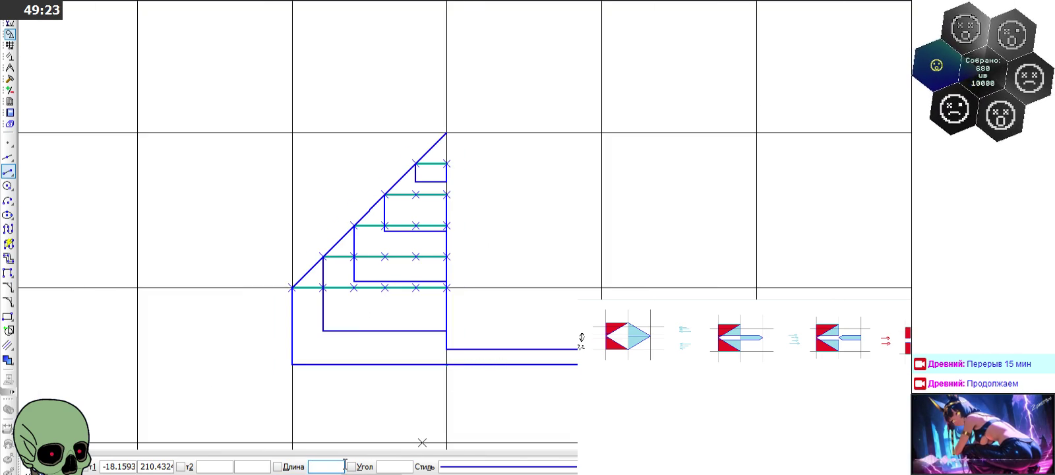
Step: Using length 0,2*5/6 (0.1667), draw the strip's short vertical edge and closing horizontal line
type("0,2*5/6")
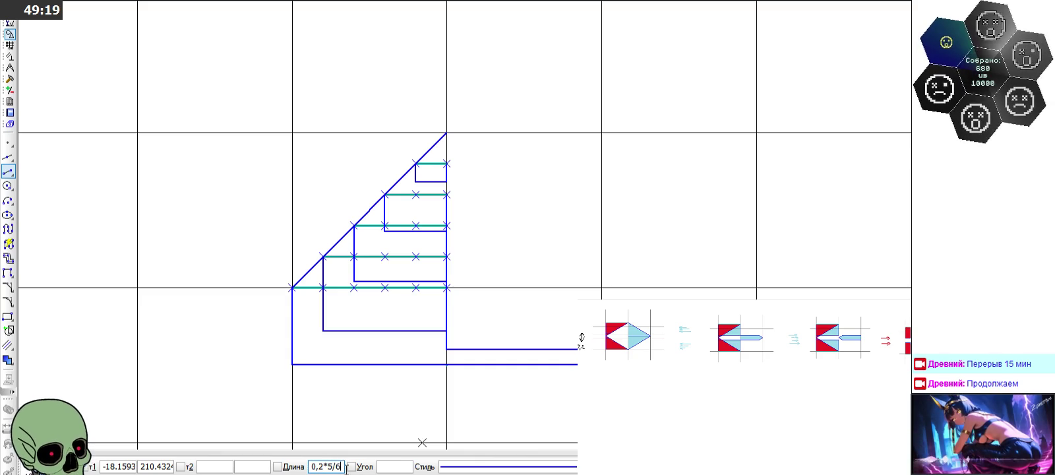
key("Return")
scroll(541, 380, "up", 3)
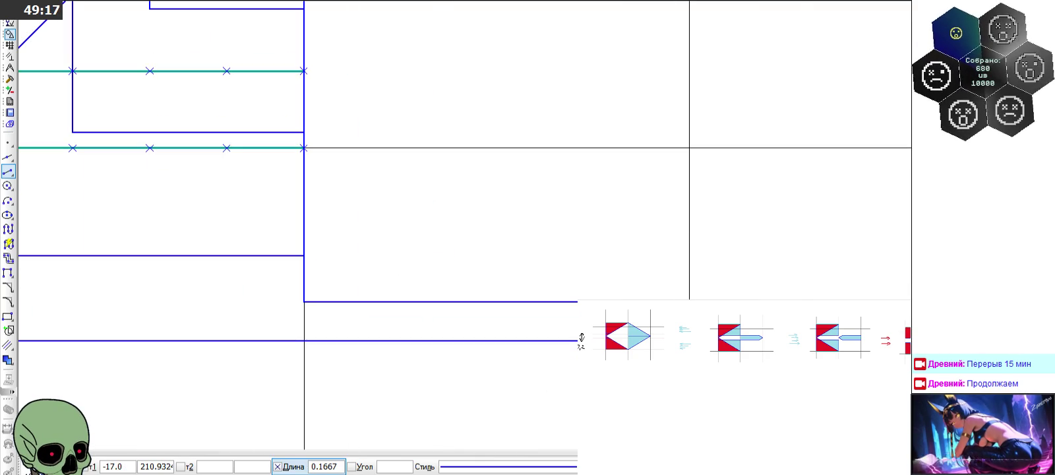
left_click(689, 276)
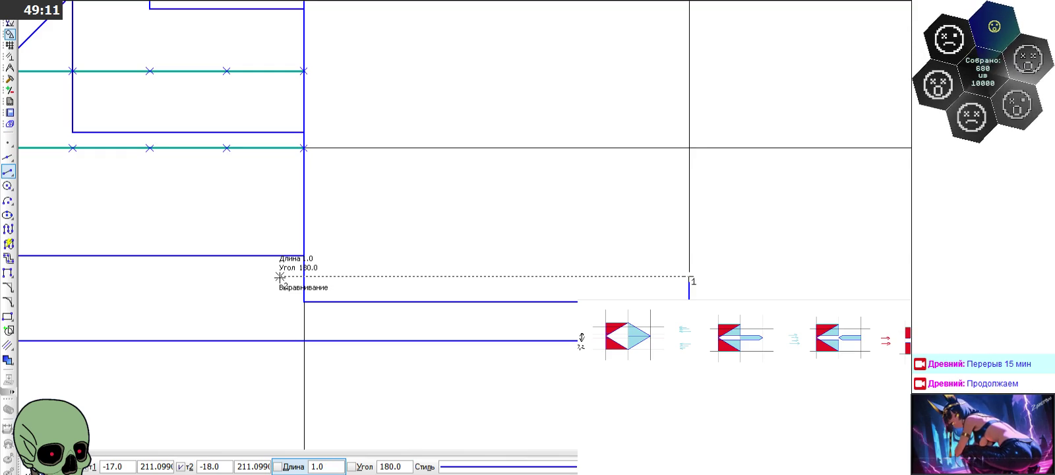
left_click(280, 276)
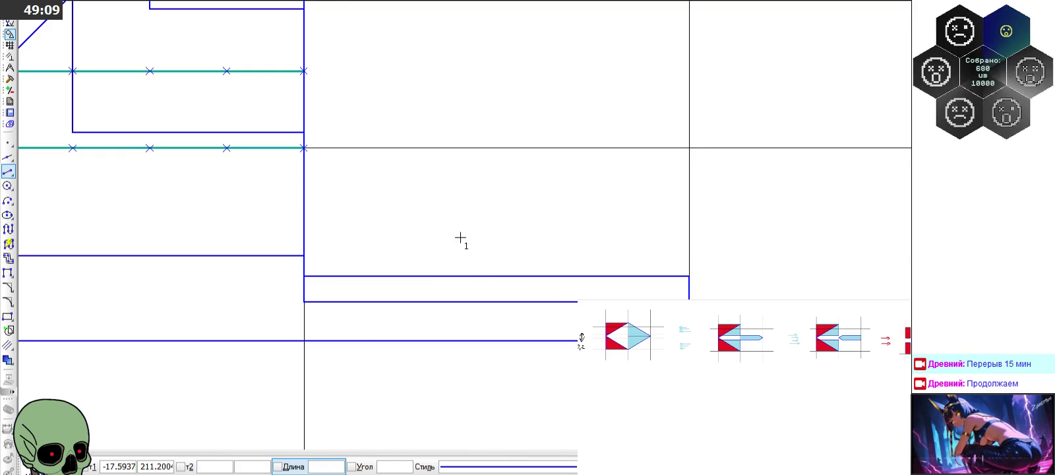
scroll(494, 243, "down", 2)
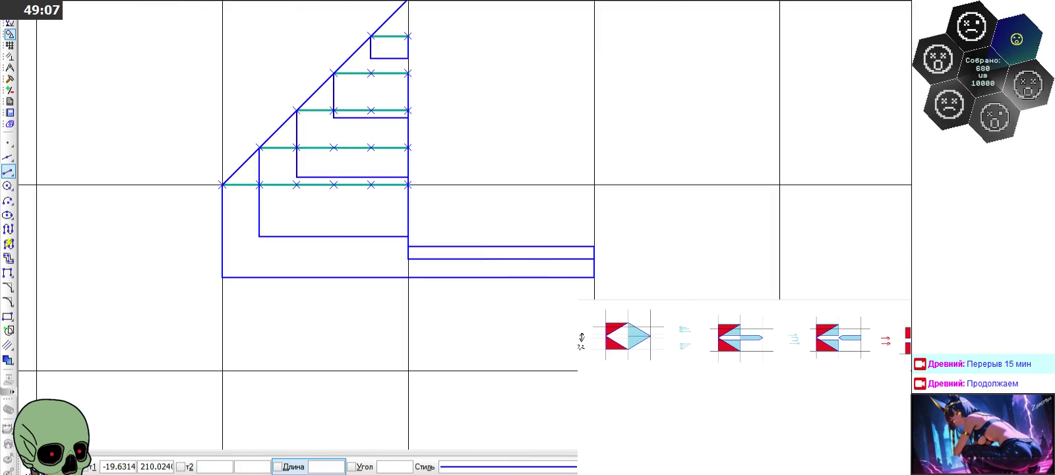
Step: Add a horizontal line from the strip's right corner to the central vertical, forming two stacked bands
left_click(593, 247)
left_click(408, 247)
left_click(84, 465)
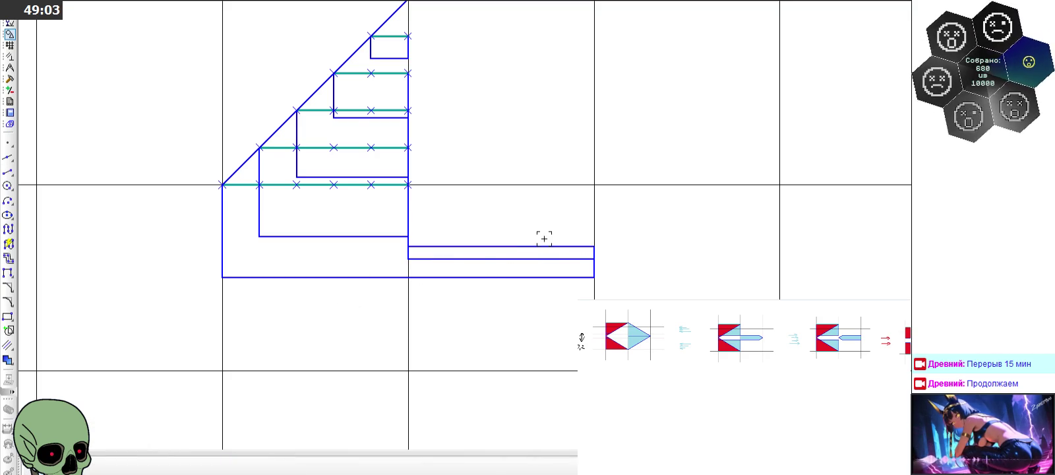
scroll(539, 256, "down", 2)
scroll(429, 238, "up", 2)
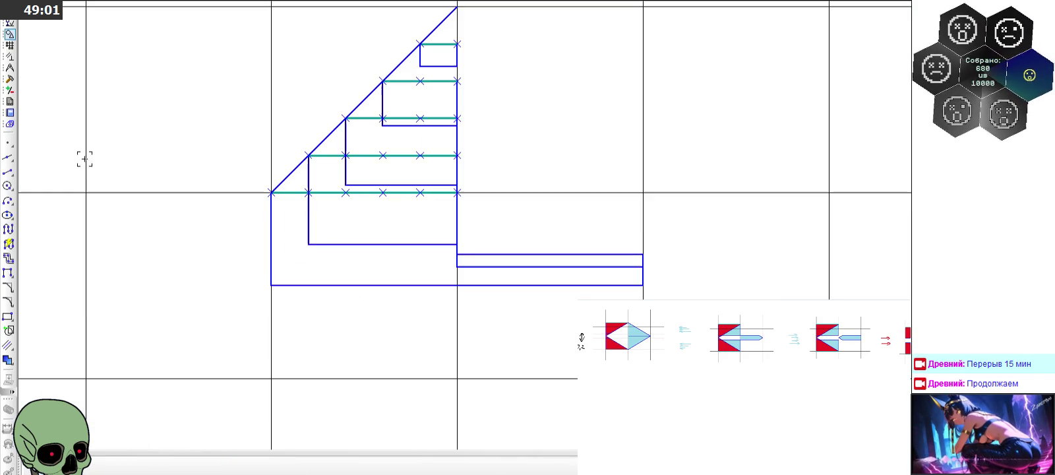
Step: Measure the upper and lower strip areas: 0.066667 and 0.100000 mm², totalling 0.166667 mm²
left_click(10, 78)
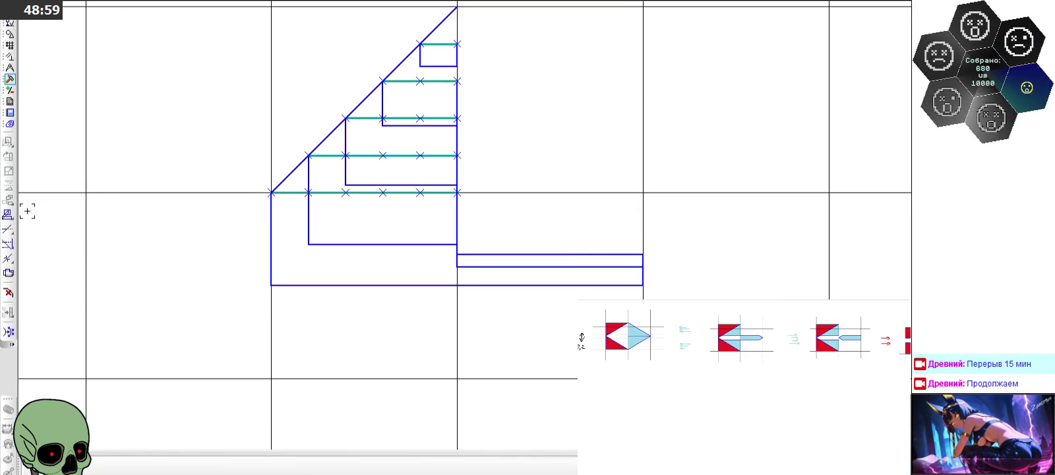
left_click(10, 68)
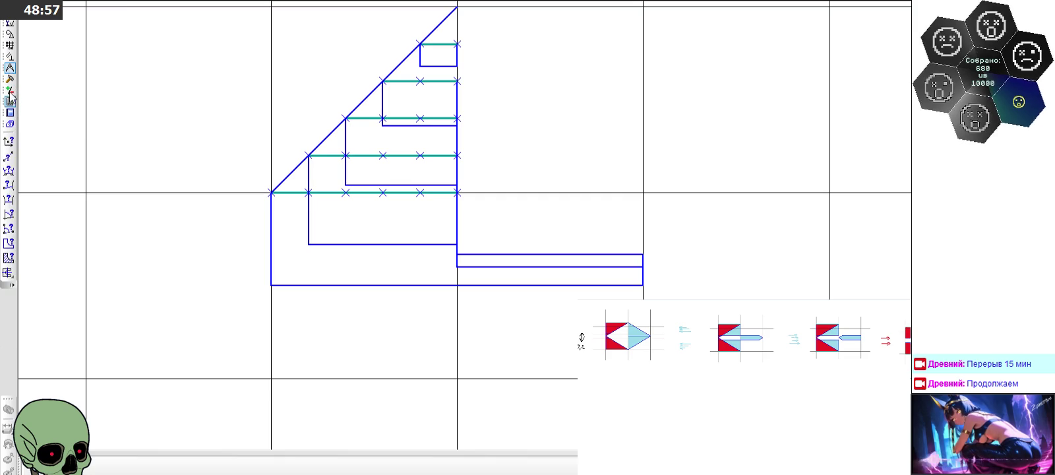
left_click(9, 258)
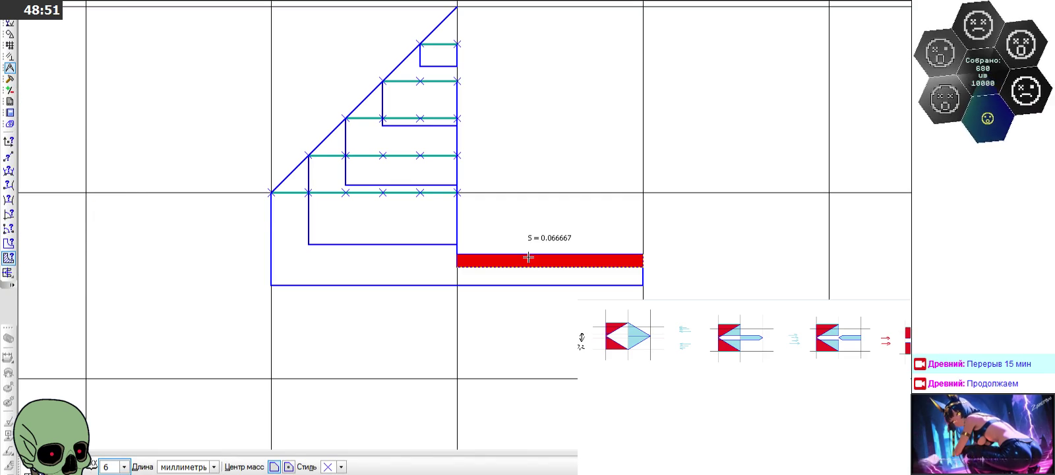
left_click(527, 256)
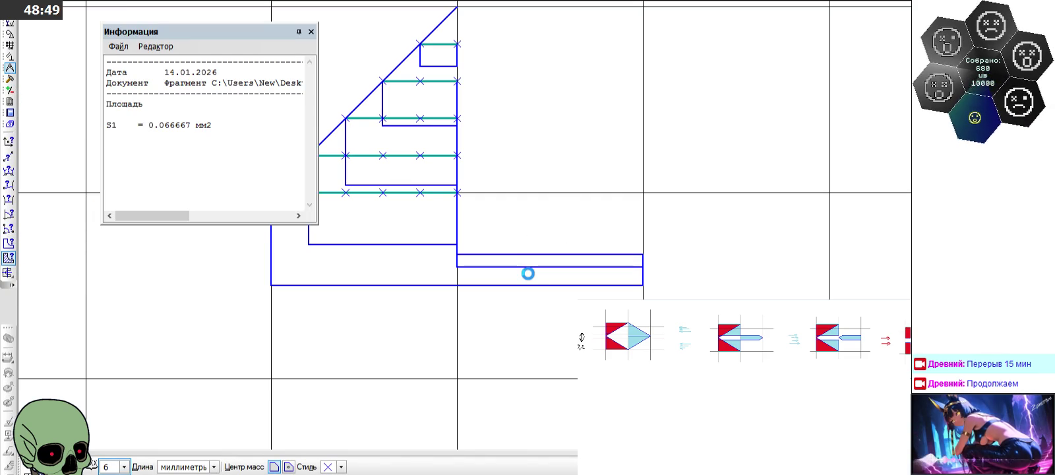
left_click(529, 273)
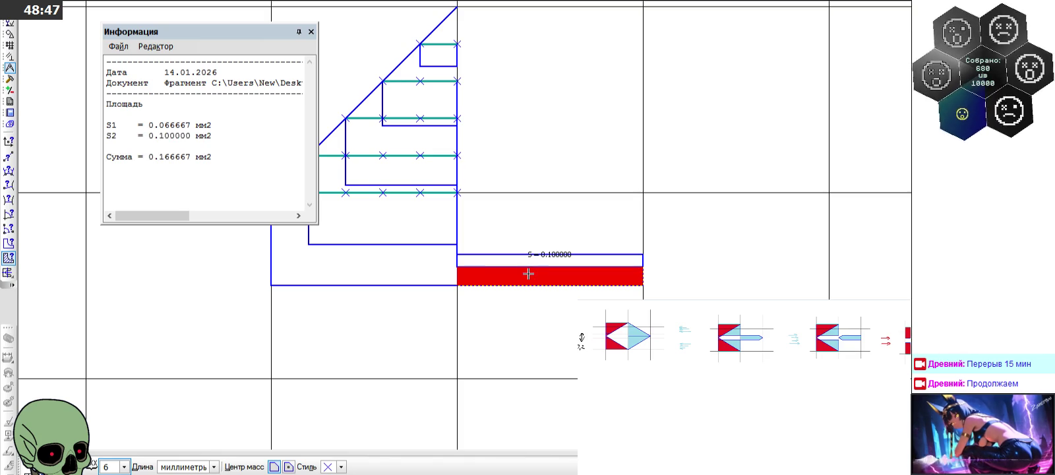
scroll(528, 273, "down", 1)
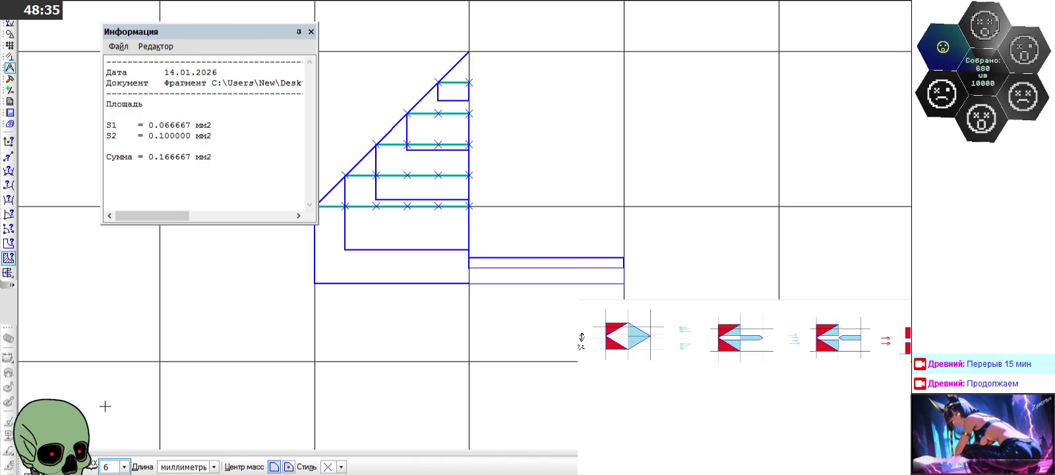
key("Escape")
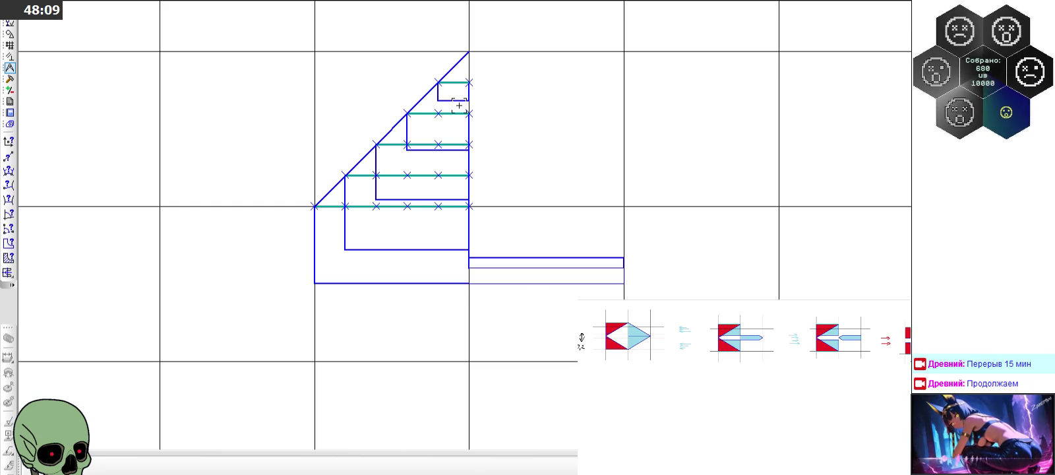
scroll(388, 81, "down", 3)
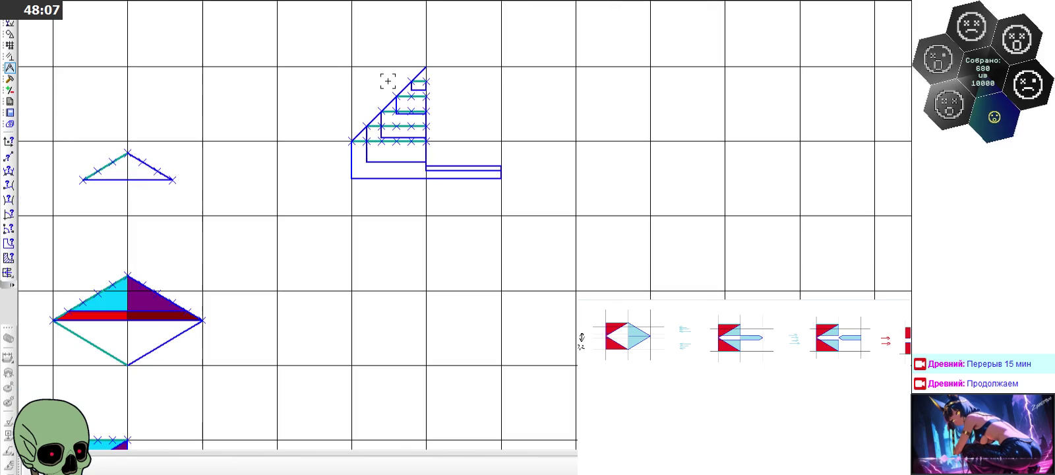
scroll(387, 81, "up", 1)
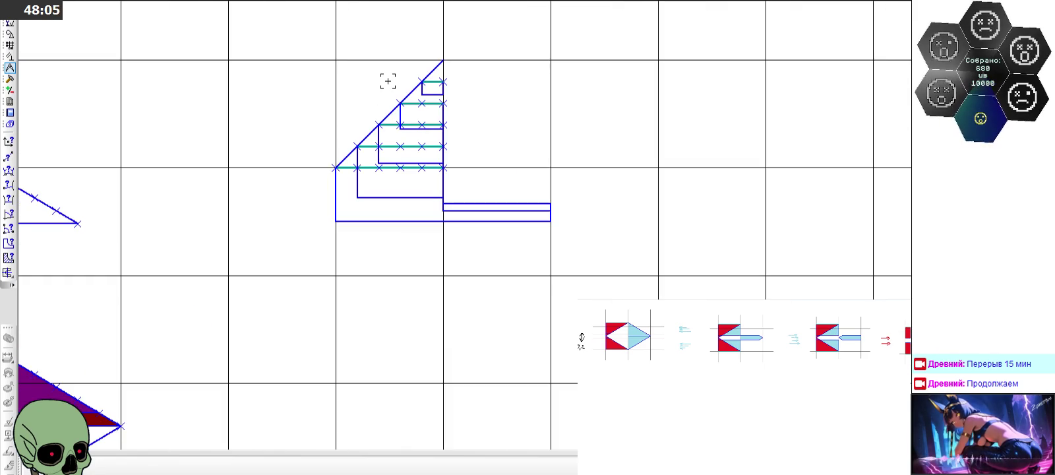
scroll(388, 81, "down", 3)
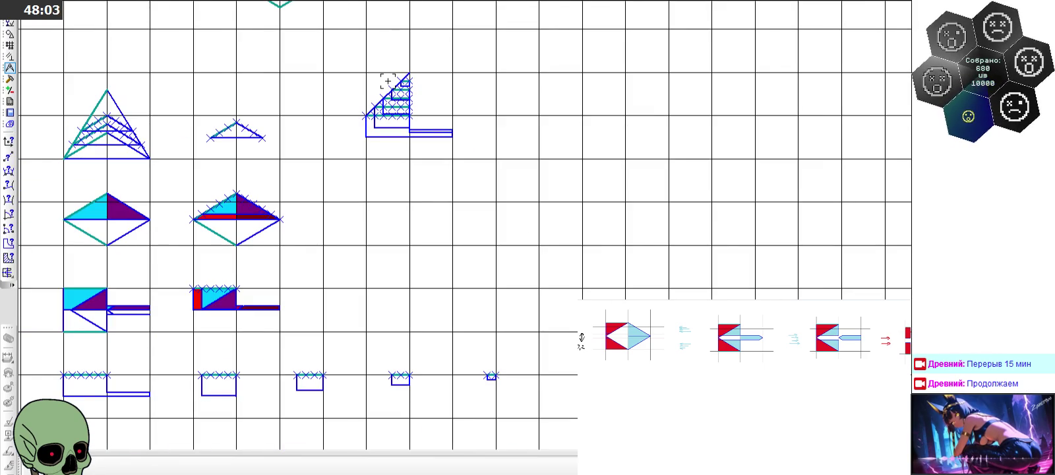
scroll(388, 81, "down", 2)
scroll(162, 89, "up", 1)
scroll(163, 89, "up", 4)
scroll(164, 90, "up", 1)
scroll(462, 106, "down", 4)
scroll(456, 113, "down", 1)
scroll(456, 113, "up", 1)
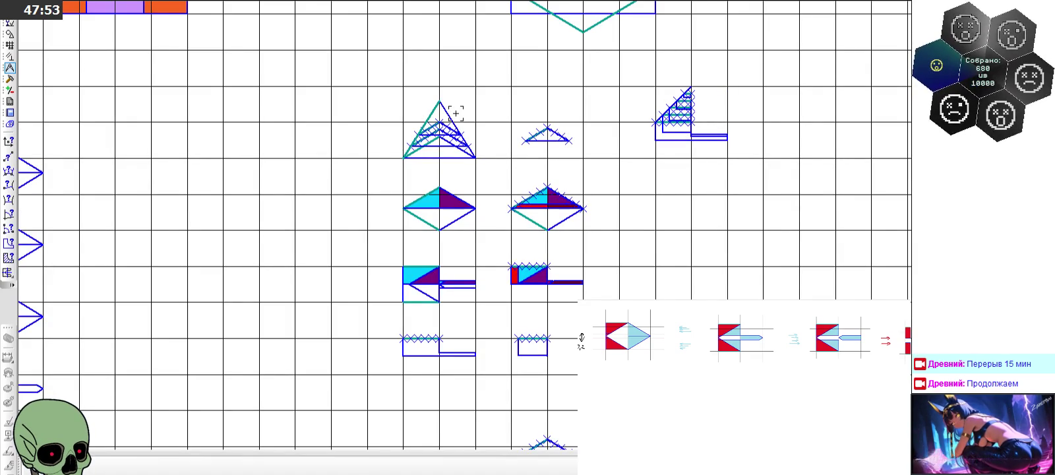
scroll(462, 105, "up", 3)
scroll(409, 139, "down", 2)
scroll(470, 150, "down", 1)
scroll(801, 132, "up", 1)
scroll(746, 146, "up", 1)
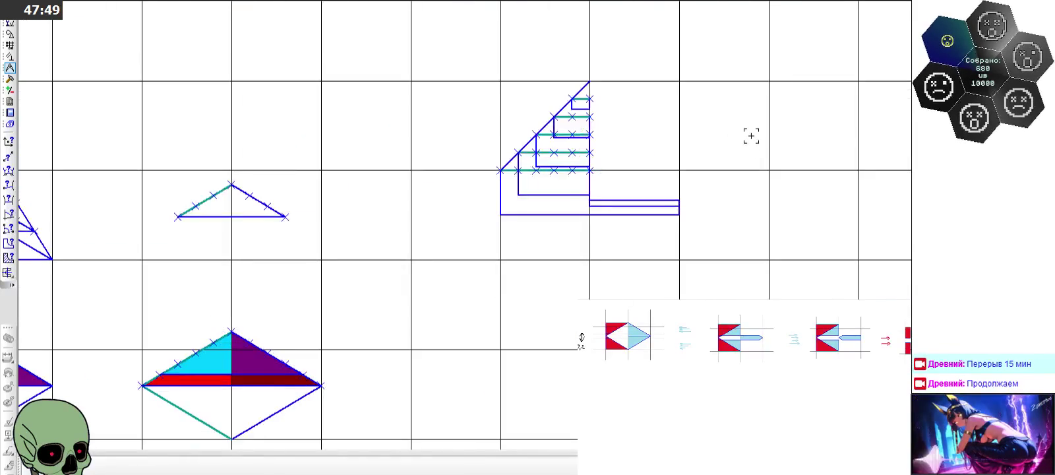
scroll(687, 129, "up", 2)
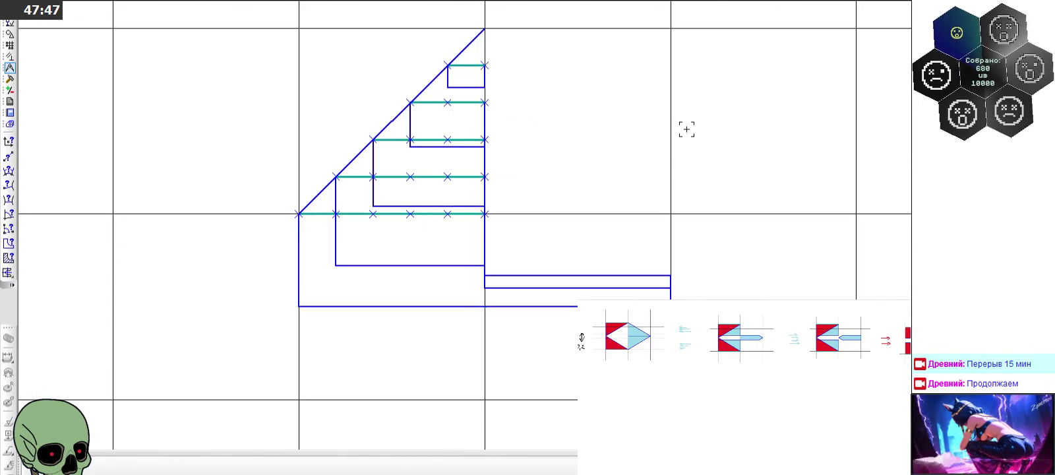
scroll(686, 129, "down", 3)
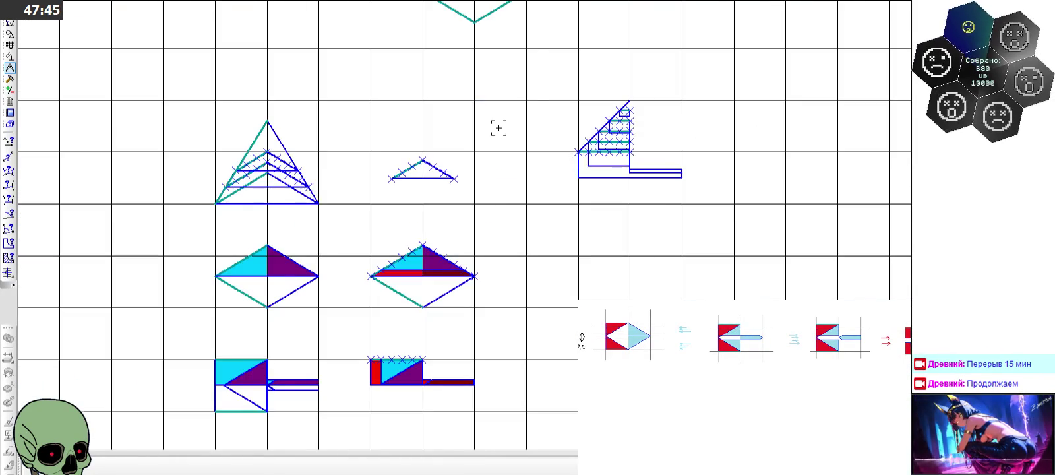
scroll(412, 291, "down", 1)
scroll(409, 296, "up", 3)
scroll(409, 295, "down", 1)
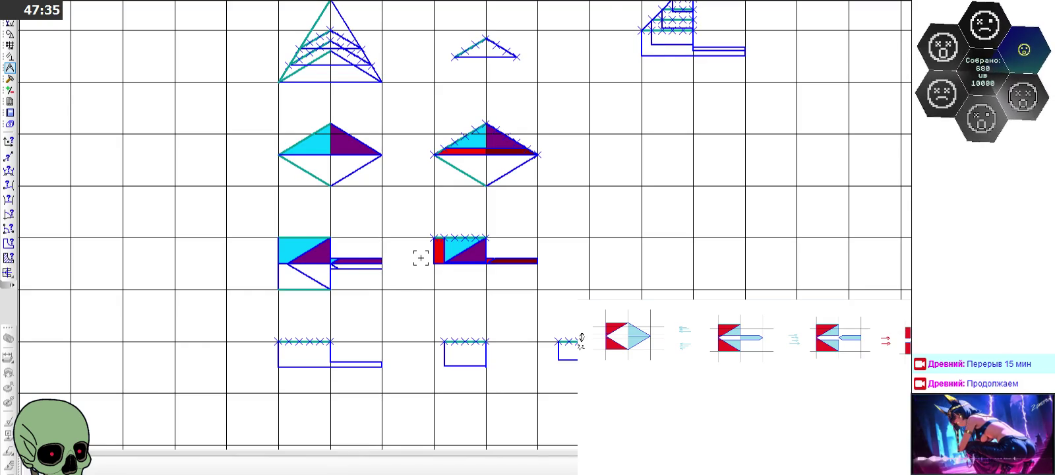
scroll(454, 229, "down", 1)
scroll(731, 38, "up", 3)
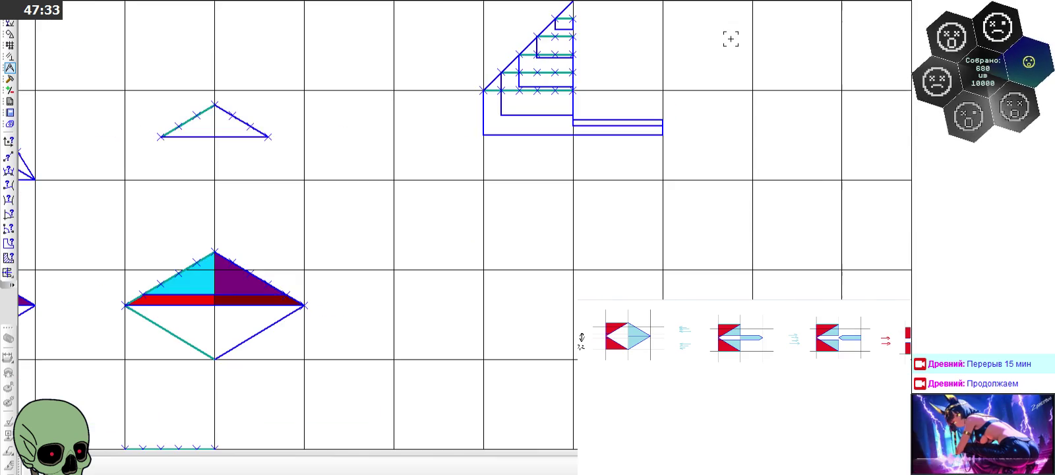
scroll(731, 39, "down", 2)
scroll(730, 39, "down", 1)
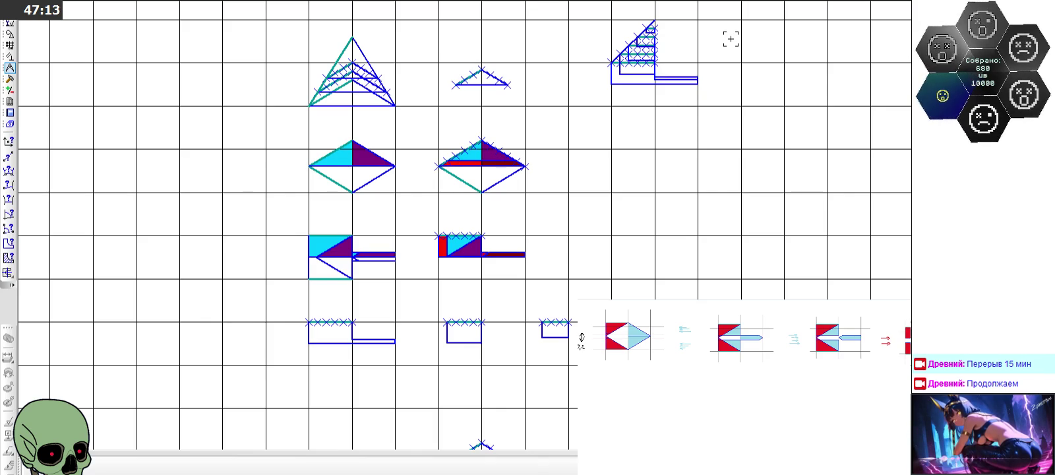
scroll(731, 39, "up", 2)
scroll(730, 39, "up", 1)
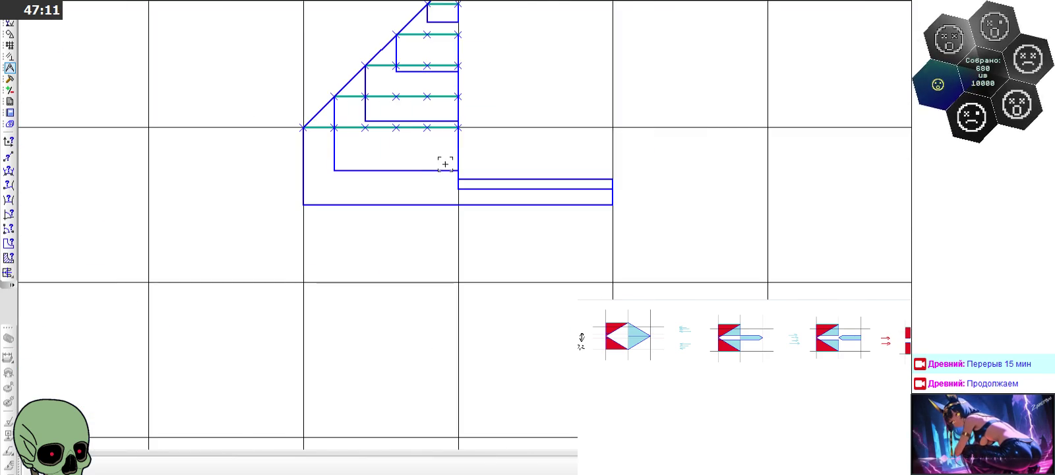
scroll(445, 164, "down", 2)
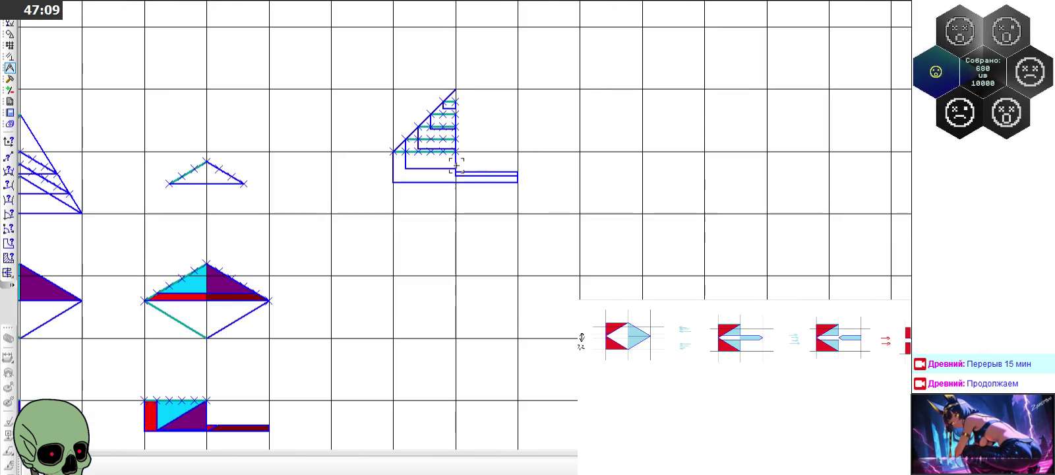
scroll(456, 165, "down", 2)
scroll(212, 144, "up", 2)
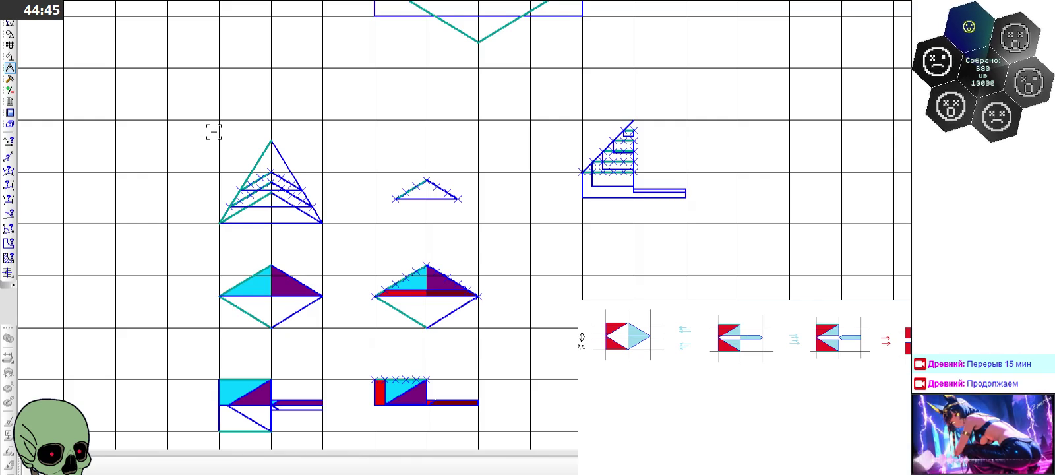
scroll(320, 144, "up", 1)
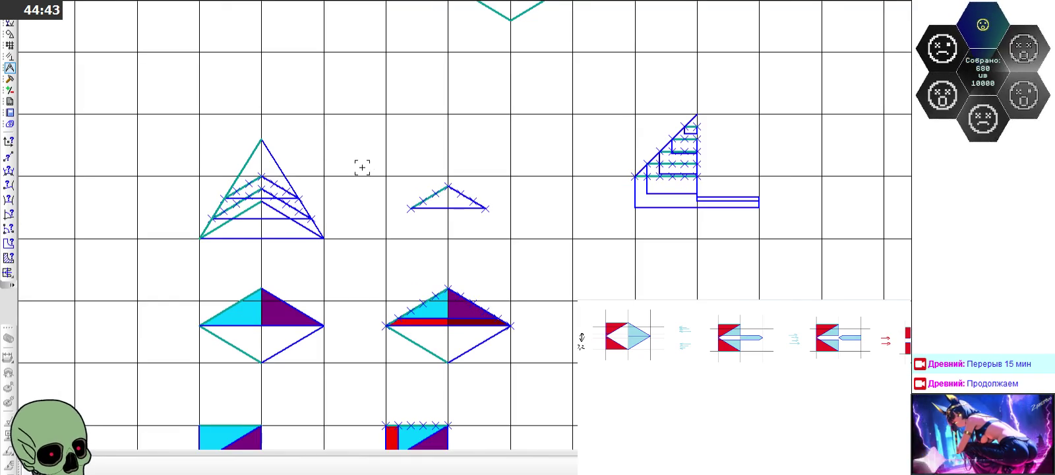
Step: Measure both halves of the small triangle: 0.108 mm² each, 0.216 mm² total
scroll(439, 196, "up", 3)
scroll(438, 196, "up", 3)
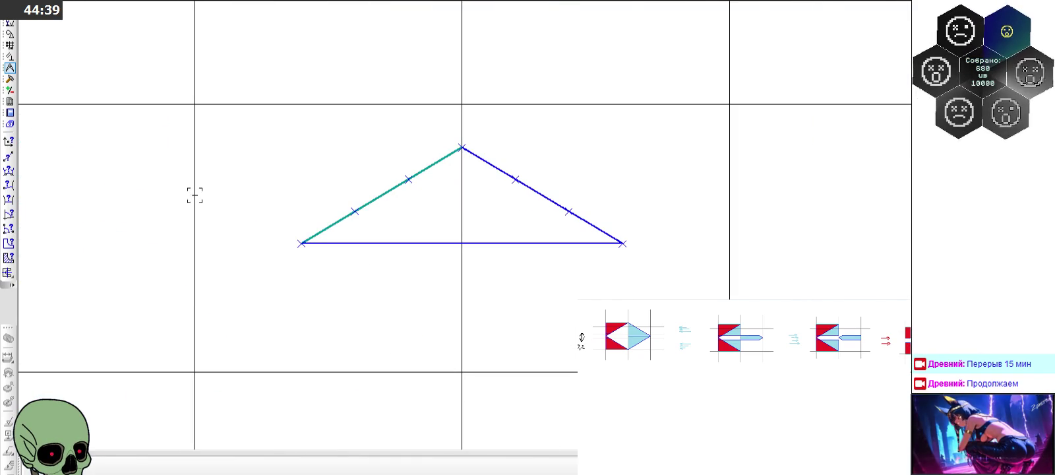
left_click(9, 258)
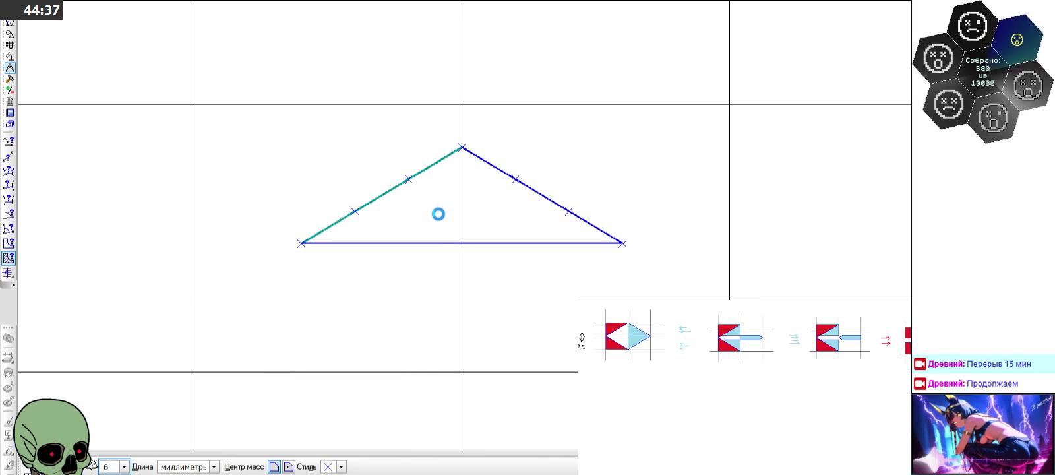
left_click(439, 213)
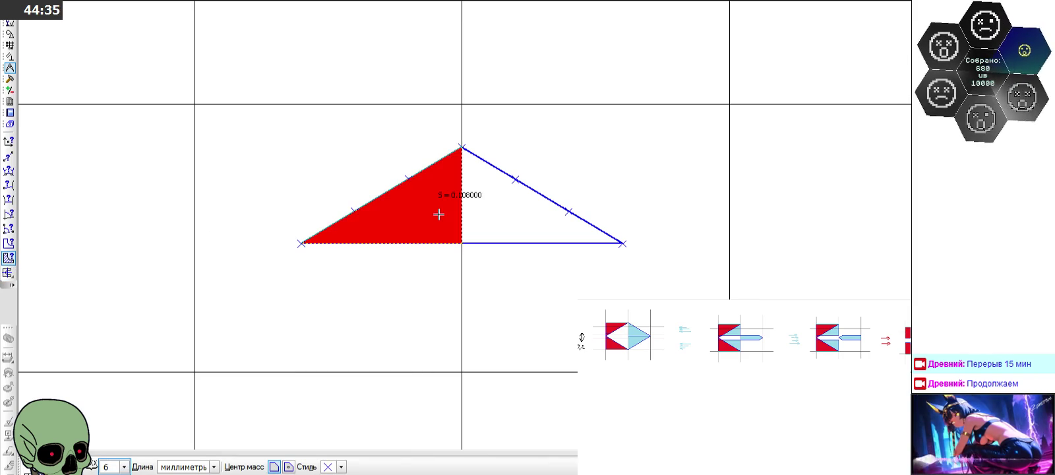
key("ctrl+Return")
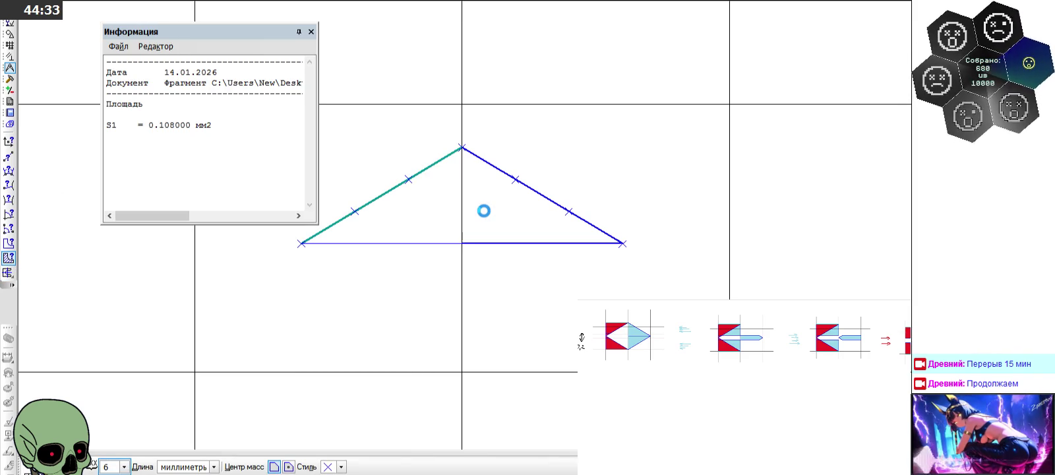
left_click(484, 210)
left_click(312, 32)
Step: Measure the area of the small rectangle
scroll(313, 82, "down", 10)
scroll(341, 80, "down", 2)
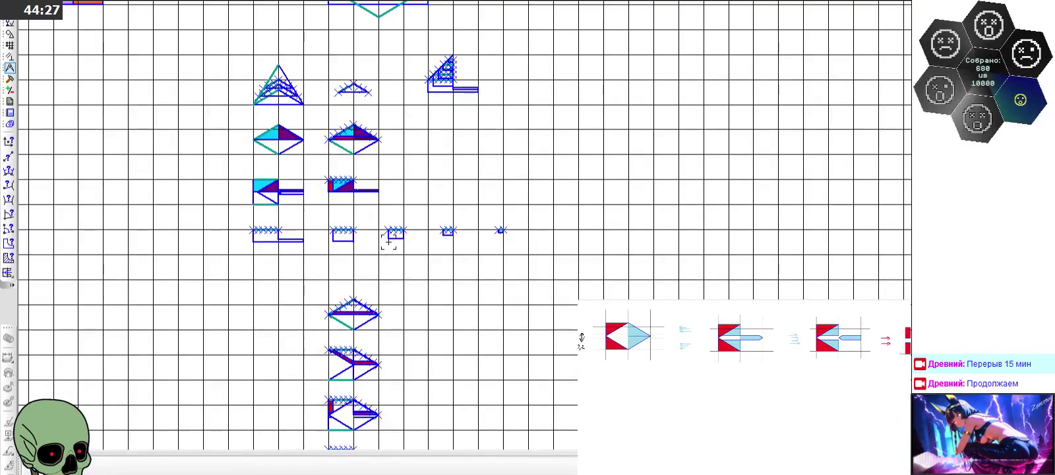
scroll(388, 248, "up", 3)
scroll(381, 235, "up", 3)
left_click(13, 258)
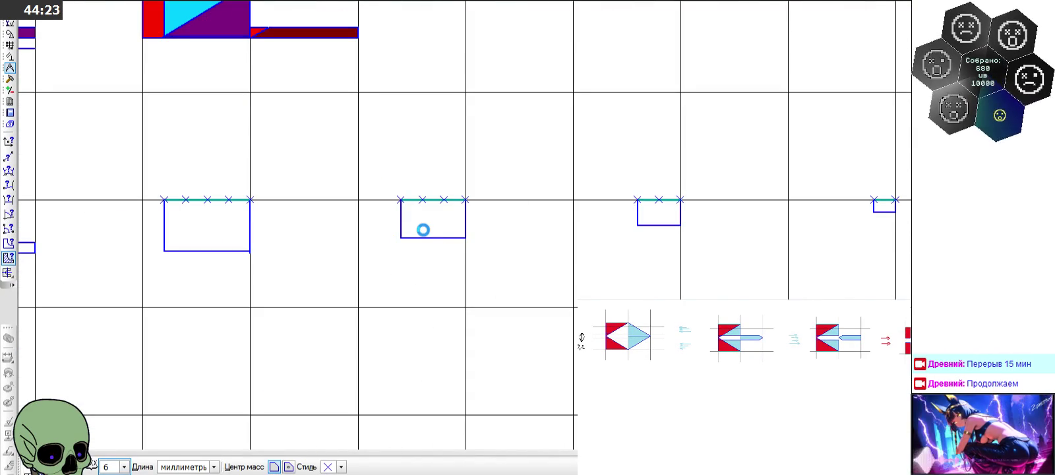
left_click(422, 229)
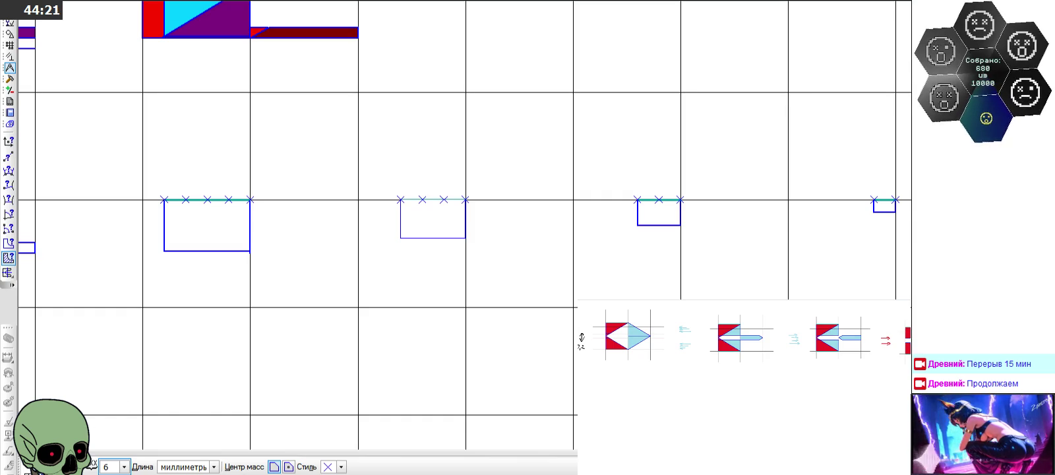
key("Escape")
scroll(474, 296, "down", 5)
scroll(370, 111, "up", 3)
scroll(370, 111, "up", 2)
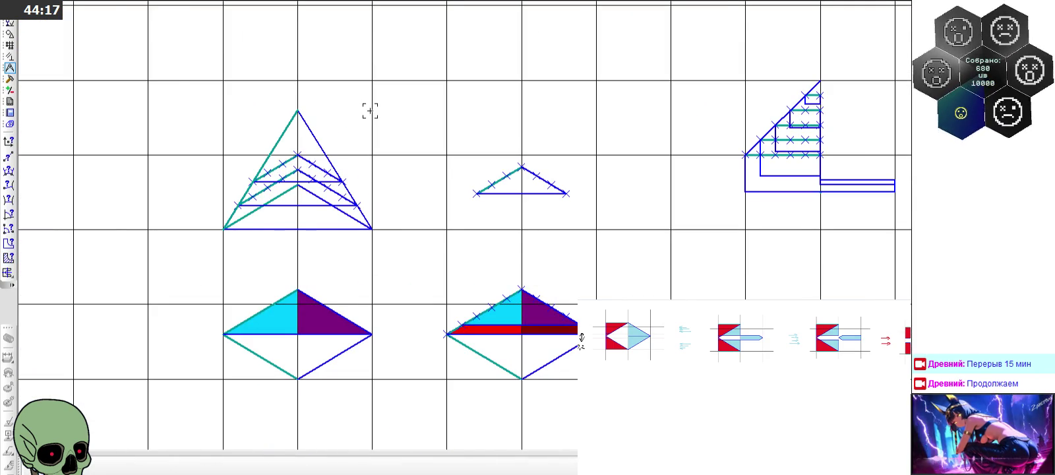
scroll(330, 164, "down", 1)
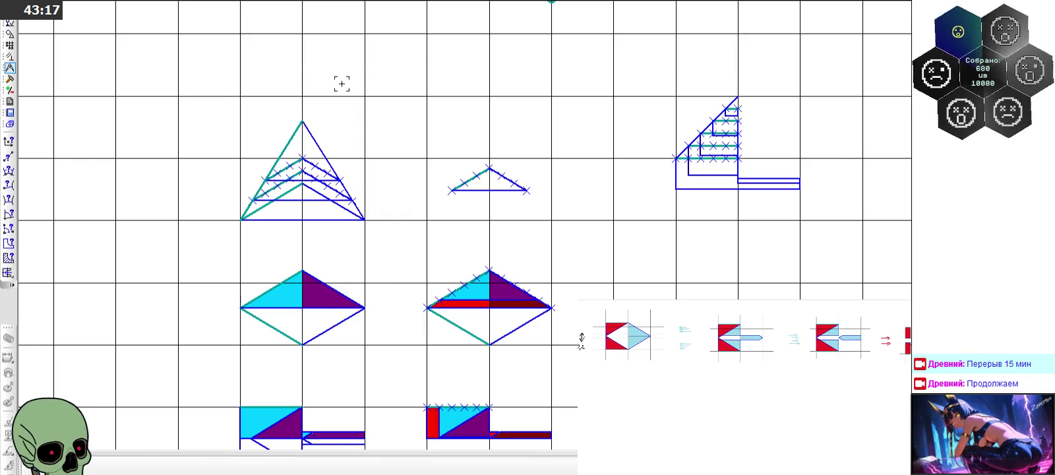
scroll(180, 73, "down", 1)
scroll(182, 79, "down", 1)
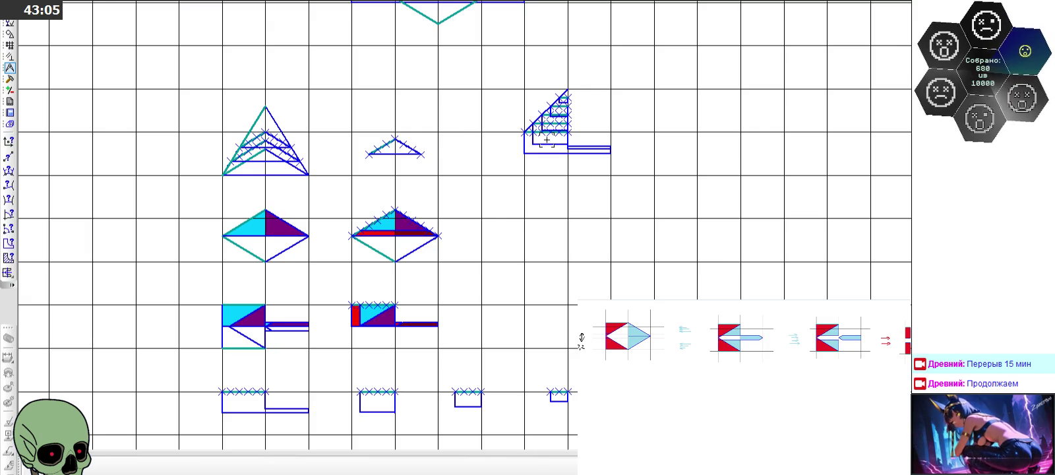
scroll(548, 137, "up", 5)
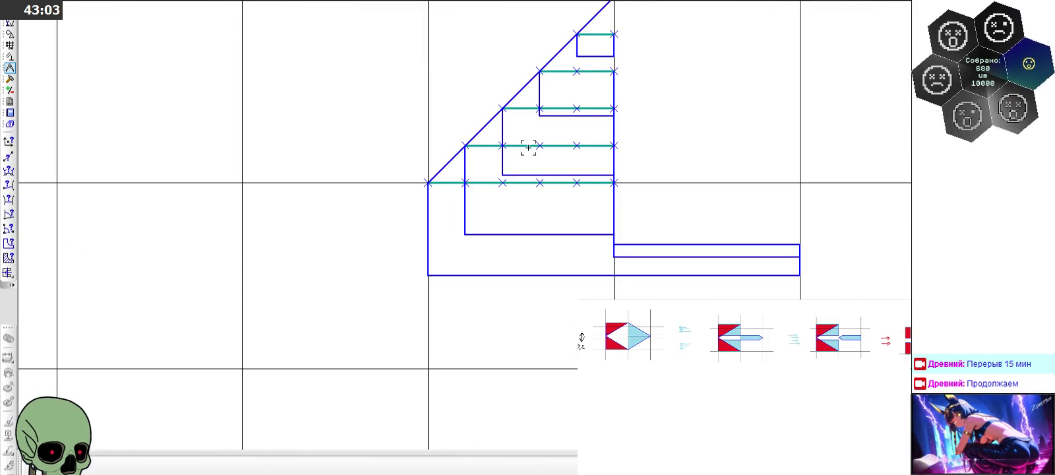
scroll(551, 147, "up", 2)
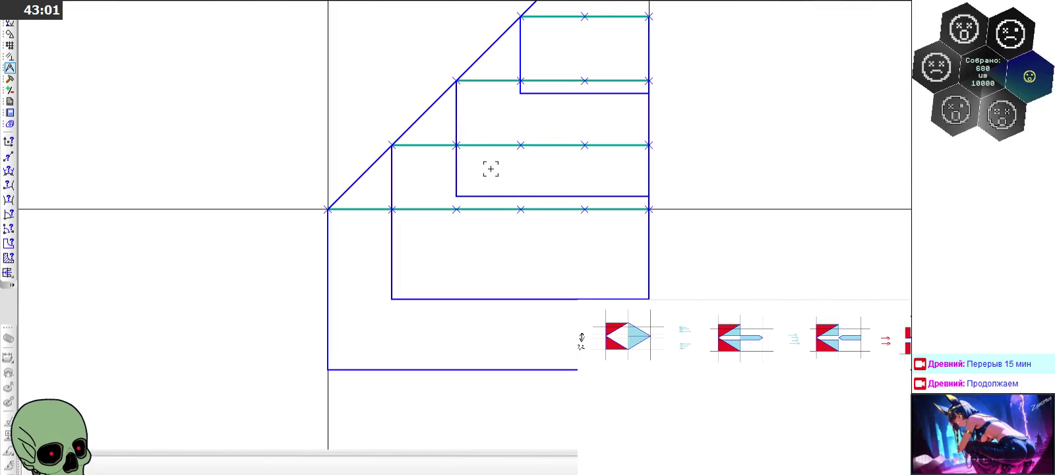
scroll(511, 168, "down", 1)
scroll(527, 166, "down", 2)
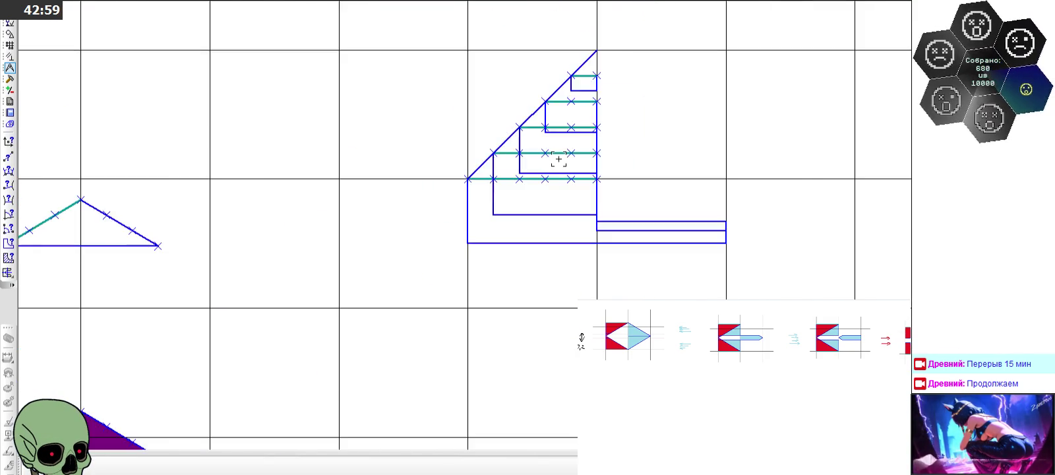
scroll(559, 158, "down", 1)
scroll(559, 158, "down", 1)
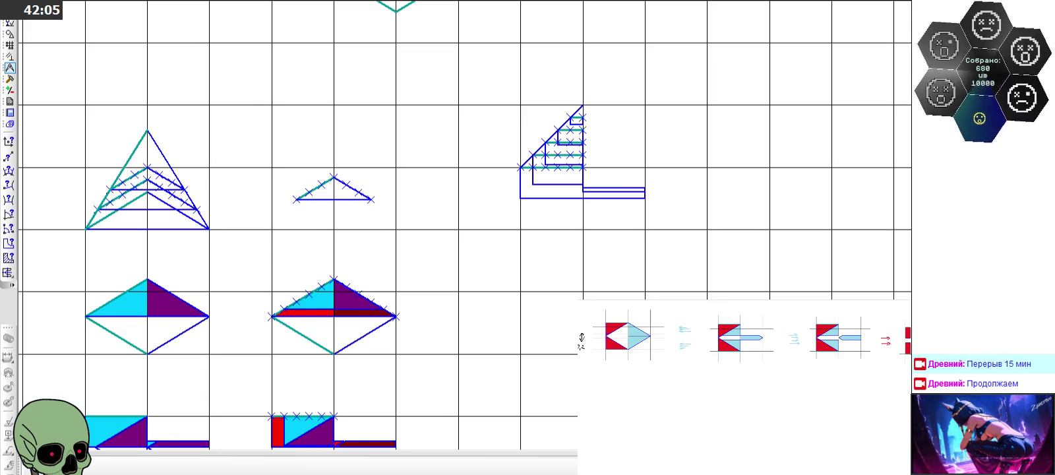
scroll(521, 260, "down", 3)
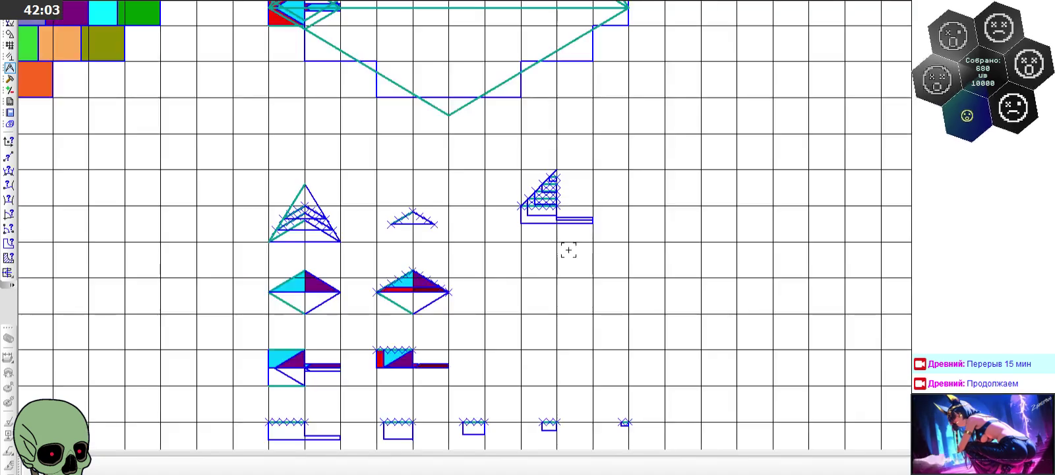
scroll(567, 249, "down", 2)
scroll(435, 153, "up", 2)
scroll(436, 157, "up", 2)
scroll(392, 159, "up", 1)
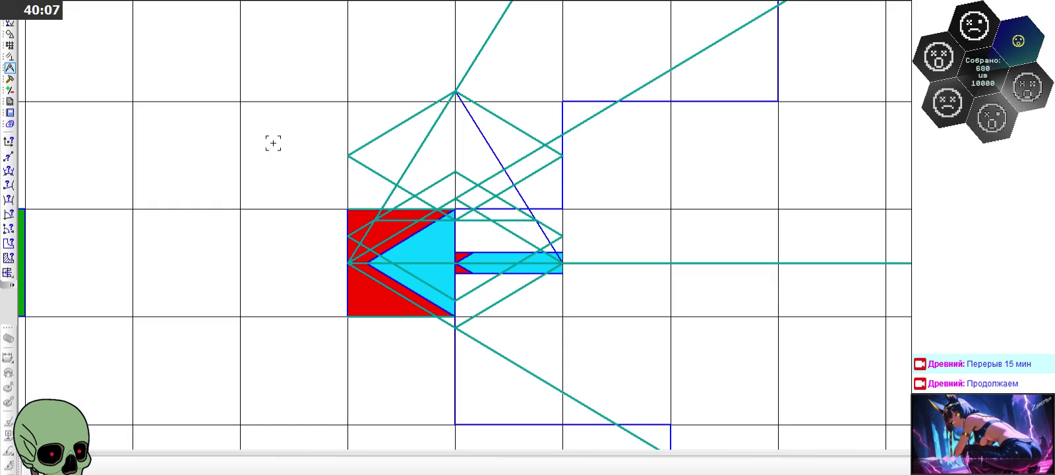
Step: Zoom around the sheet, then switch from the measuring tools back to the Геометрия panel
scroll(273, 143, "down", 3)
scroll(273, 143, "down", 1)
scroll(273, 143, "down", 1)
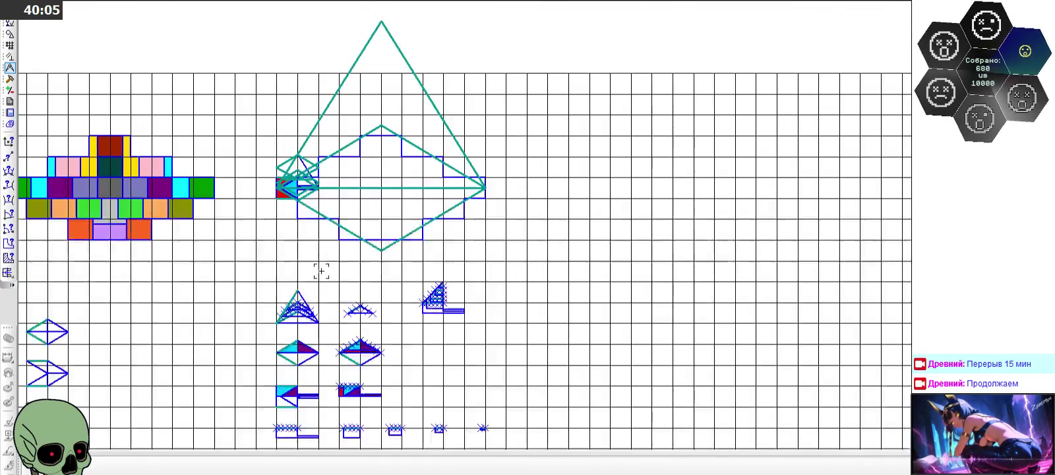
scroll(383, 132, "down", 1)
scroll(396, 240, "up", 2)
scroll(433, 247, "up", 1)
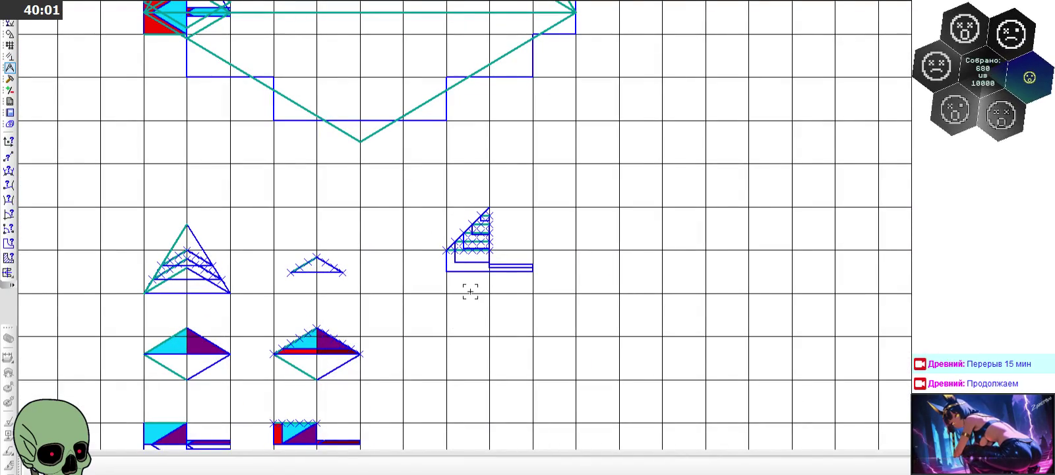
scroll(448, 247, "down", 1)
scroll(468, 245, "up", 3)
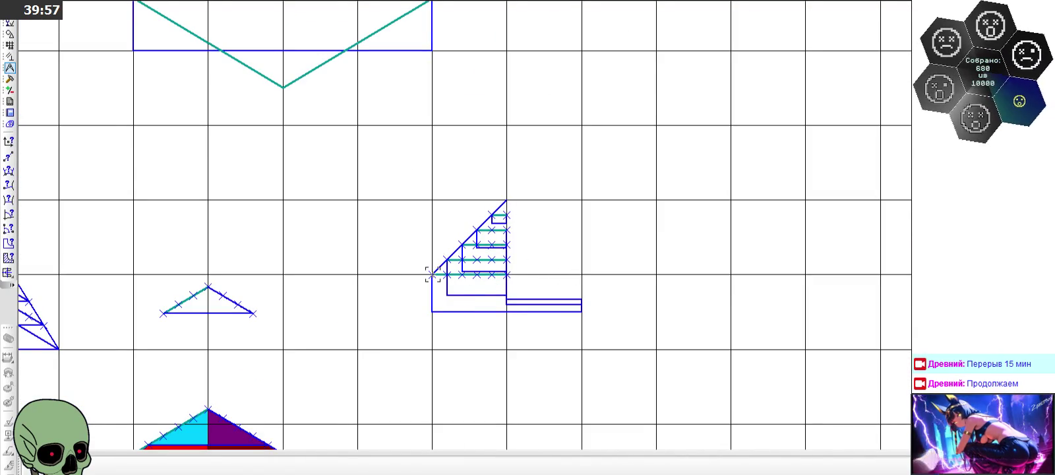
scroll(535, 278, "down", 2)
scroll(534, 278, "down", 2)
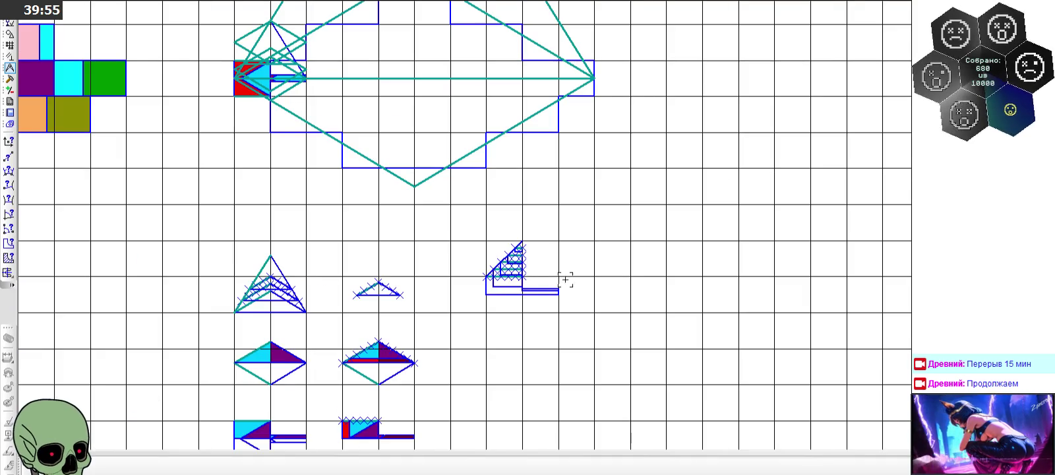
scroll(511, 341, "down", 1)
scroll(275, 63, "up", 4)
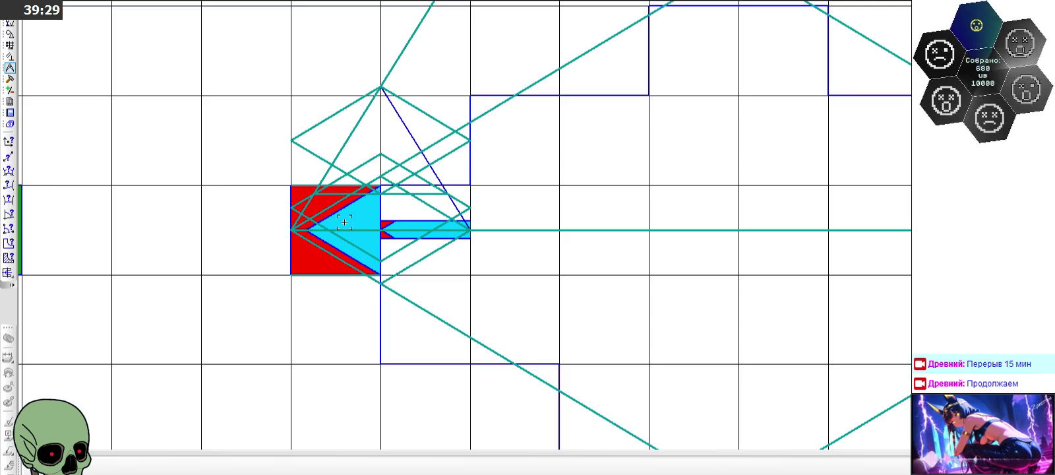
scroll(309, 218, "up", 2)
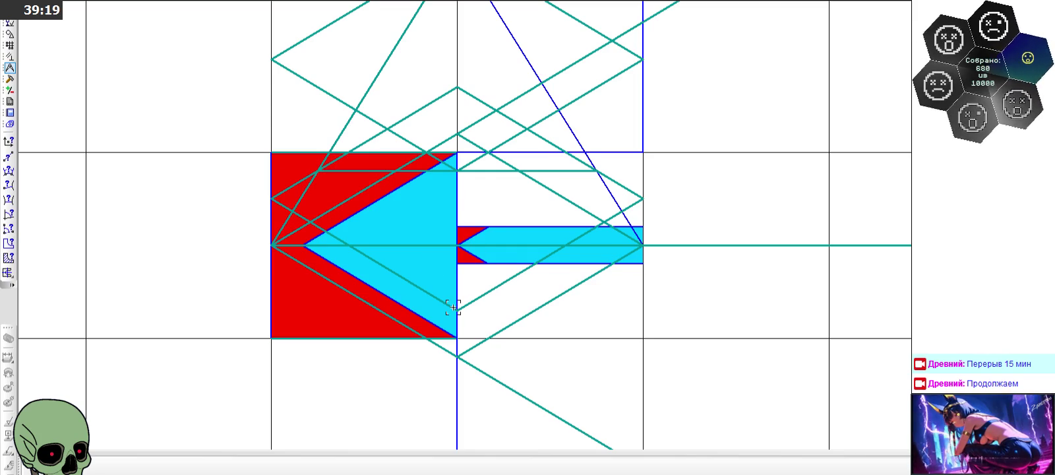
scroll(325, 112, "down", 2)
scroll(329, 113, "down", 3)
scroll(527, 277, "up", 3)
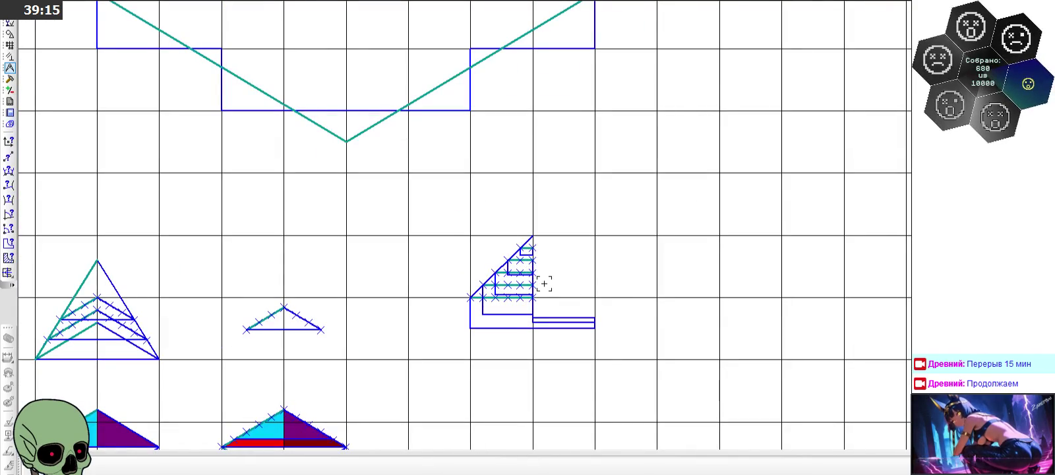
scroll(544, 284, "up", 2)
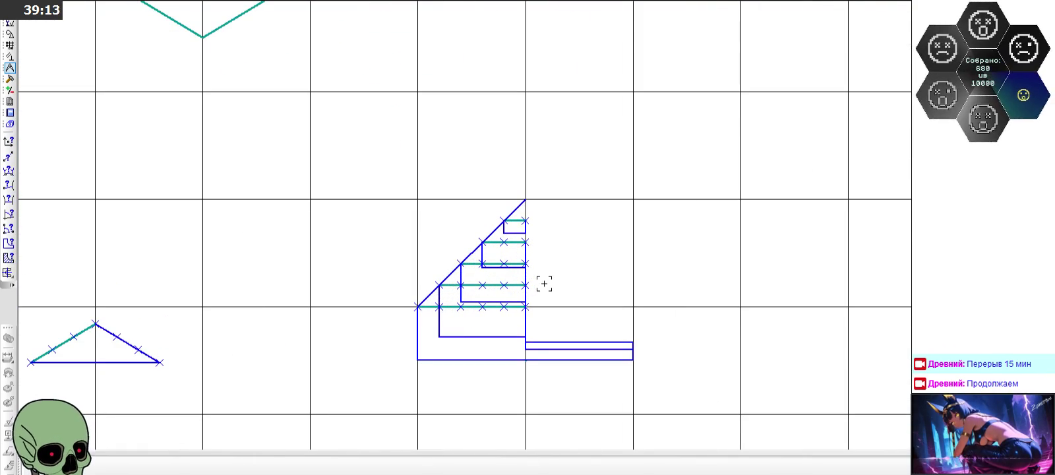
scroll(544, 284, "down", 1)
scroll(544, 284, "down", 2)
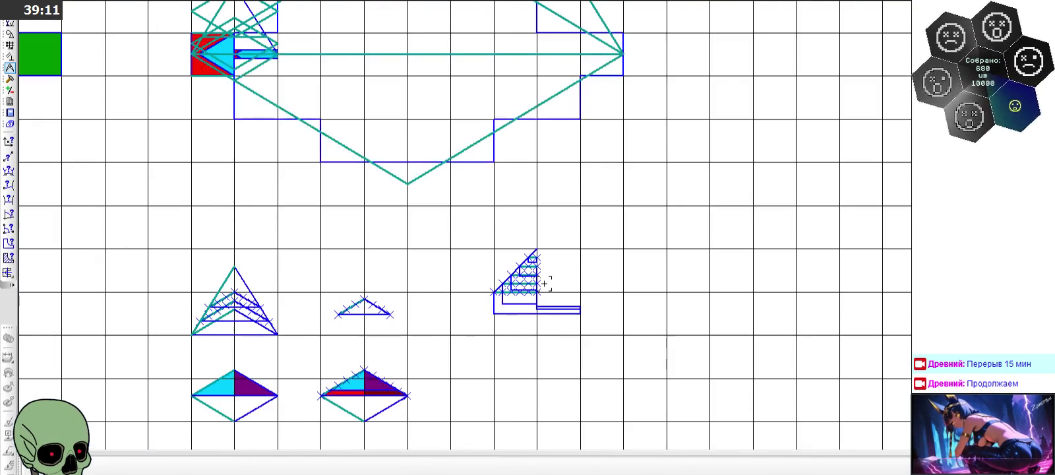
scroll(544, 284, "up", 2)
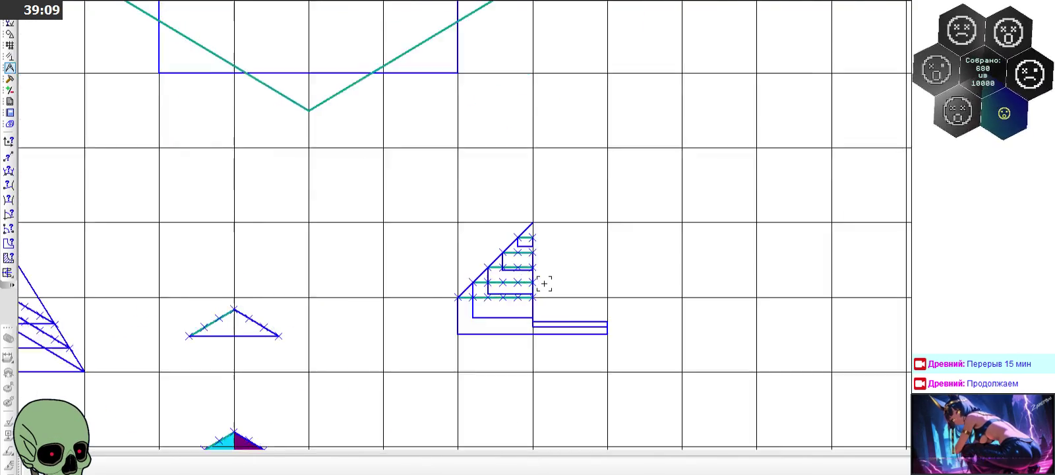
scroll(544, 284, "up", 3)
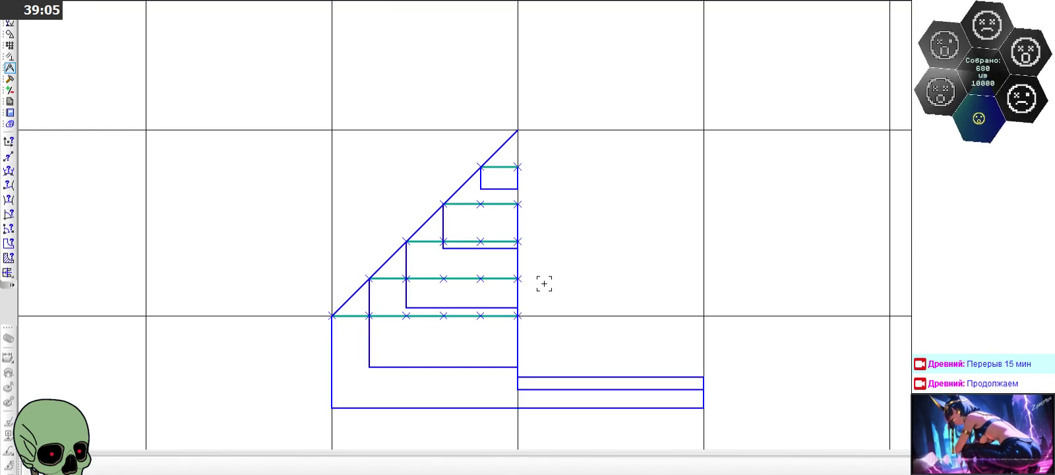
scroll(544, 283, "down", 5)
scroll(550, 274, "down", 2)
scroll(549, 273, "down", 2)
scroll(339, 103, "up", 2)
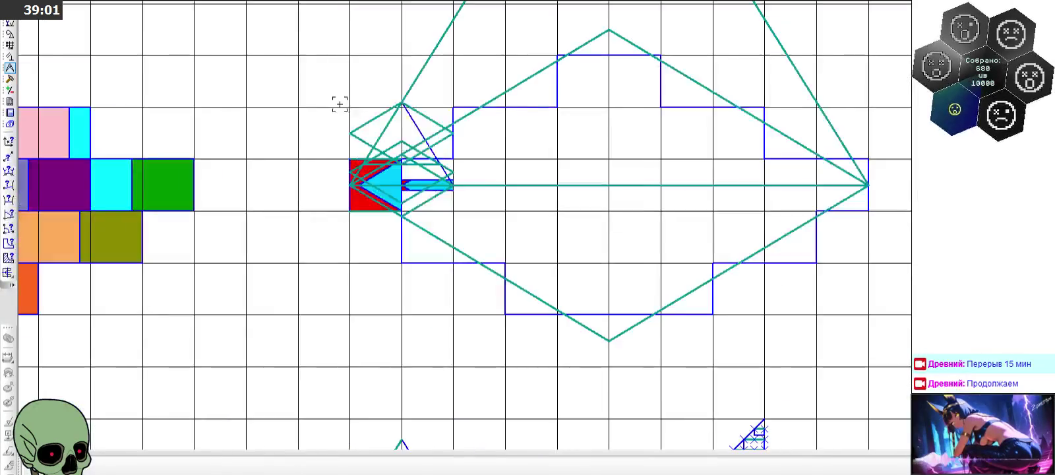
scroll(384, 155, "up", 3)
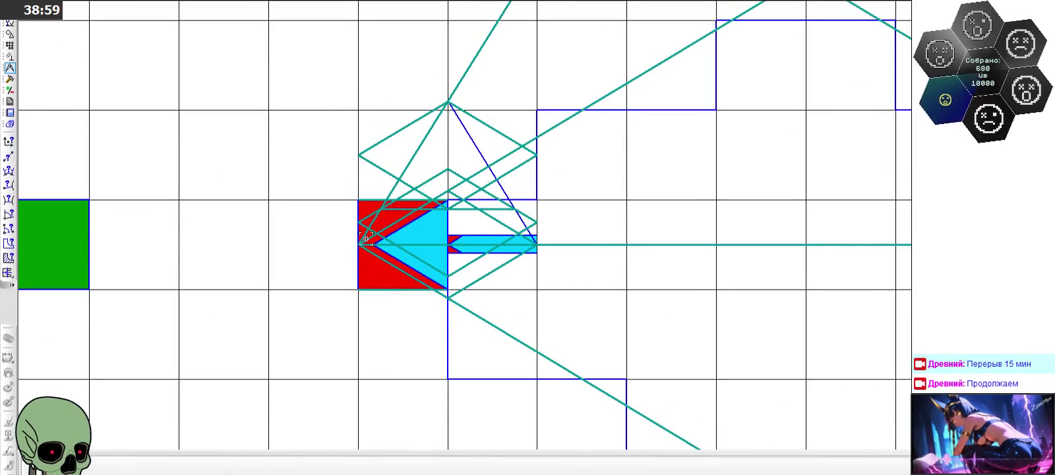
scroll(568, 262, "up", 1)
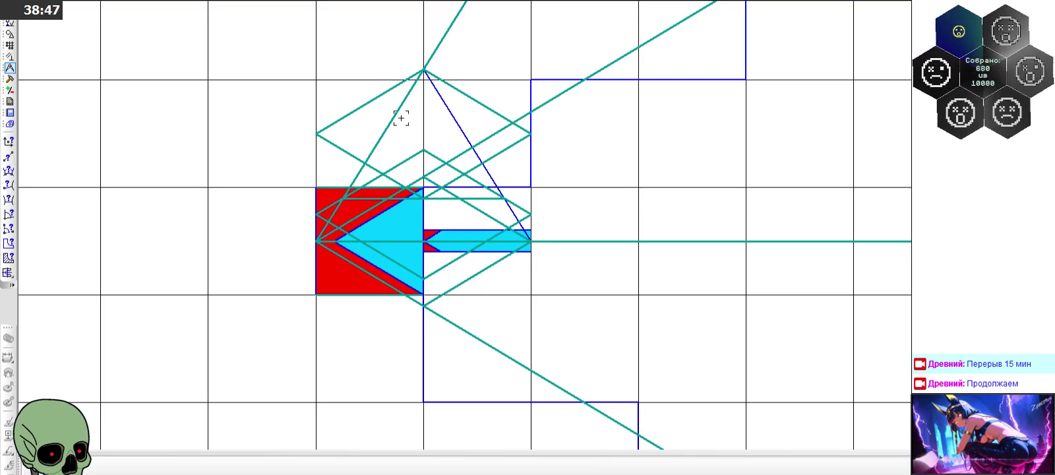
left_click(9, 56)
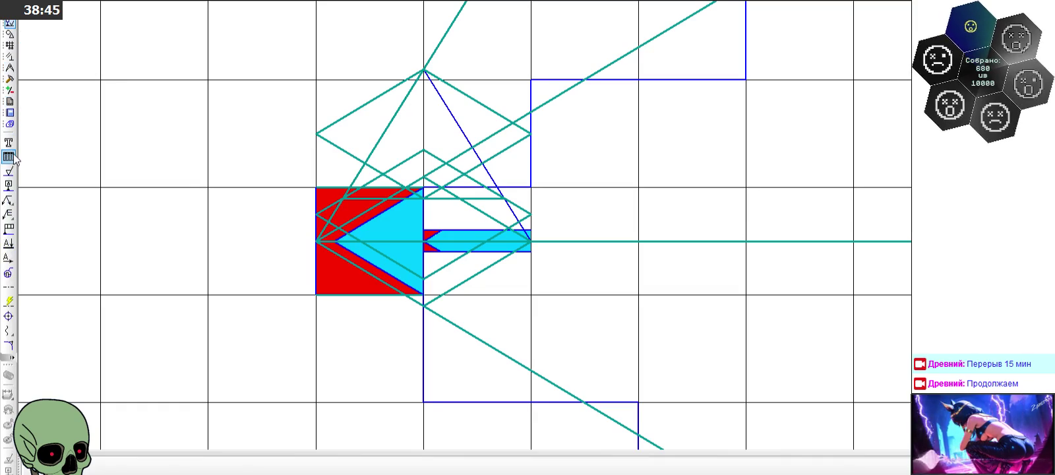
Step: Place a point inside the upper diamond and draw a vertical line from it down into the cyan arrow
left_click(10, 34)
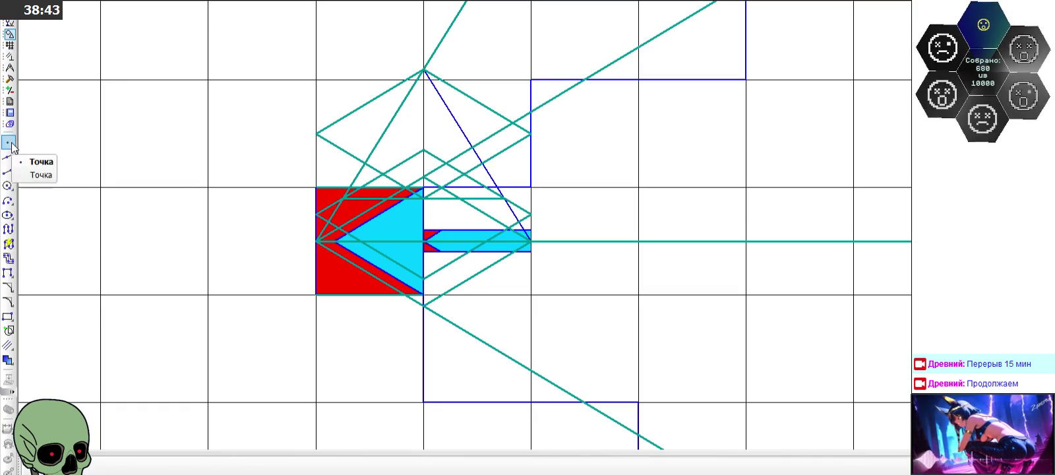
left_click(9, 142)
scroll(396, 140, "up", 3)
left_click(439, 134)
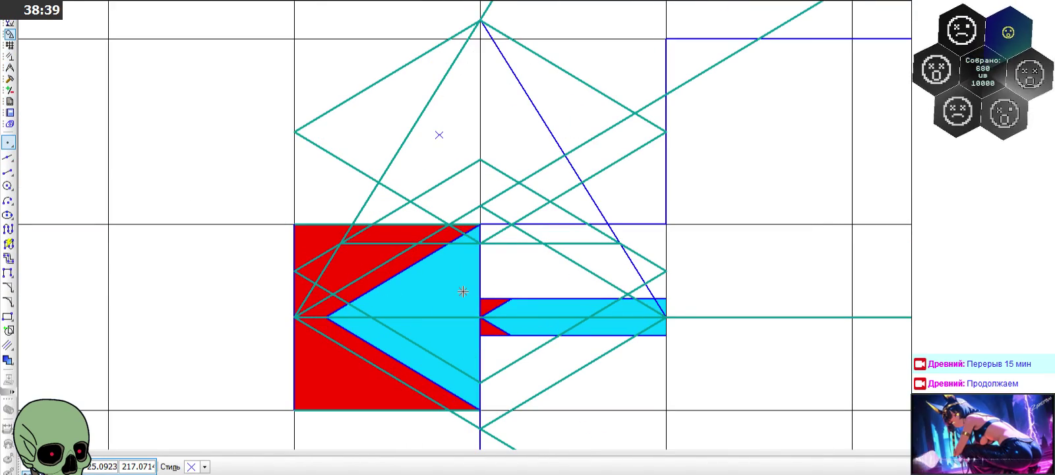
left_click(8, 171)
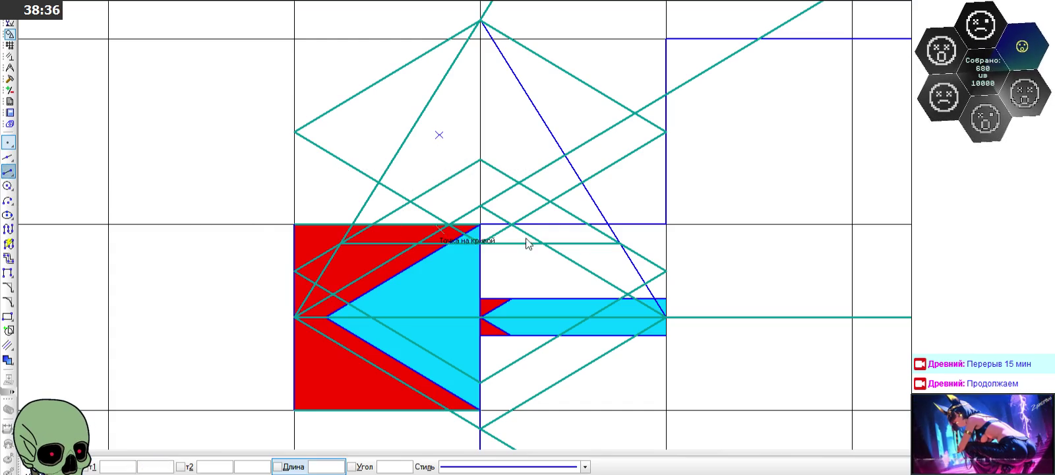
left_click(439, 134)
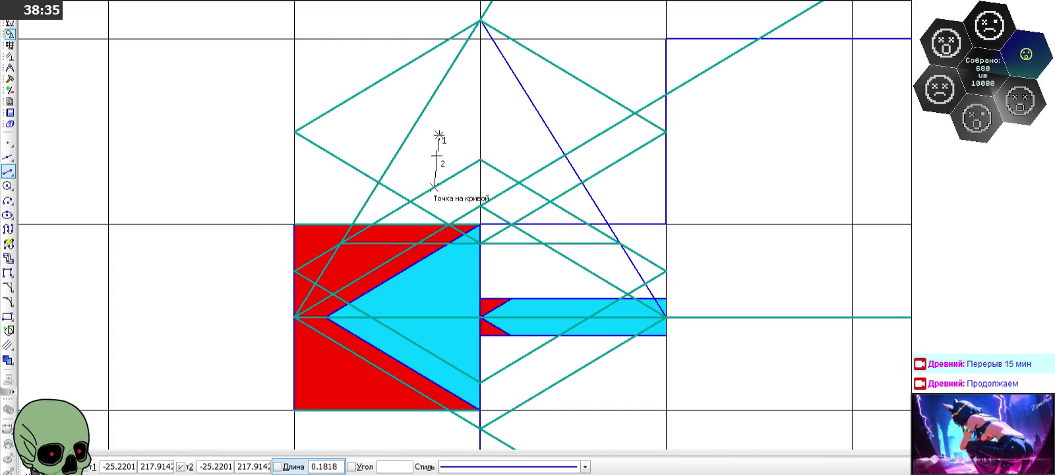
left_click(438, 270)
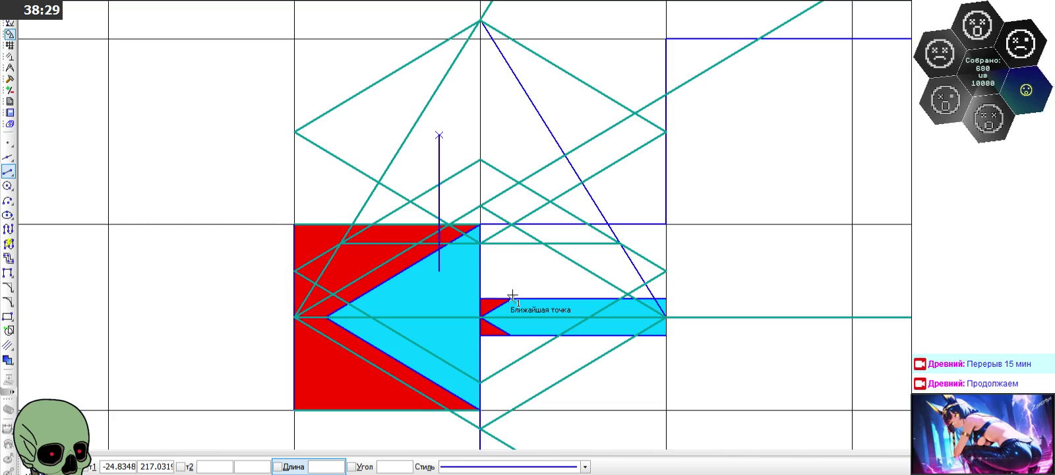
scroll(412, 94, "up", 3)
Step: Draw a closed four-sided outline above the vertical line
left_click(369, 146)
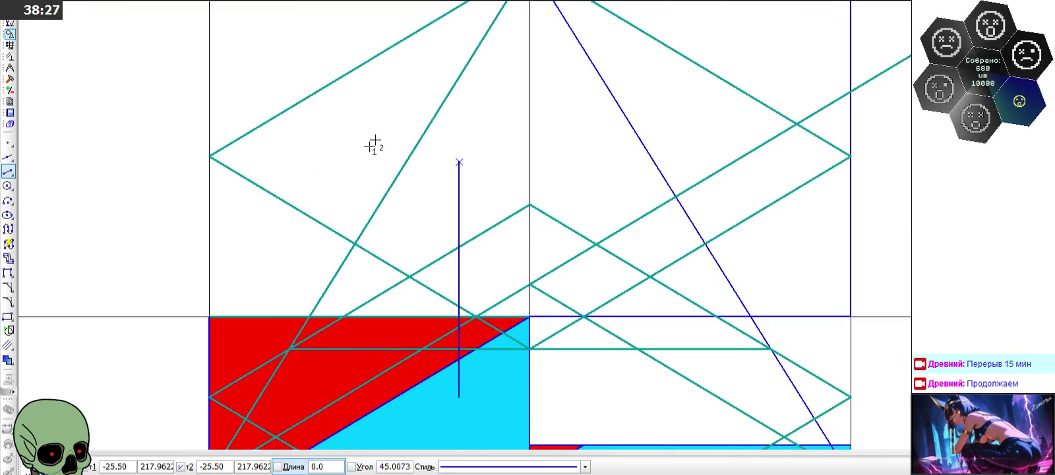
left_click(457, 80)
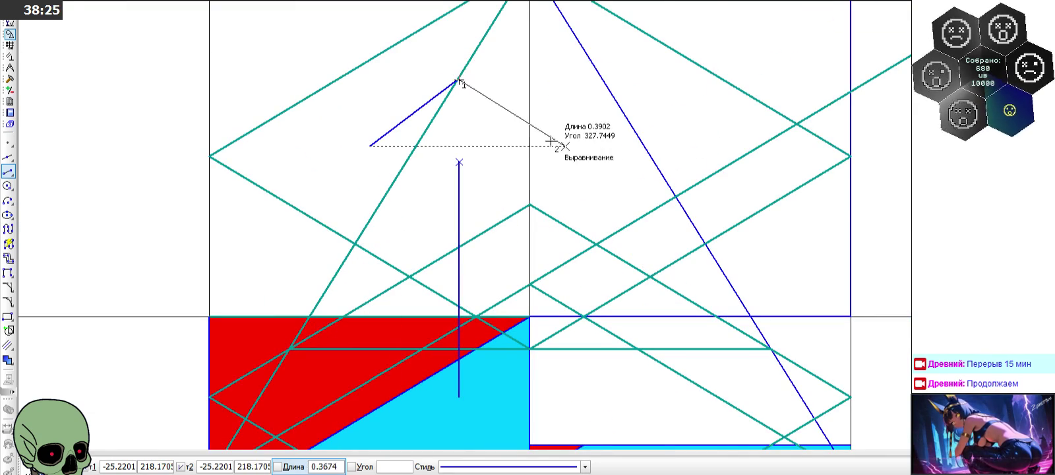
left_click(584, 160)
left_click(413, 227)
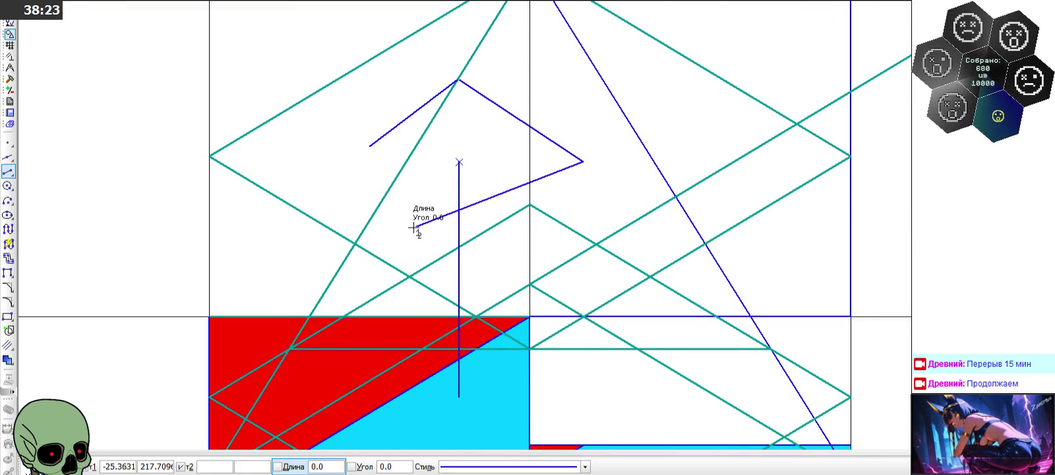
left_click(370, 146)
scroll(476, 163, "down", 3)
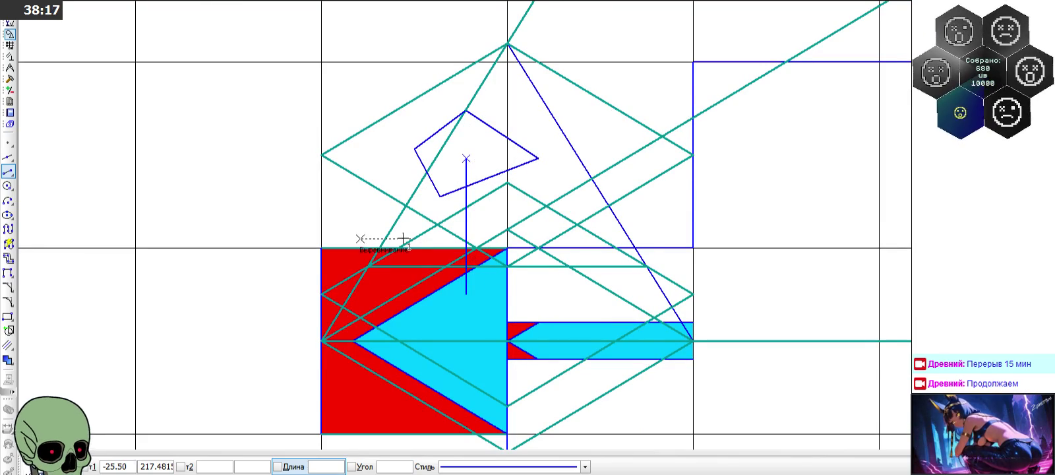
key("Escape")
scroll(224, 84, "down", 3)
scroll(238, 92, "down", 2)
scroll(475, 277, "up", 2)
scroll(489, 262, "up", 4)
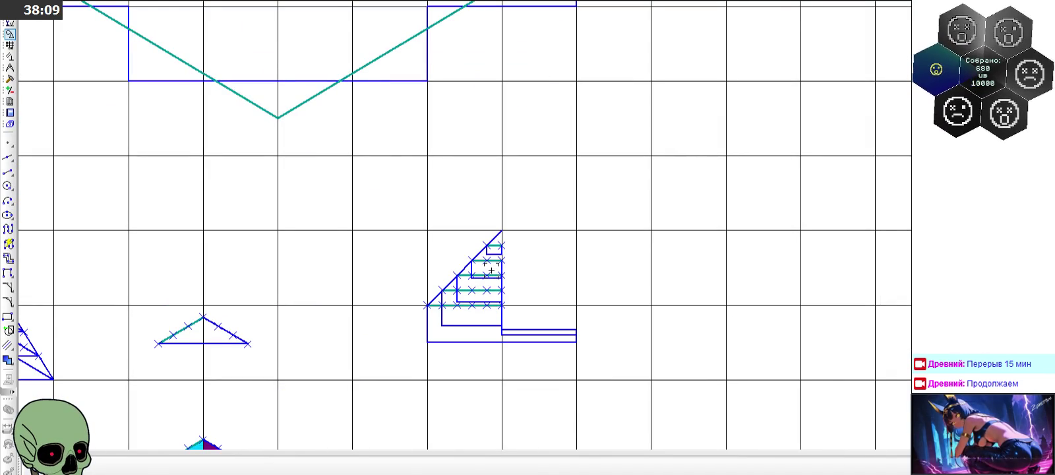
scroll(491, 271, "down", 3)
scroll(332, 124, "up", 3)
scroll(370, 177, "up", 4)
scroll(370, 176, "up", 1)
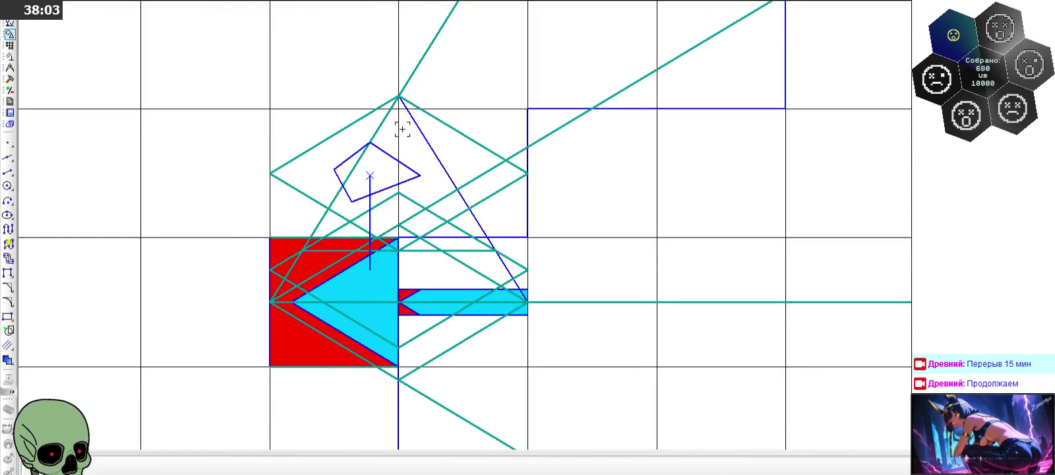
scroll(393, 133, "down", 1)
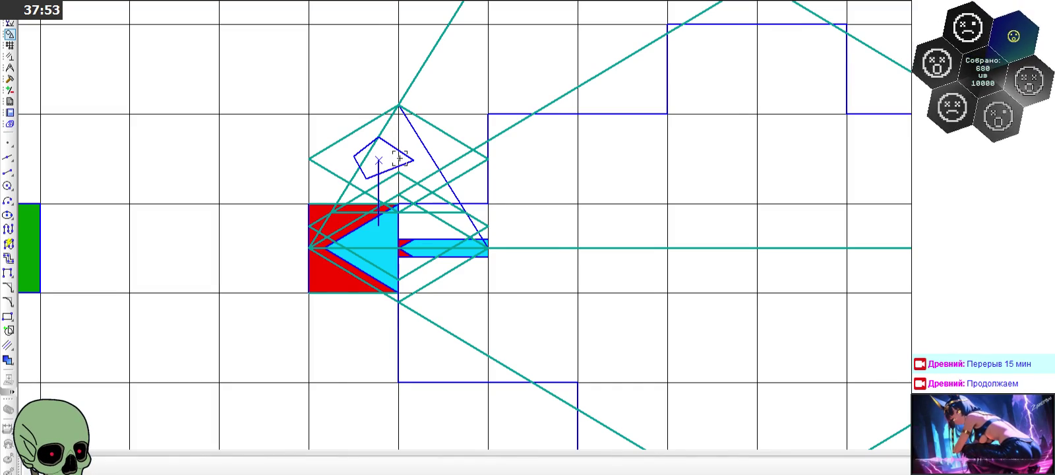
scroll(400, 159, "down", 2)
scroll(400, 159, "down", 2)
scroll(392, 305, "up", 1)
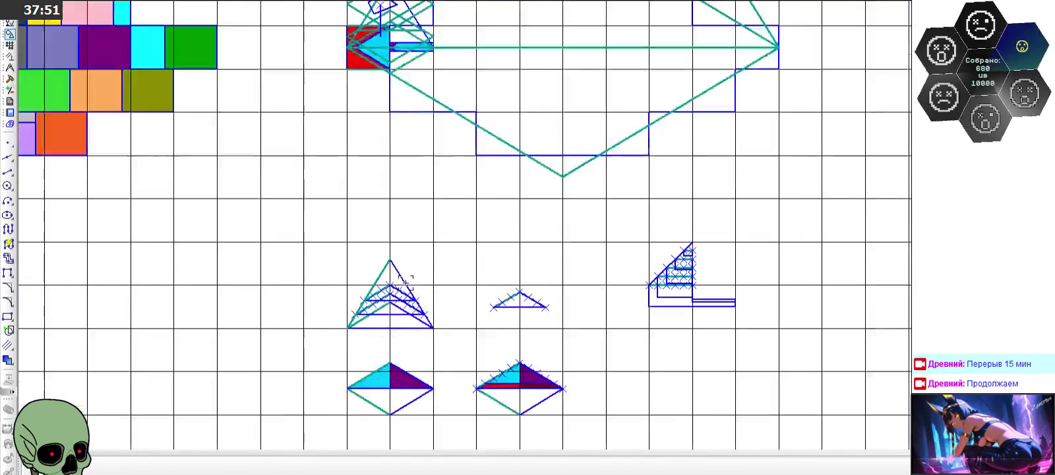
scroll(392, 306, "up", 3)
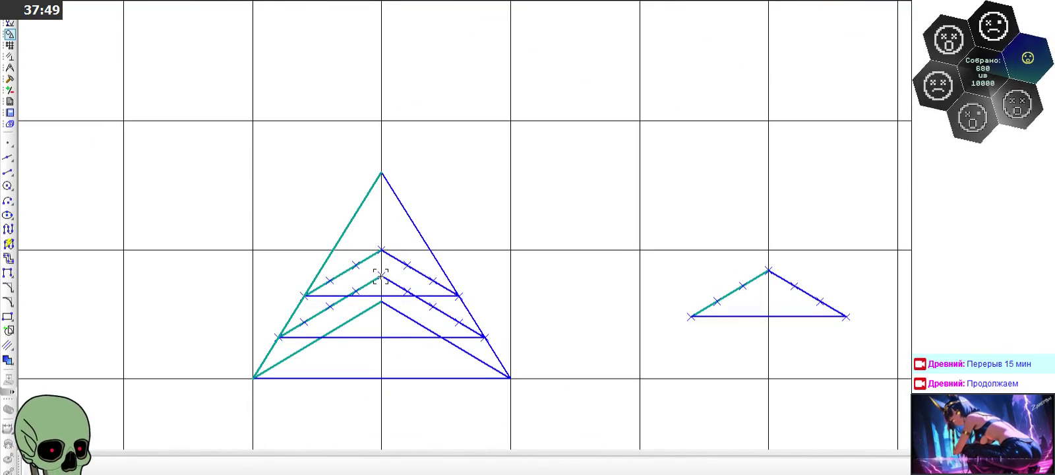
scroll(349, 277, "up", 1)
scroll(348, 277, "up", 1)
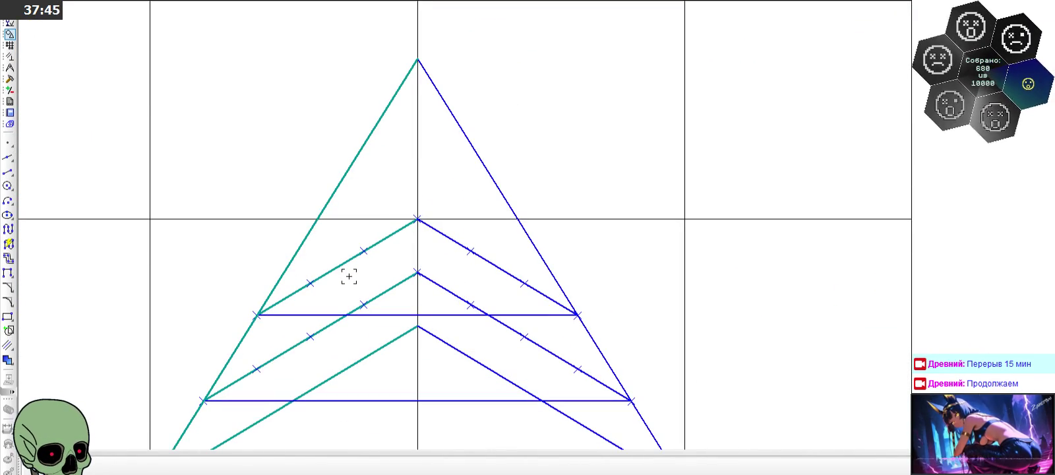
scroll(349, 277, "down", 2)
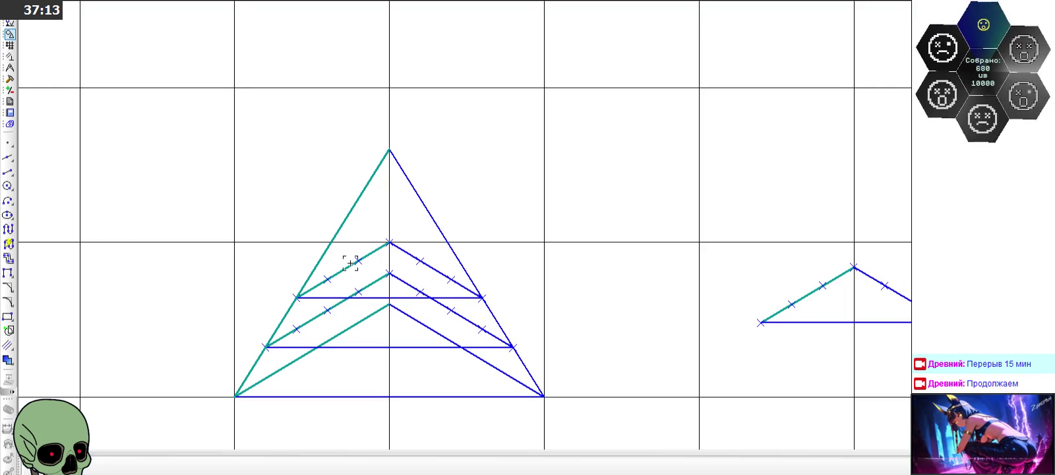
Step: Place a reference point in the triangle's upper part and draw a horizontal line across the triangle through it
scroll(340, 210, "up", 2)
left_click(8, 142)
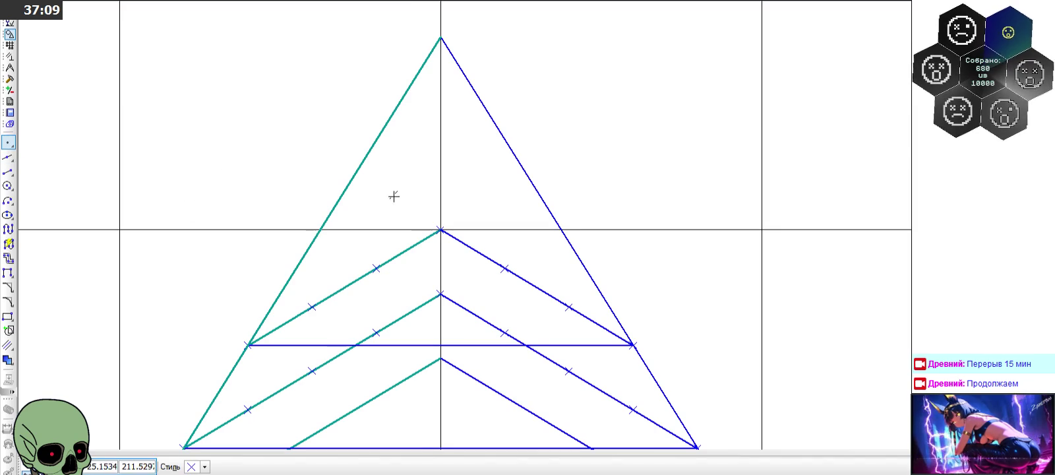
left_click(394, 207)
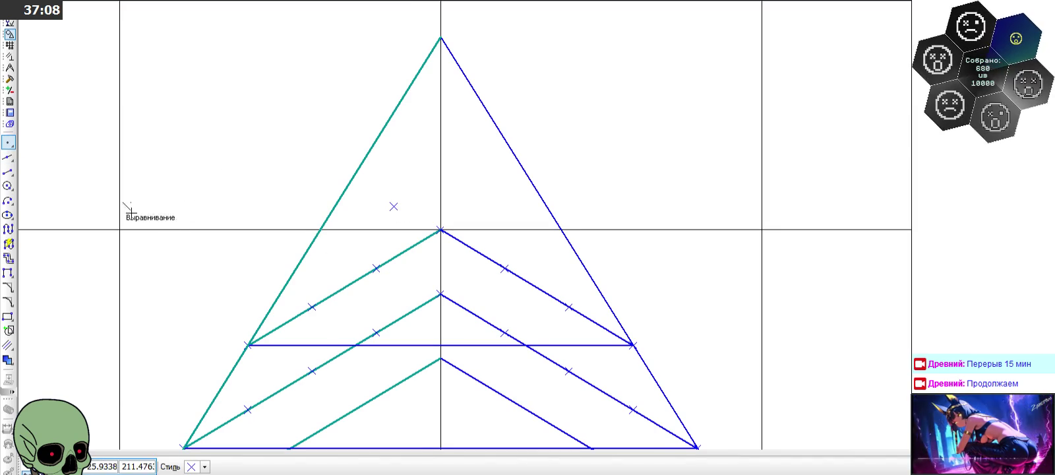
left_click(8, 172)
left_click(280, 206)
left_click(601, 206)
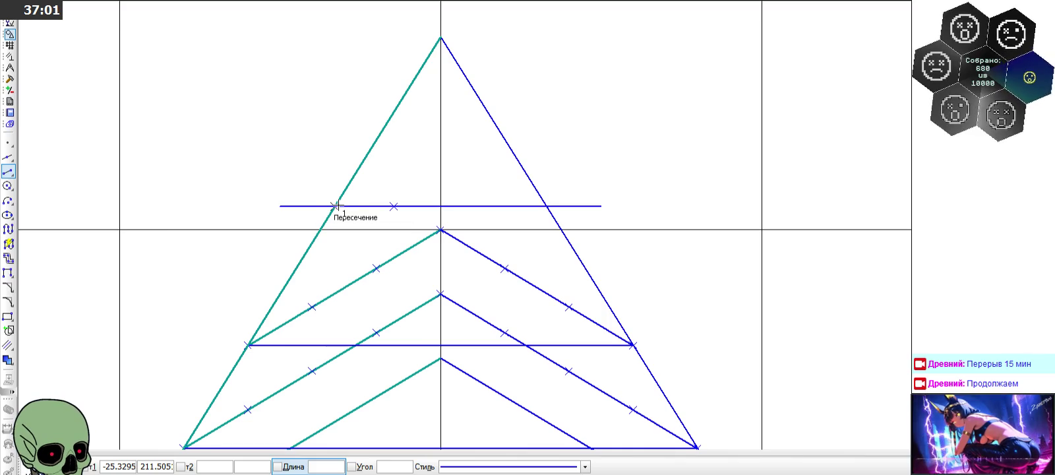
Step: Draw the top chevron's two halves parallel to the left and right teal stripes, meeting on the centre axis
left_click(11, 173)
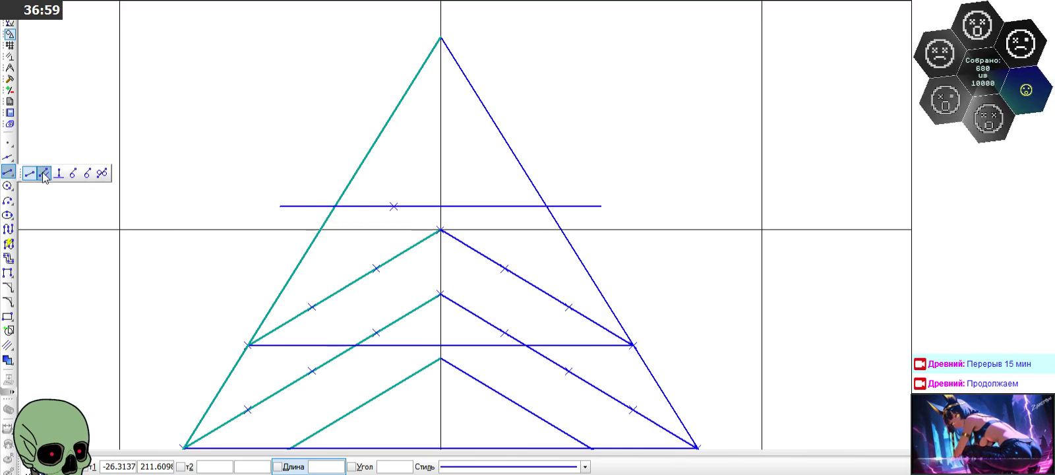
left_click(44, 176)
left_click(369, 272)
left_click(334, 207)
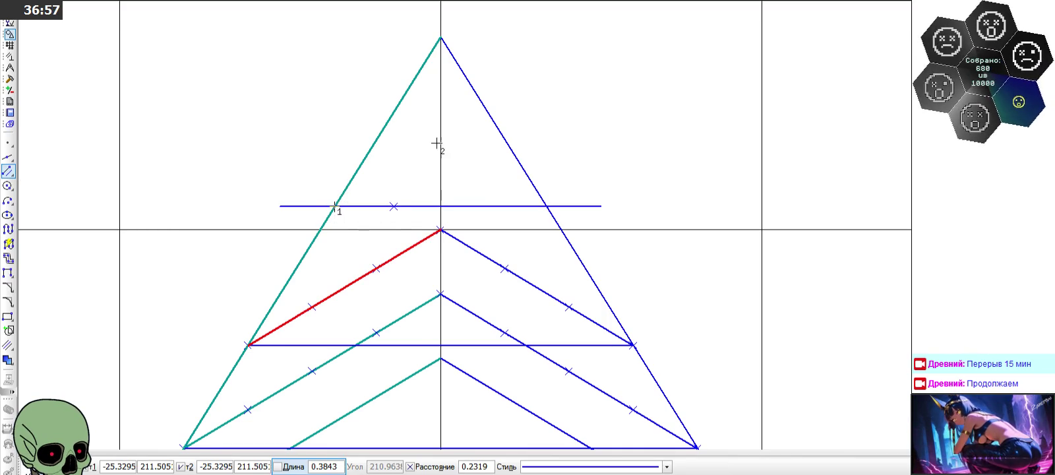
left_click(441, 143)
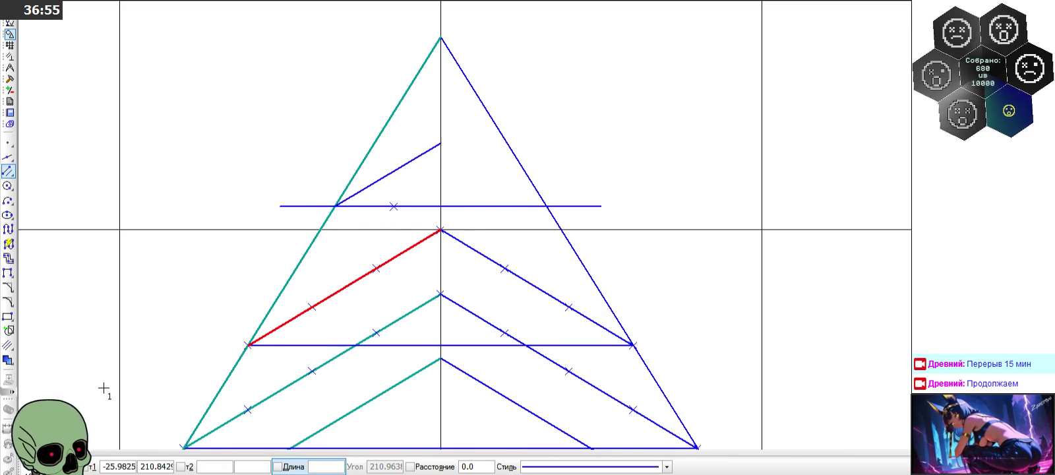
key("Escape")
left_click(9, 172)
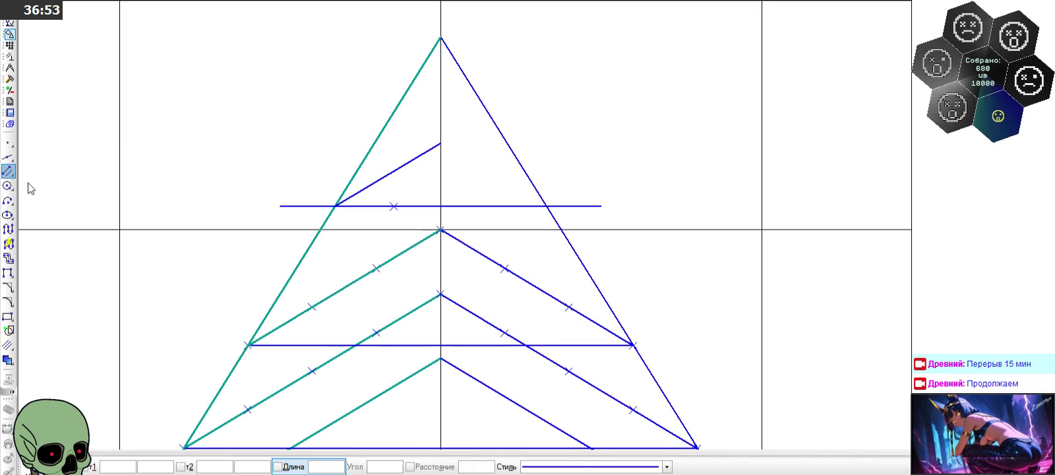
left_click(501, 266)
left_click(441, 144)
left_click(546, 206)
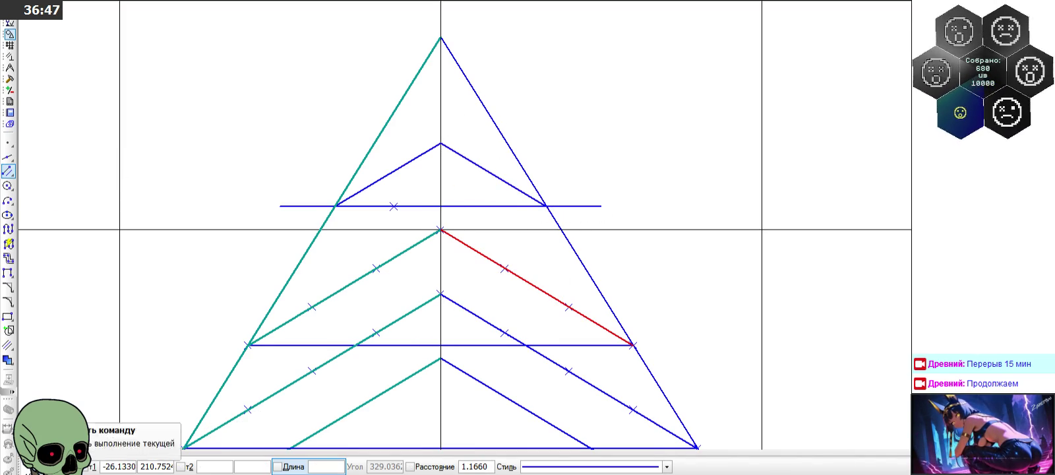
key("Escape")
left_click(10, 78)
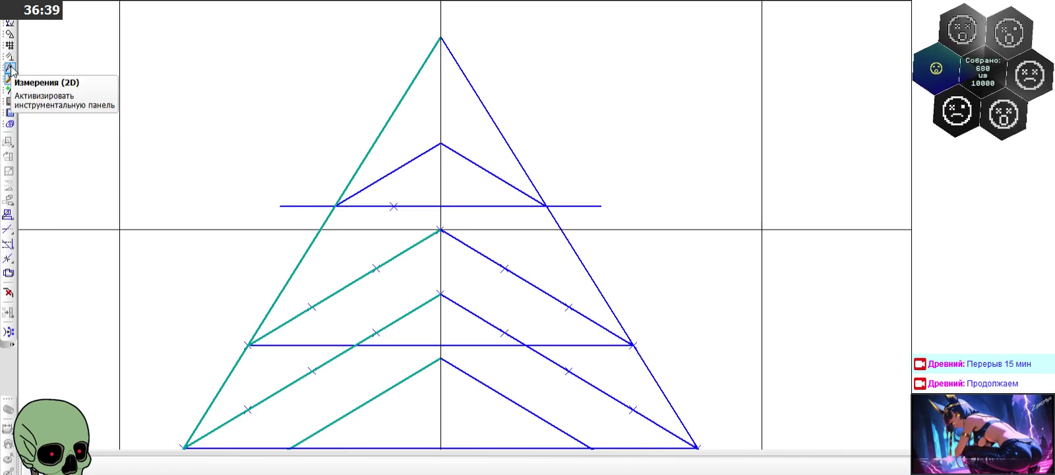
left_click(8, 229)
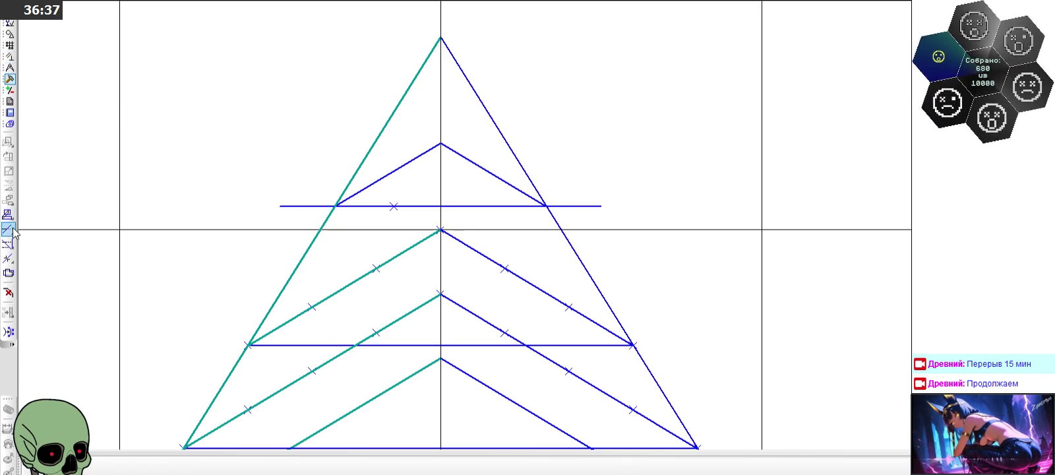
left_click(330, 207)
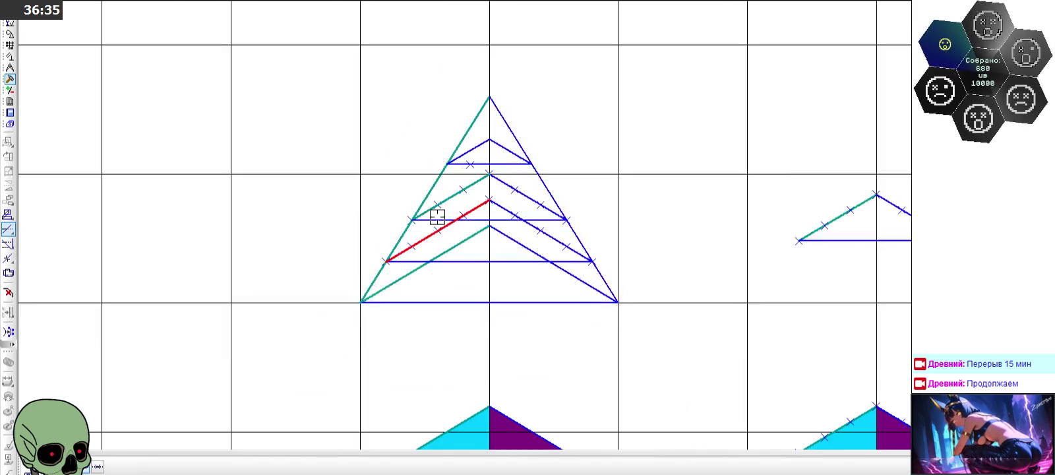
key("Escape")
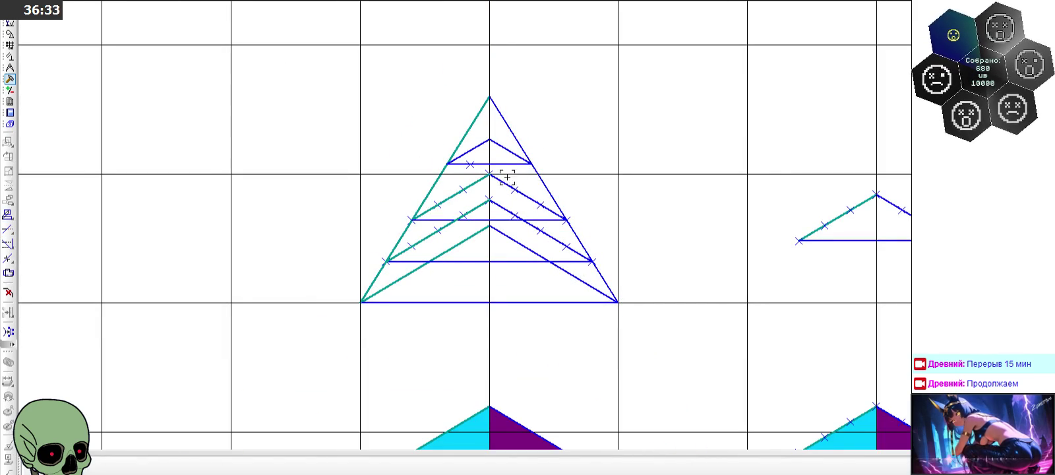
scroll(356, 140, "down", 2)
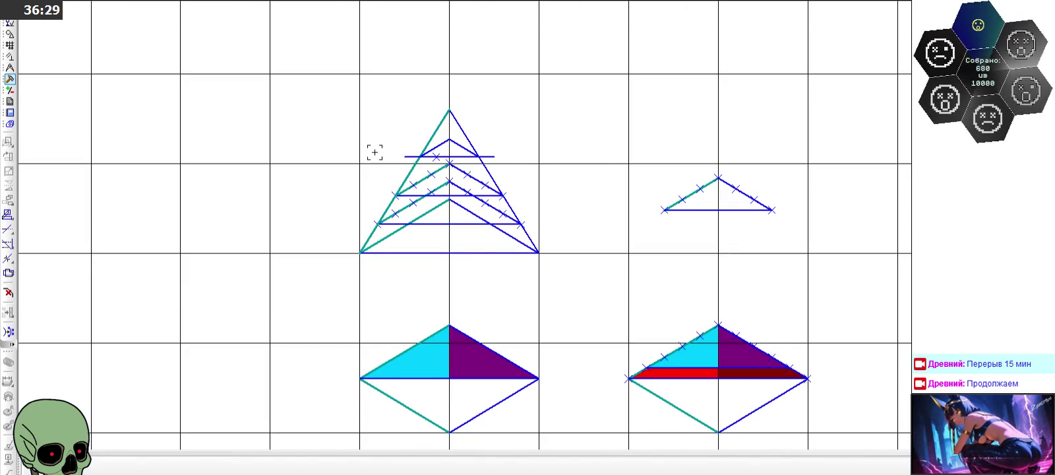
scroll(335, 131, "down", 2)
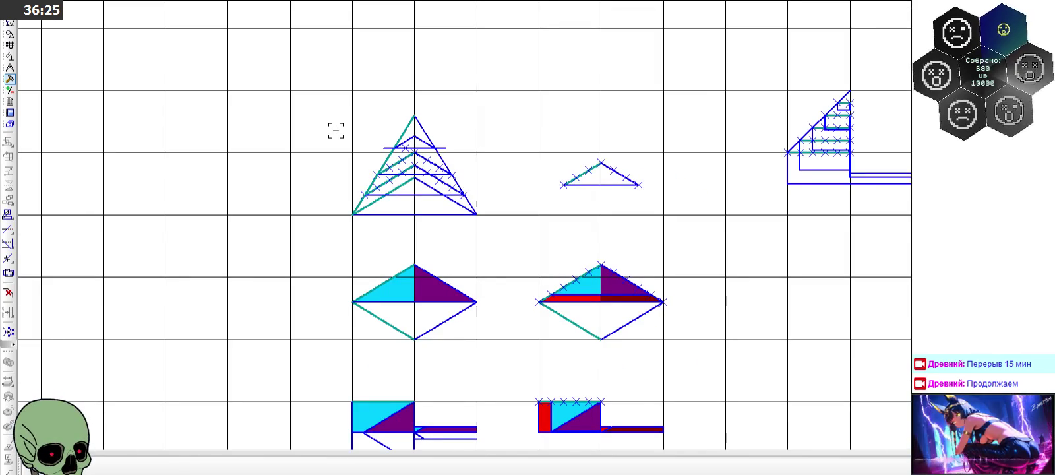
scroll(876, 117, "up", 3)
scroll(865, 106, "up", 3)
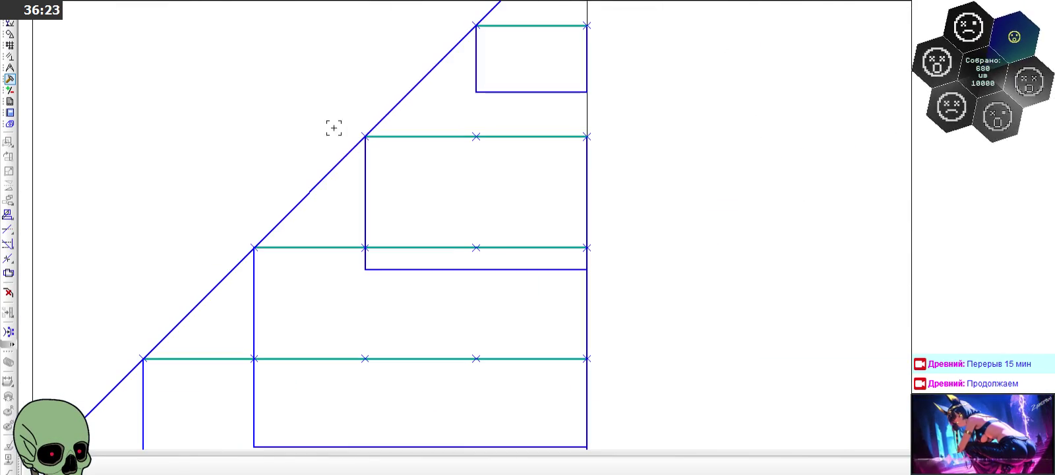
scroll(493, 129, "down", 2)
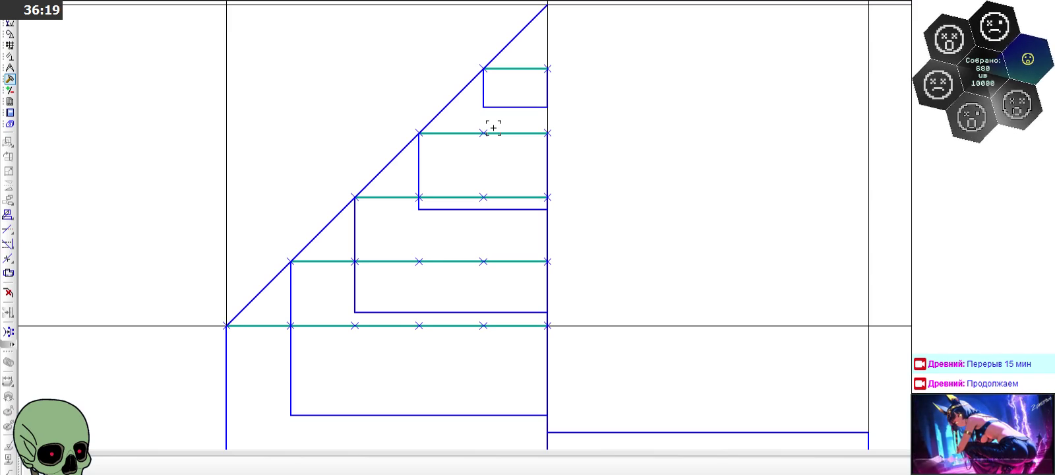
scroll(721, 160, "down", 2)
scroll(721, 160, "down", 1)
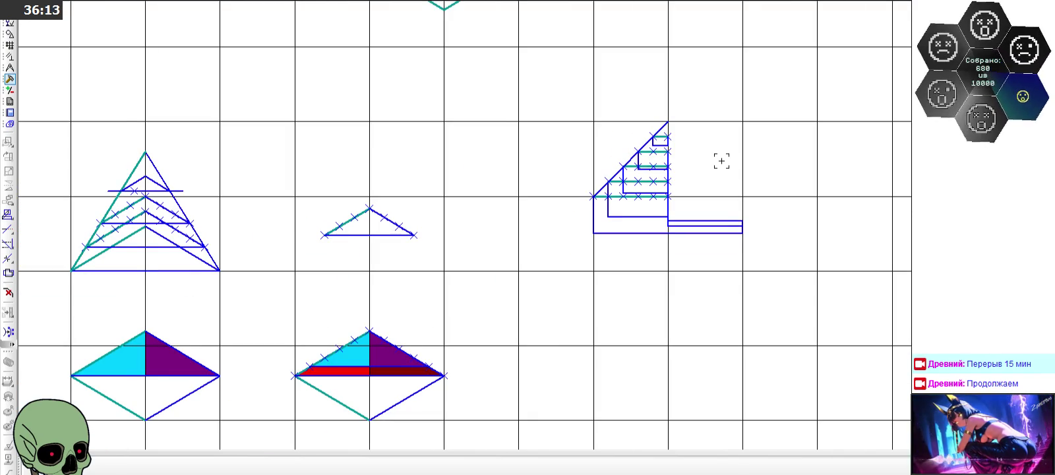
scroll(721, 161, "up", 1)
scroll(645, 157, "up", 1)
scroll(370, 122, "up", 1)
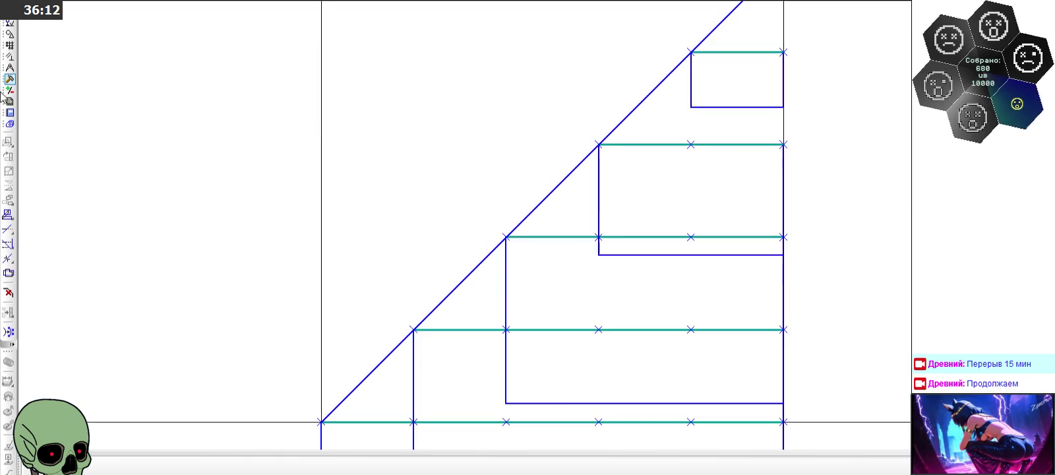
Step: Pick the Point tool from the Geometry panel and zoom around the pattern sheet
left_click(9, 36)
left_click(10, 143)
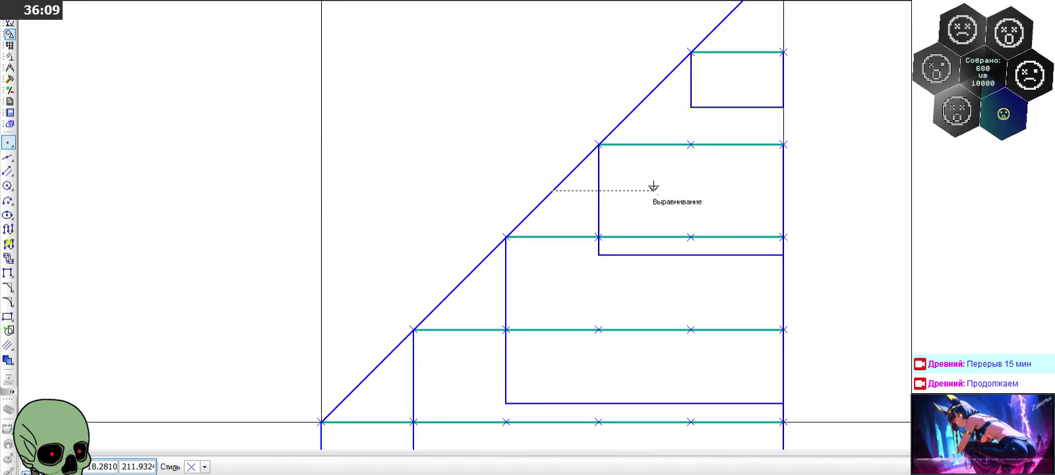
scroll(788, 160, "down", 2)
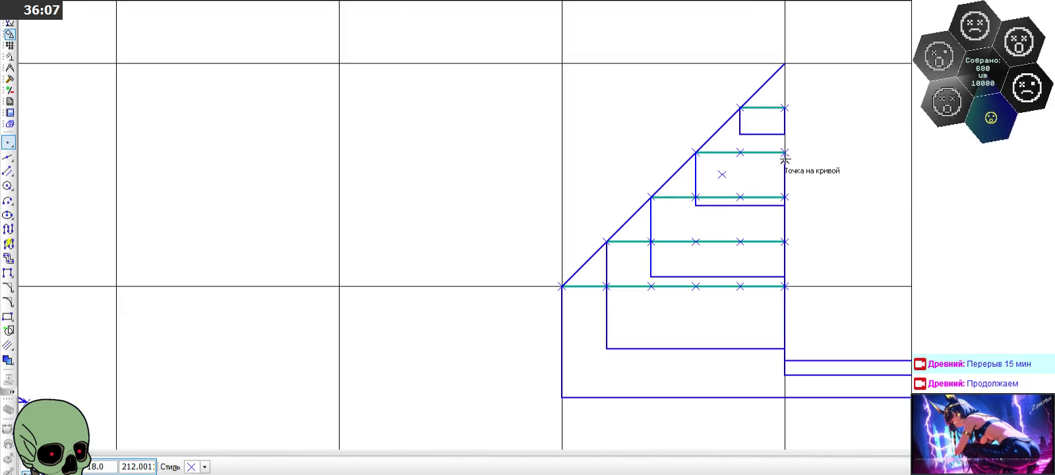
scroll(785, 158, "down", 2)
scroll(785, 158, "down", 2)
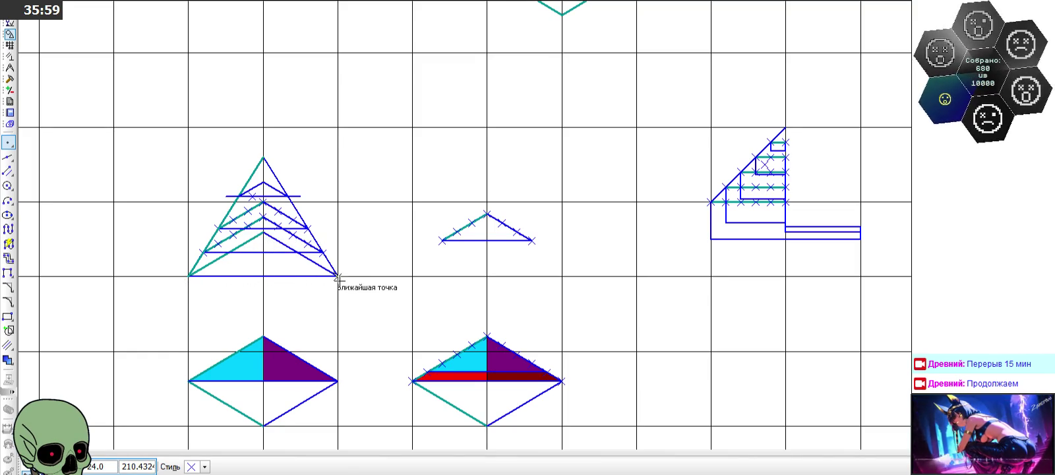
scroll(236, 221, "down", 1)
scroll(569, 138, "down", 2)
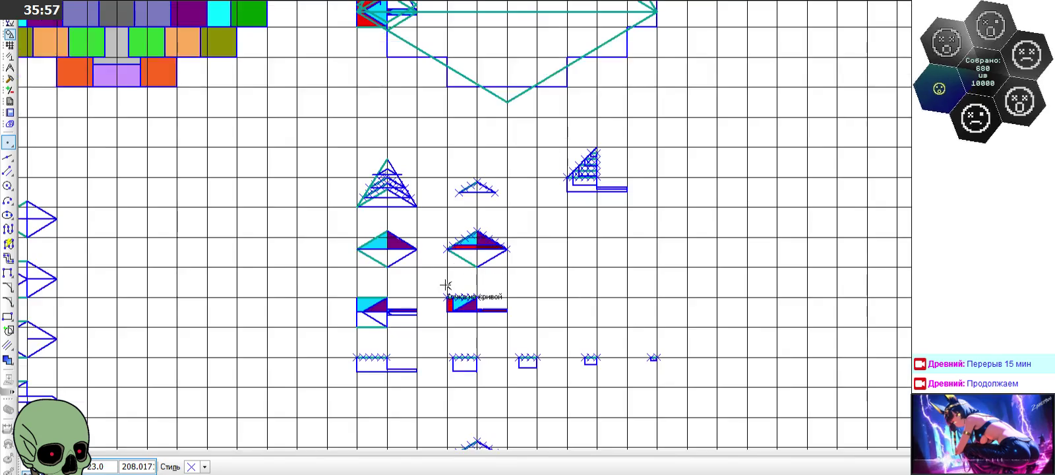
scroll(445, 287, "up", 3)
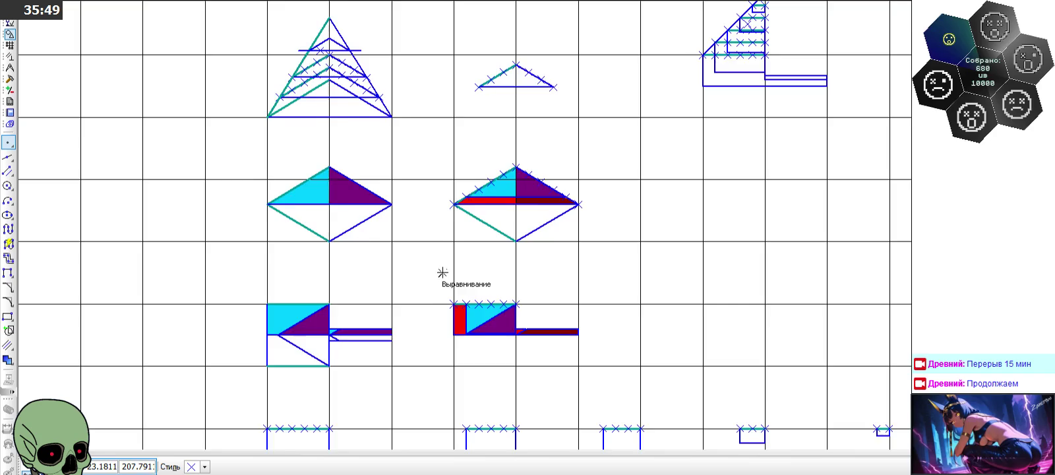
scroll(435, 188, "down", 2)
scroll(383, 170, "up", 2)
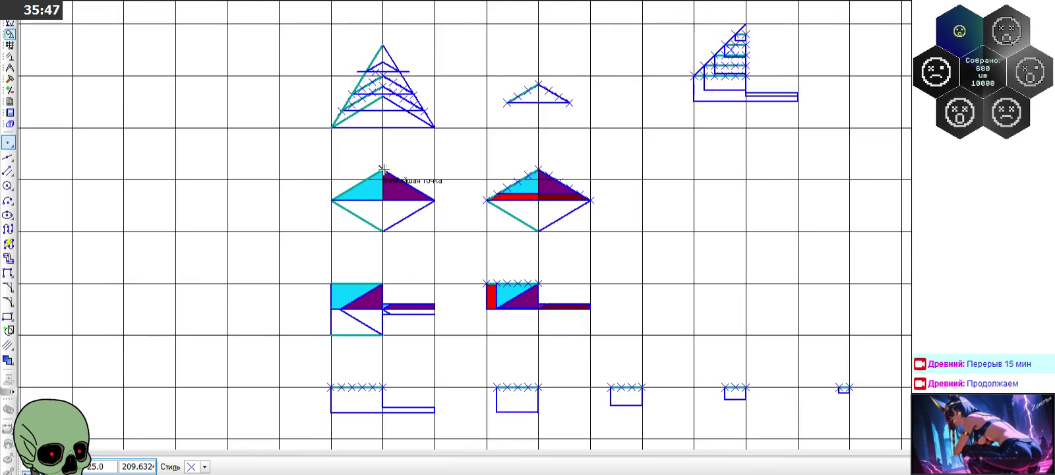
scroll(383, 170, "down", 2)
scroll(547, 209, "down", 1)
scroll(308, 238, "up", 2)
scroll(309, 240, "up", 1)
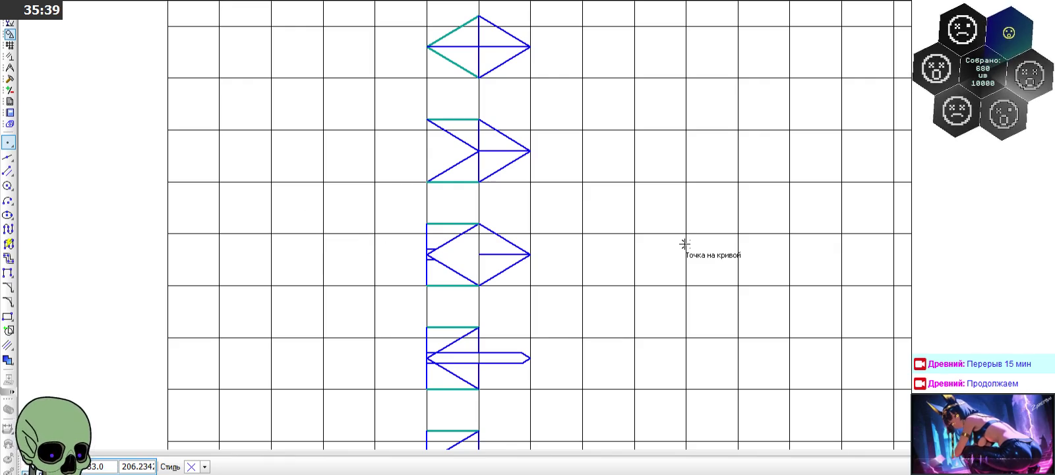
scroll(330, 247, "down", 2)
scroll(333, 237, "down", 1)
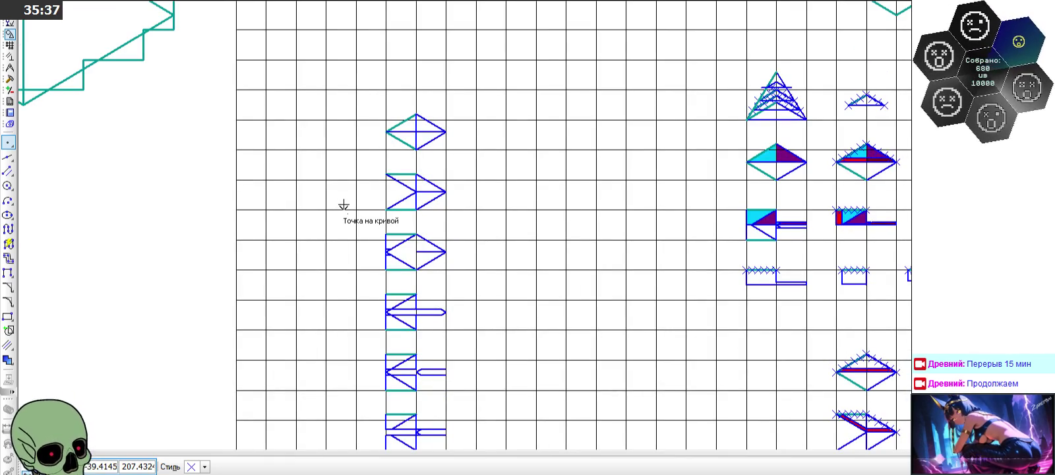
scroll(377, 211, "down", 1)
scroll(396, 339, "down", 1)
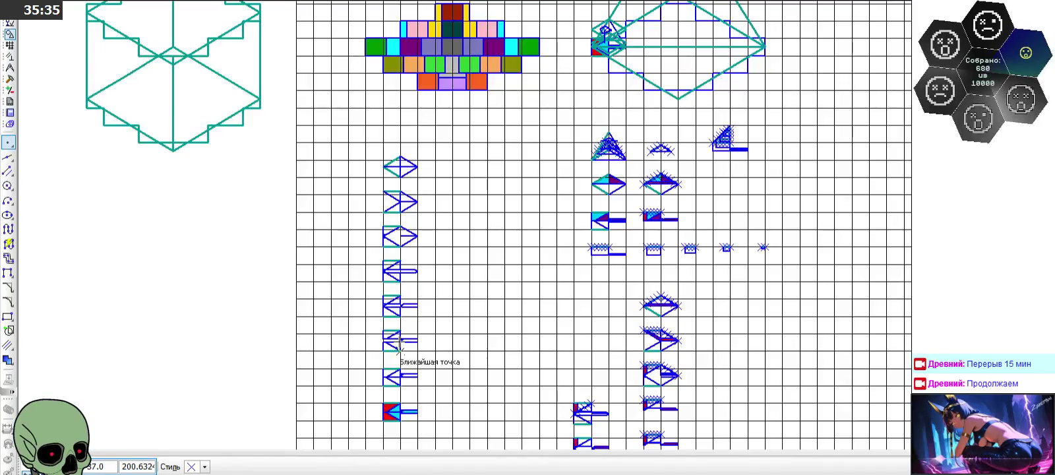
scroll(391, 368, "up", 4)
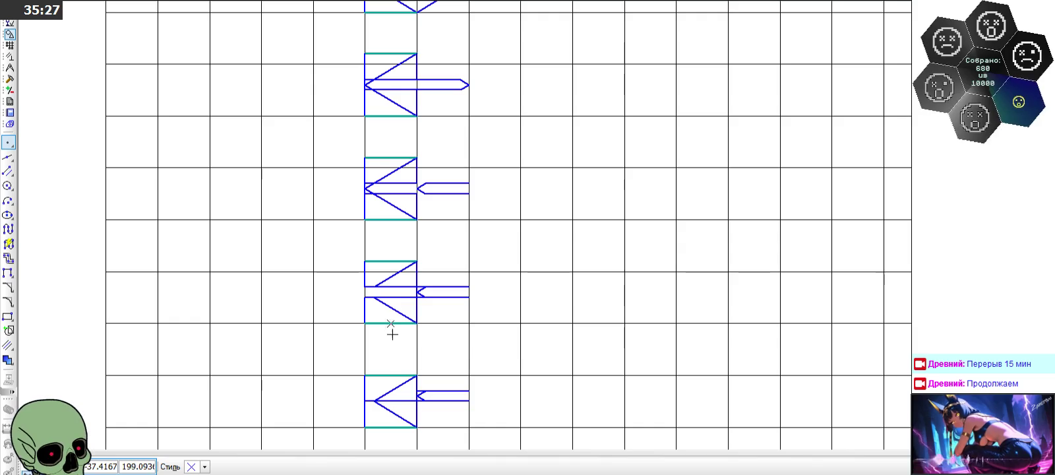
scroll(393, 180, "down", 2)
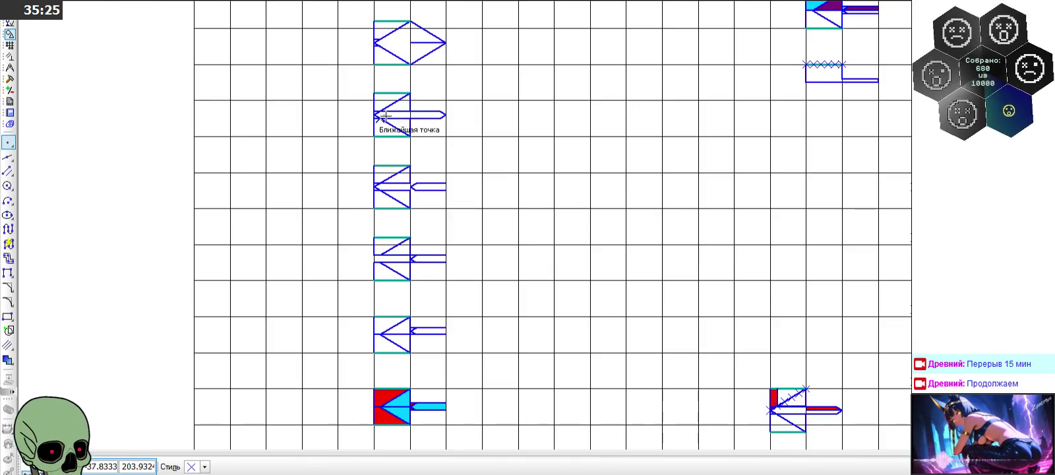
scroll(375, 59, "up", 3)
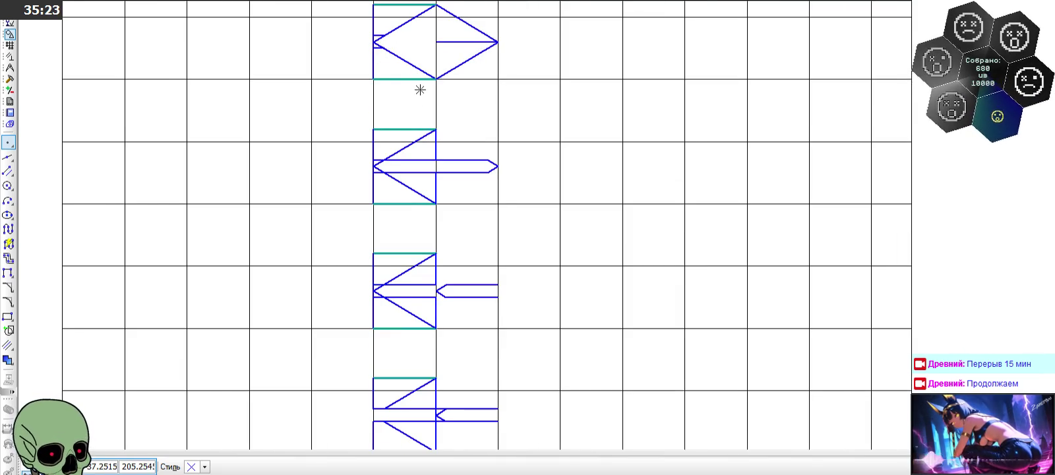
scroll(433, 111, "down", 1)
scroll(426, 125, "down", 2)
scroll(418, 140, "down", 1)
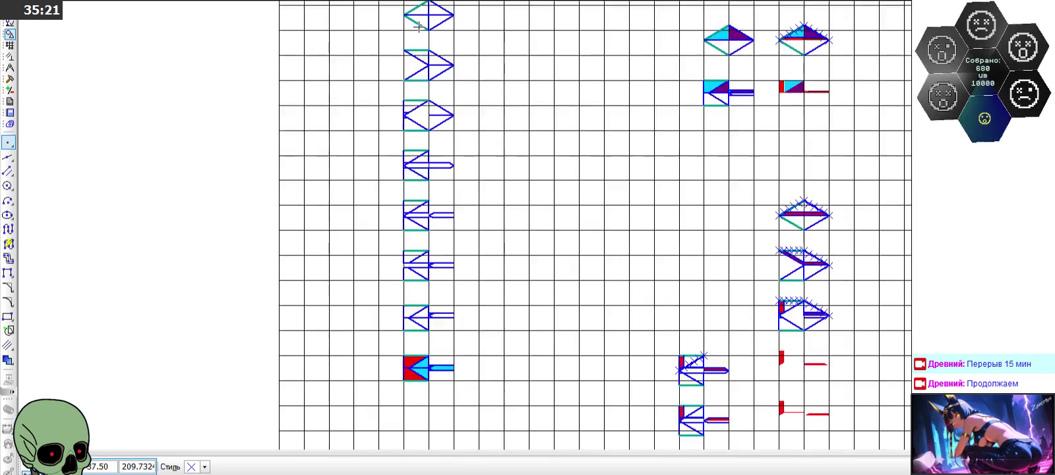
scroll(424, 99, "up", 3)
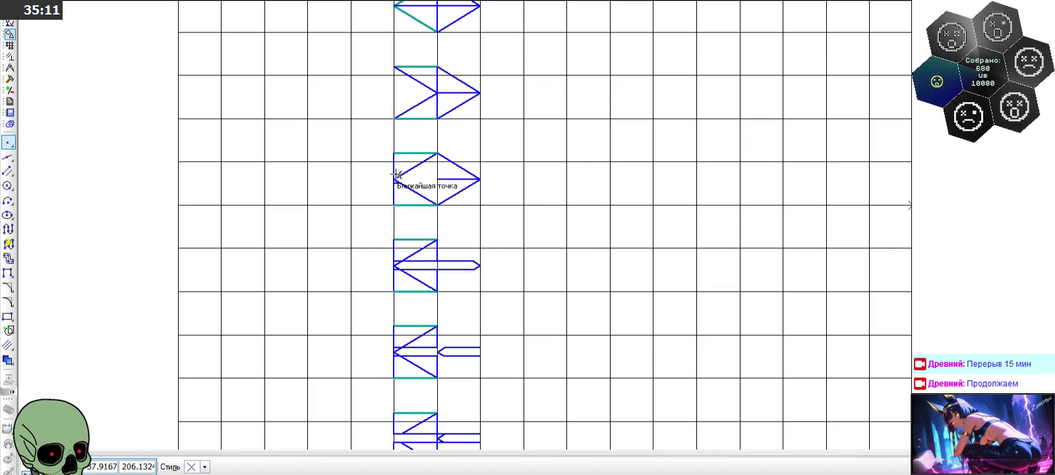
scroll(372, 168, "down", 1)
scroll(378, 229, "up", 1)
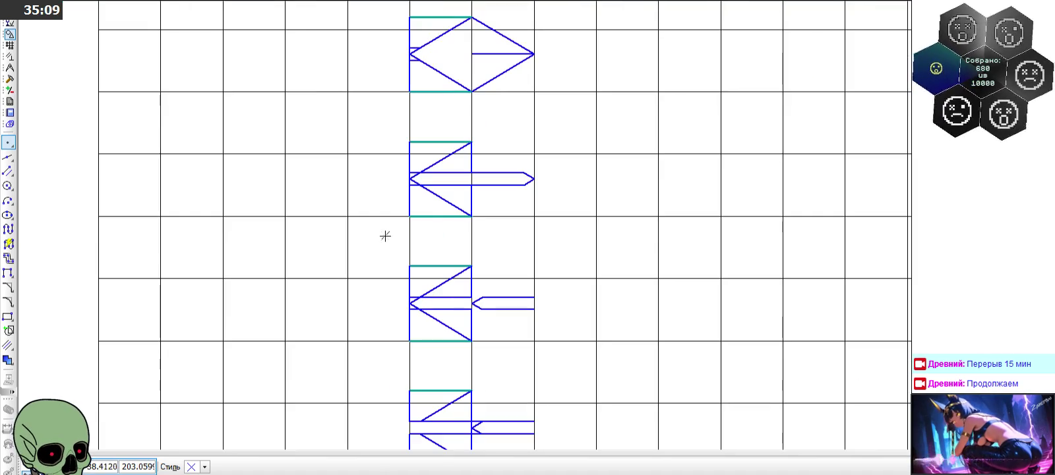
scroll(387, 227, "down", 1)
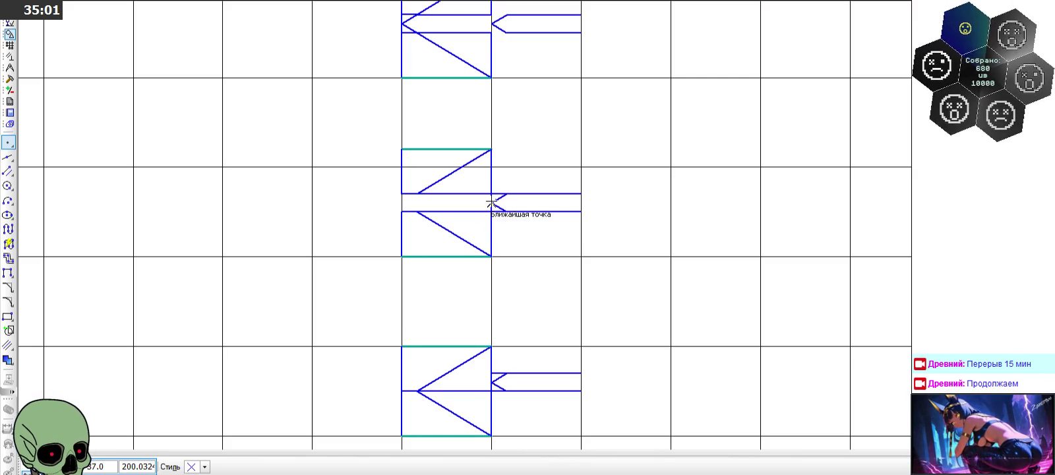
scroll(382, 105, "down", 3)
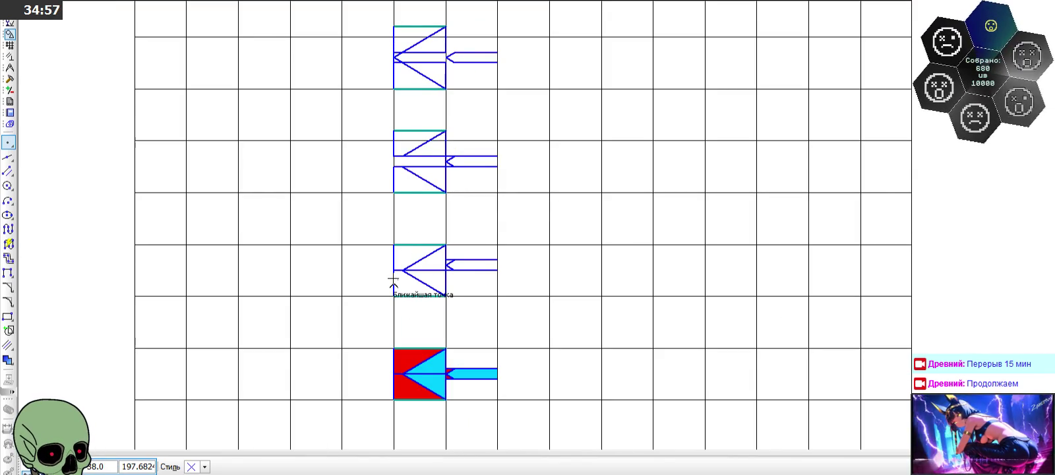
scroll(391, 283, "up", 3)
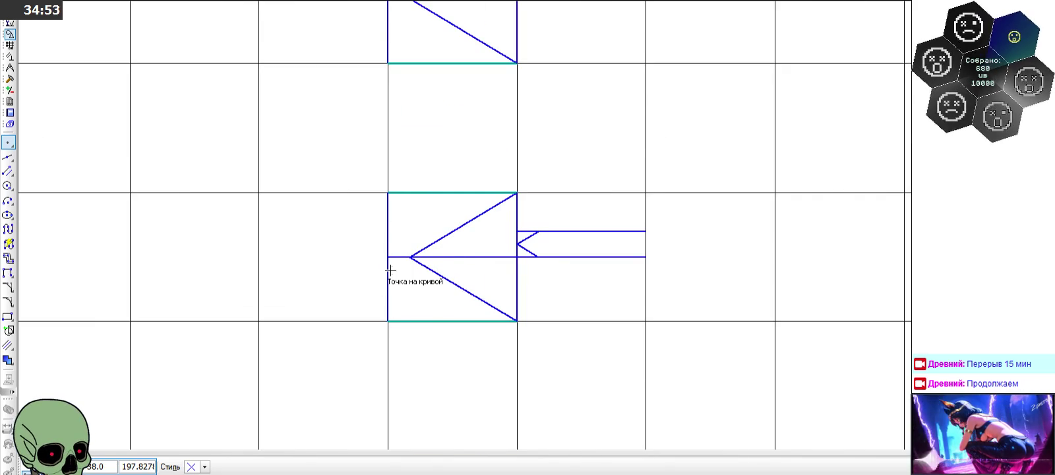
scroll(391, 300, "down", 5)
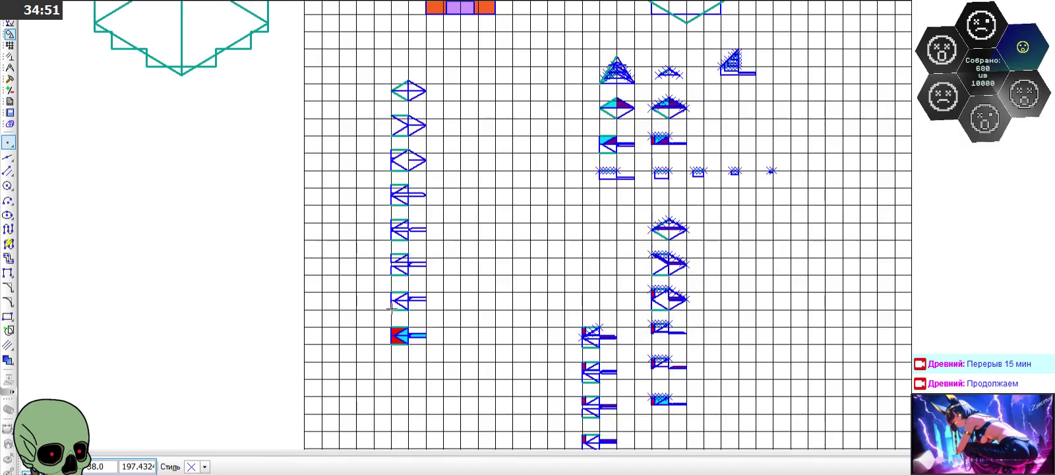
scroll(391, 308, "down", 5)
scroll(426, 144, "up", 5)
scroll(426, 144, "up", 3)
scroll(426, 144, "up", 2)
scroll(426, 144, "down", 3)
scroll(426, 144, "down", 3)
scroll(521, 261, "up", 3)
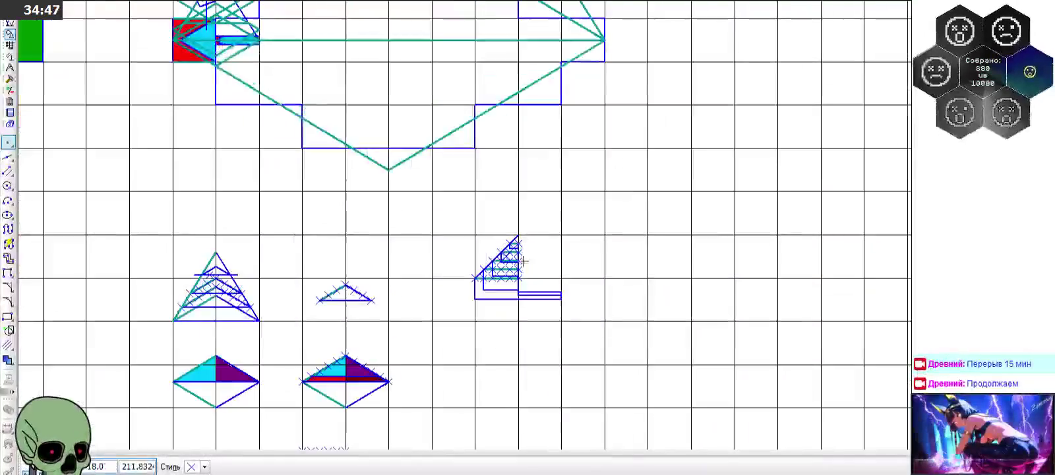
scroll(521, 262, "up", 2)
scroll(502, 245, "up", 3)
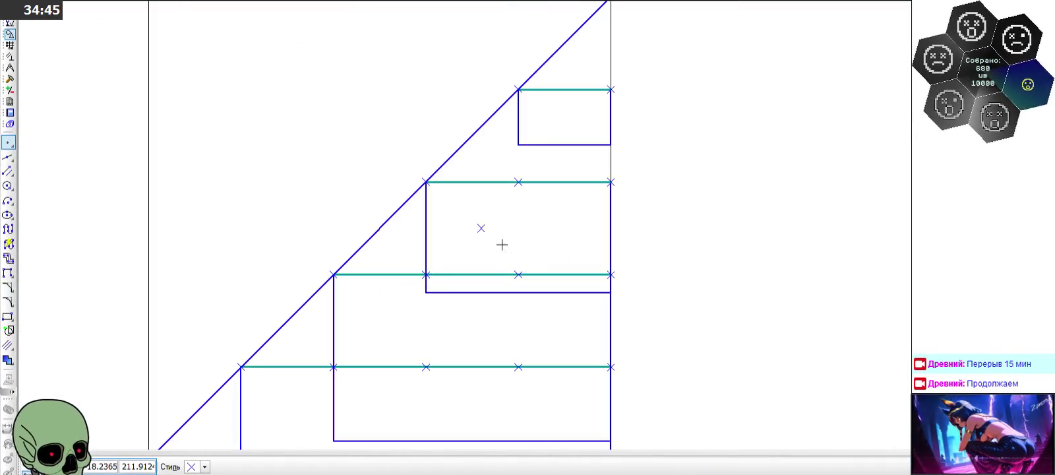
Step: End point placement and inspect the stepped figure's point context menu without changes
key("Escape")
left_click(481, 228)
right_click(481, 228)
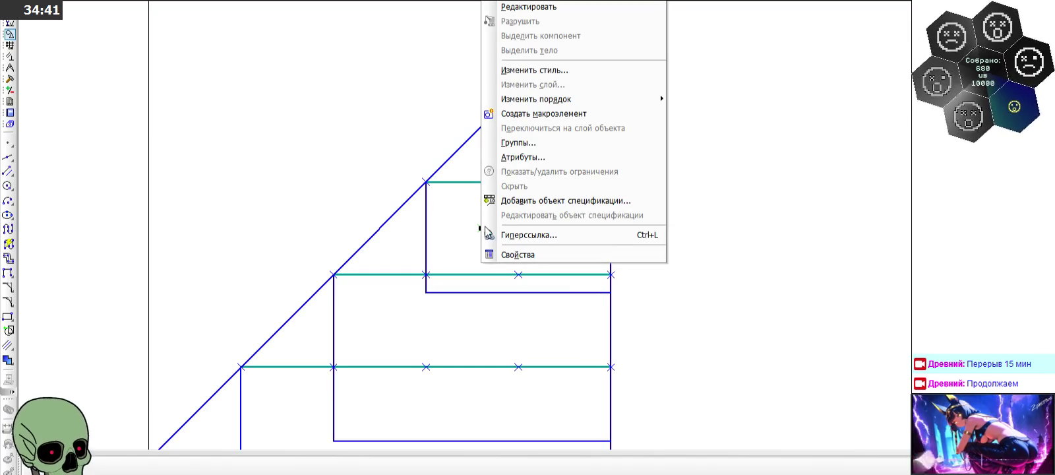
key("Escape")
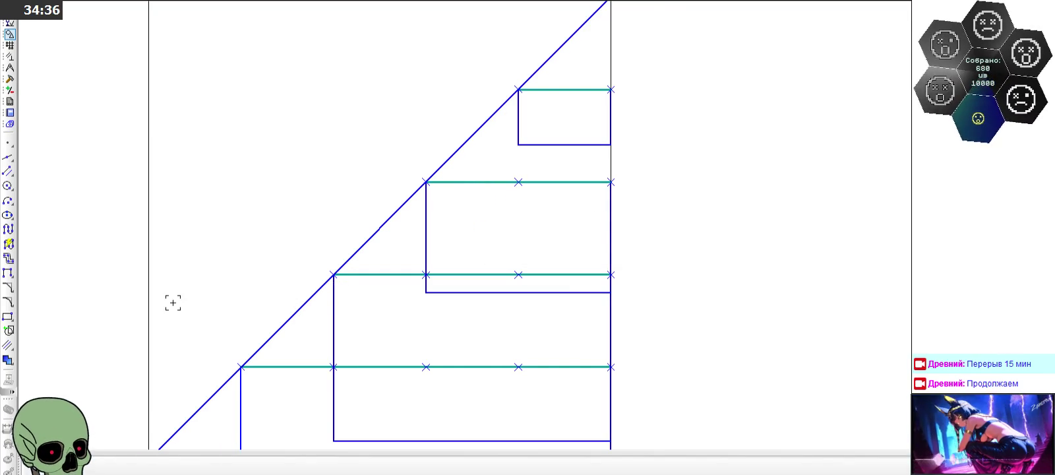
Step: Zoom out and back in, then select the arrow shape's diagonal line
scroll(184, 212, "down", 1)
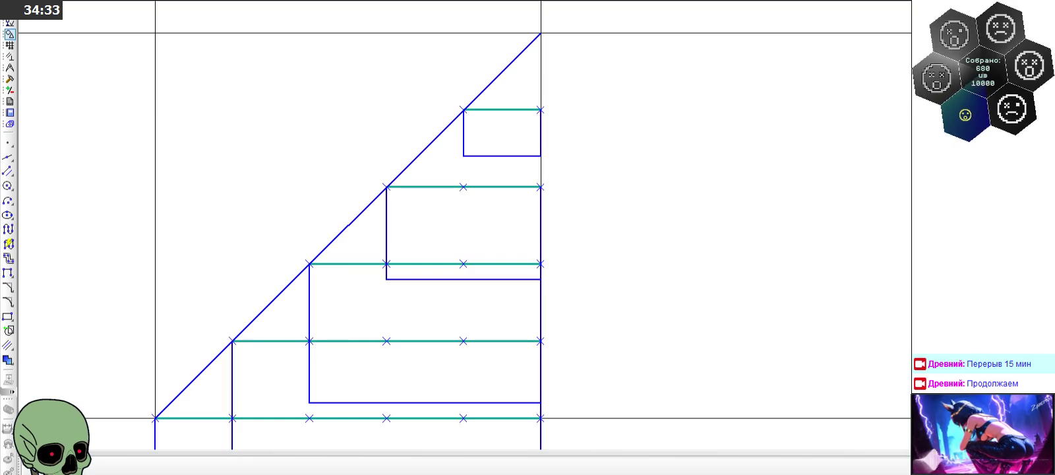
scroll(671, 209, "down", 1)
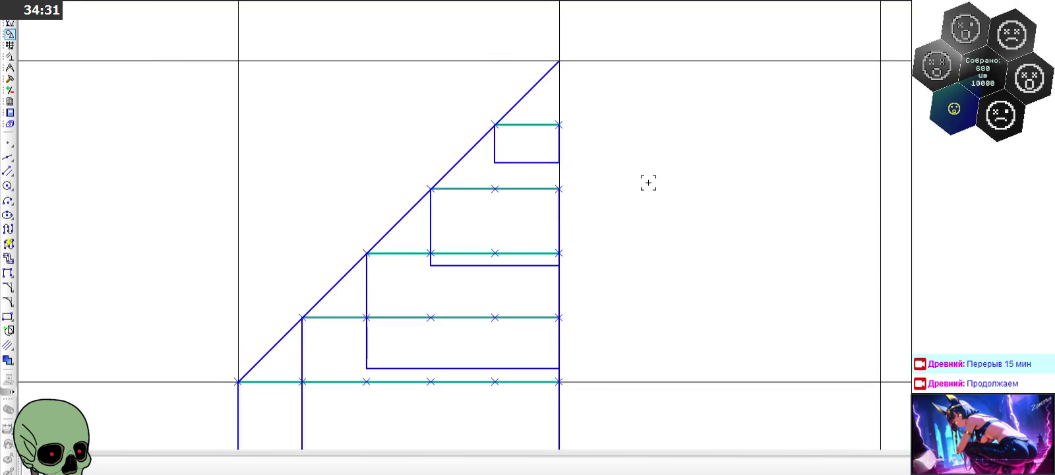
scroll(647, 181, "down", 3)
scroll(648, 182, "down", 2)
scroll(647, 182, "down", 2)
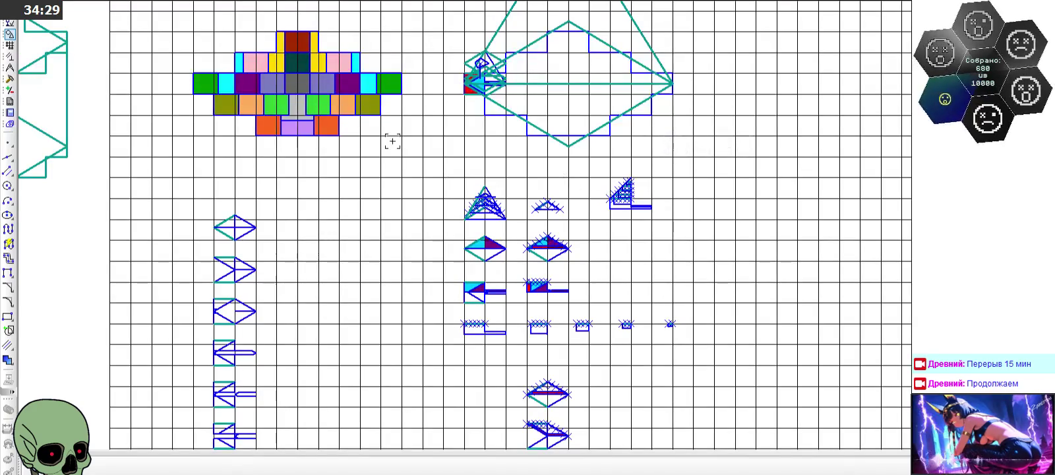
scroll(142, 267, "up", 2)
scroll(314, 258, "up", 3)
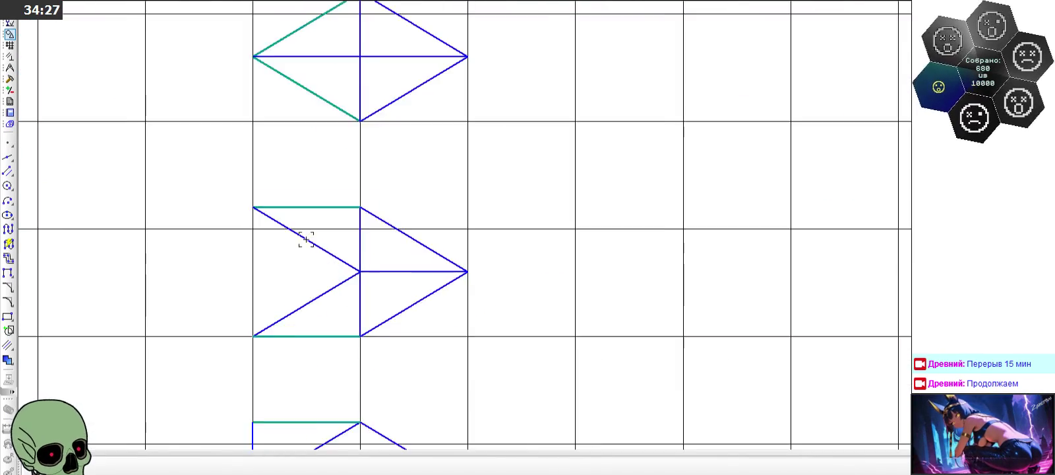
left_click(318, 250)
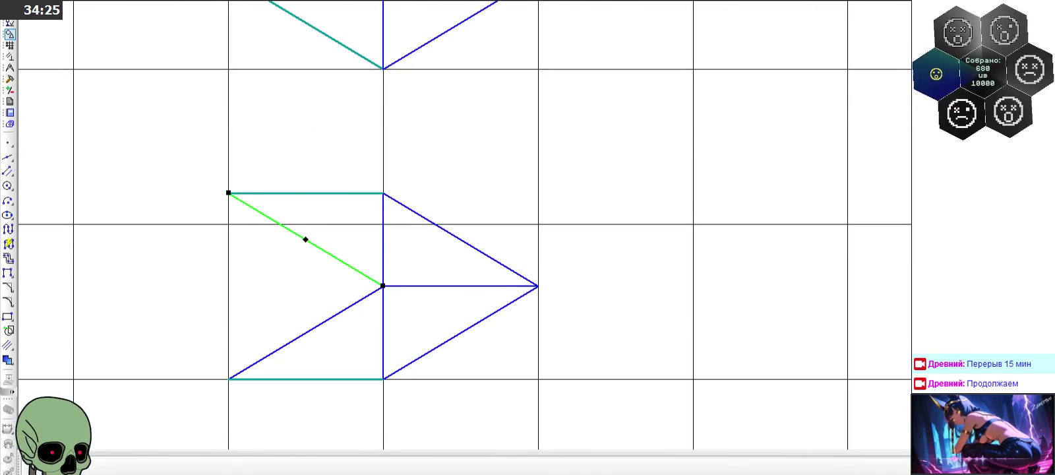
Step: Zoom out and in until the layered triangle and its chevrons fill the view
scroll(309, 214, "down", 2)
scroll(323, 211, "down", 2)
scroll(333, 208, "down", 2)
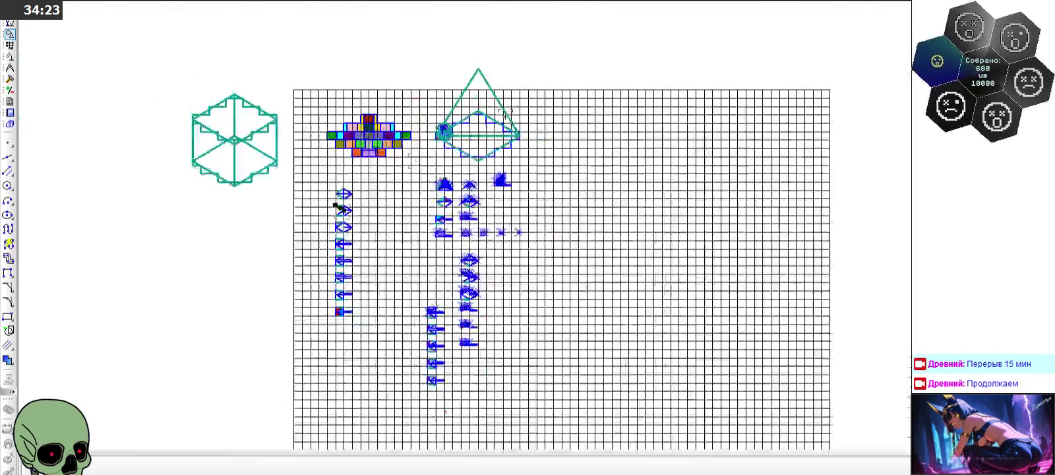
scroll(457, 147, "up", 3)
scroll(456, 168, "up", 1)
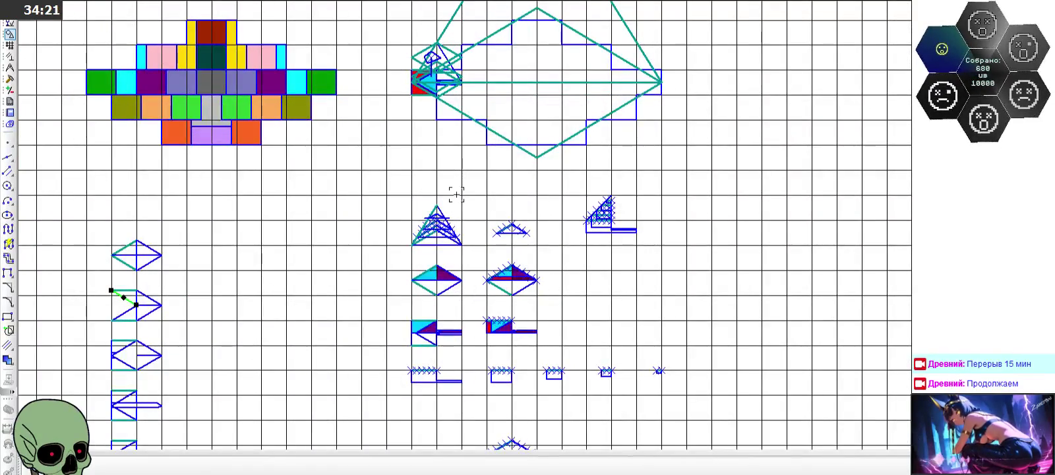
scroll(442, 56, "up", 3)
scroll(414, 54, "up", 2)
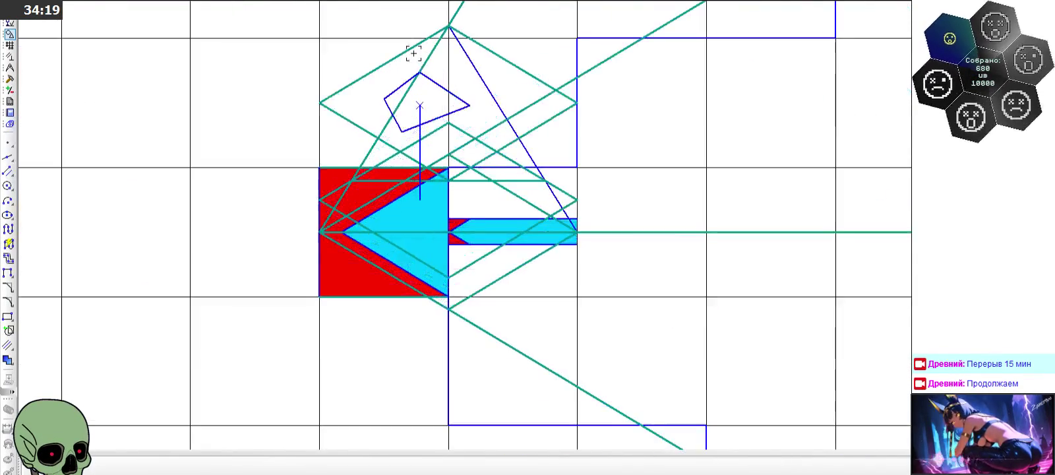
scroll(414, 54, "down", 3)
scroll(413, 54, "down", 2)
scroll(408, 198, "up", 2)
scroll(404, 195, "up", 2)
scroll(404, 195, "up", 1)
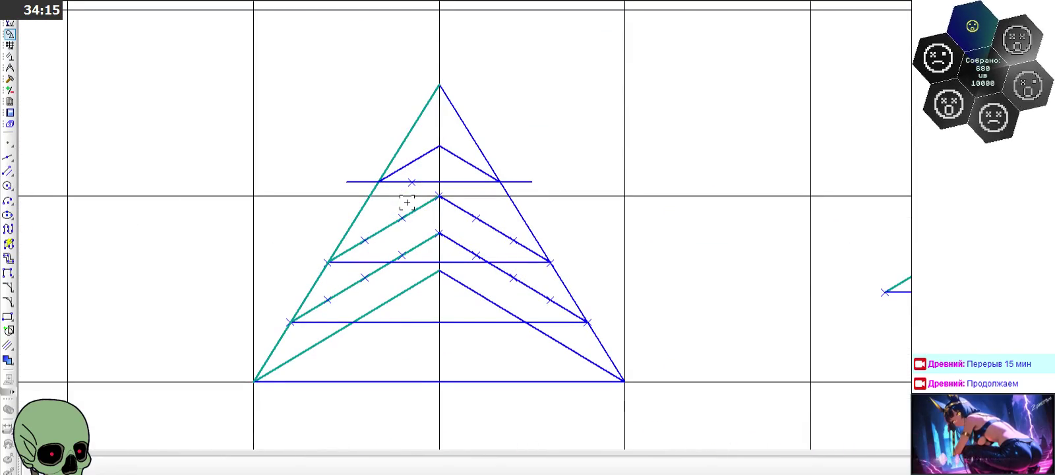
scroll(407, 203, "up", 1)
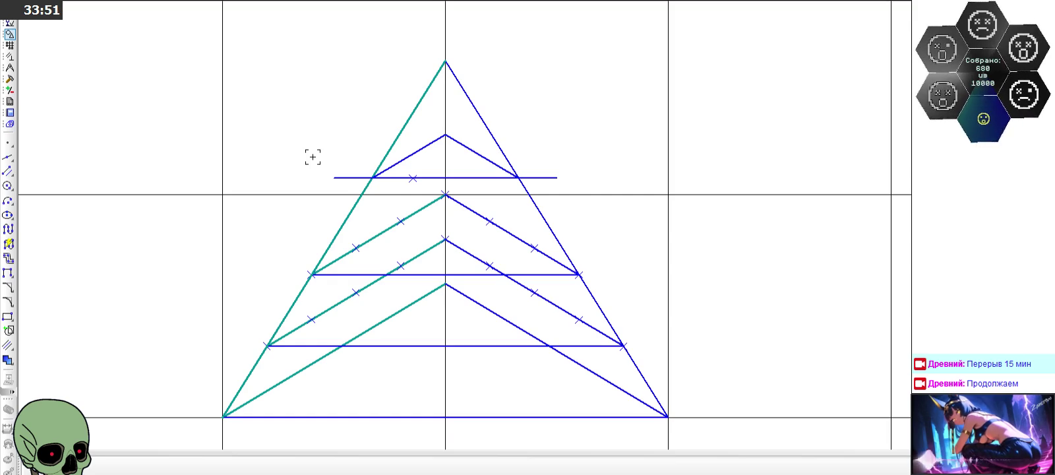
Step: Zoom out over the sheet, then zoom in on the triangle's apex and top chevron
scroll(393, 102, "down", 5)
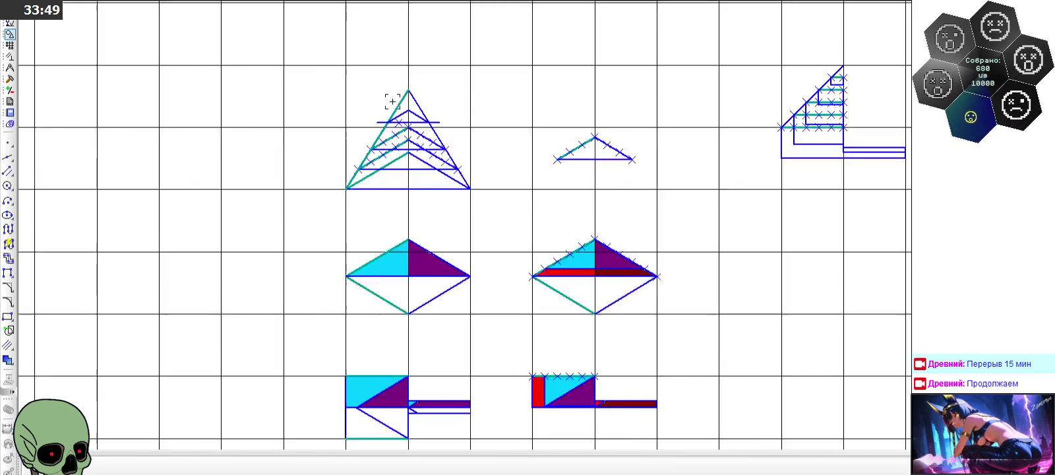
scroll(392, 102, "down", 2)
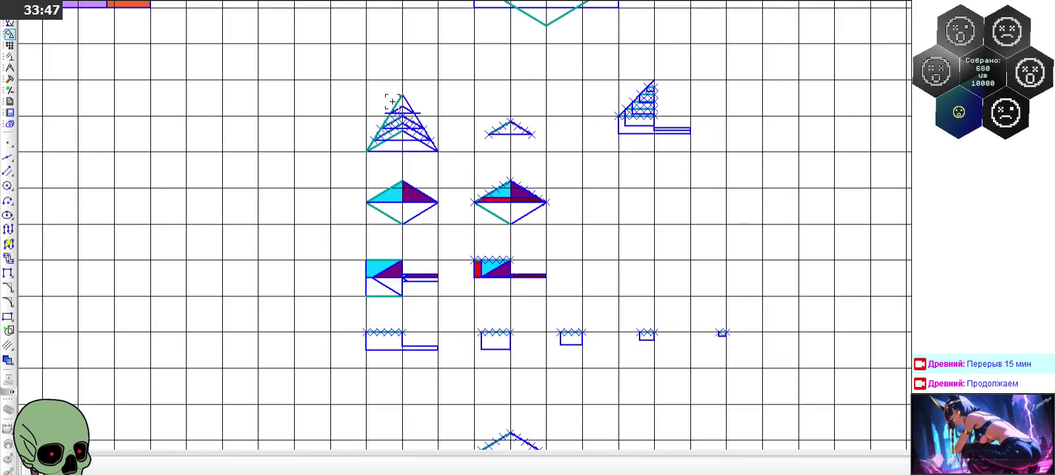
scroll(392, 102, "up", 5)
scroll(392, 102, "up", 3)
scroll(393, 102, "up", 2)
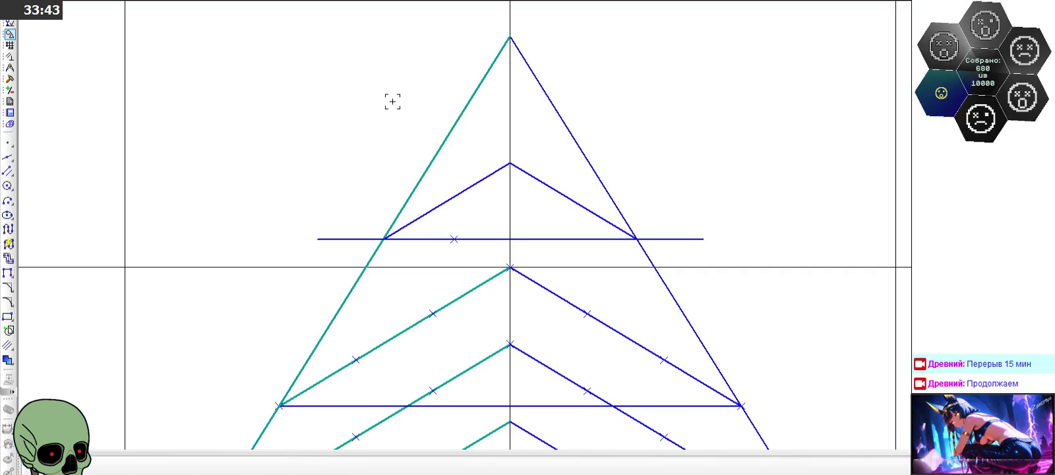
left_click(7, 171)
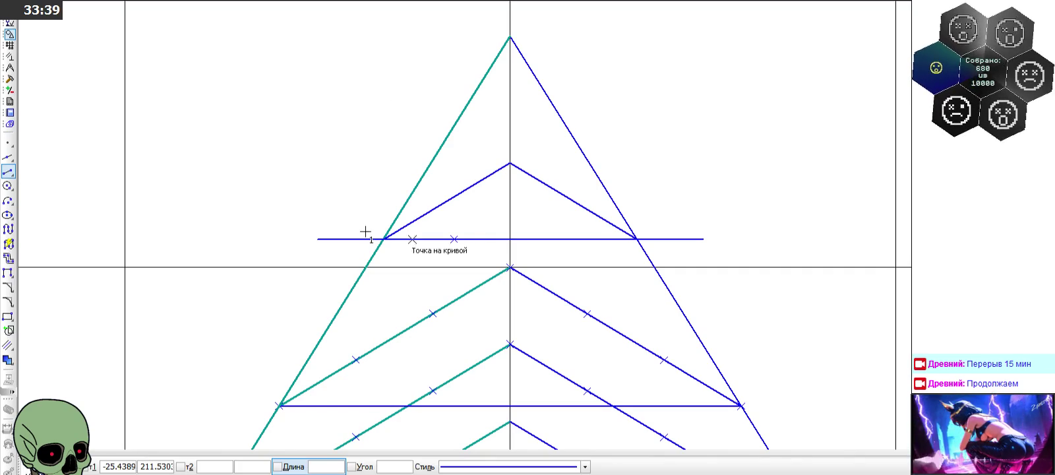
Step: Draw a parallel segment ending at the midpoint cross, then delete the misplaced short segment
left_click(454, 239)
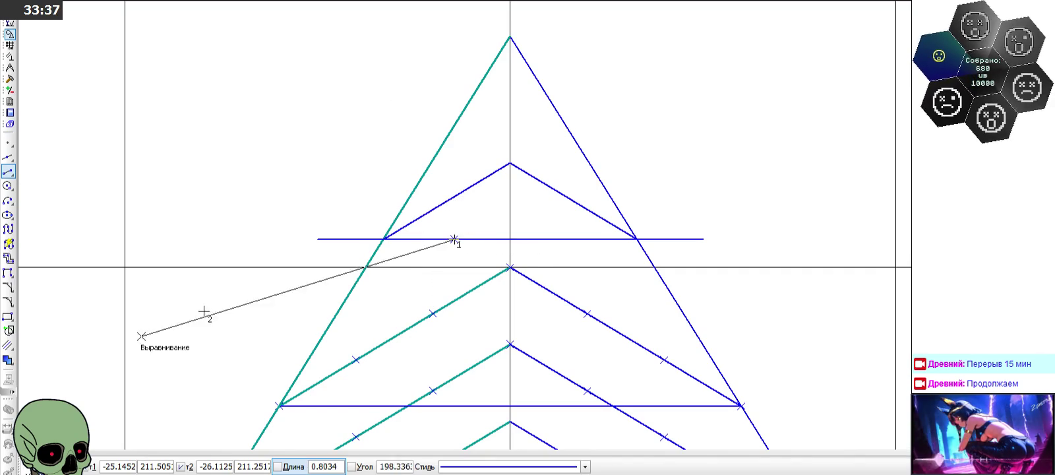
key("Escape")
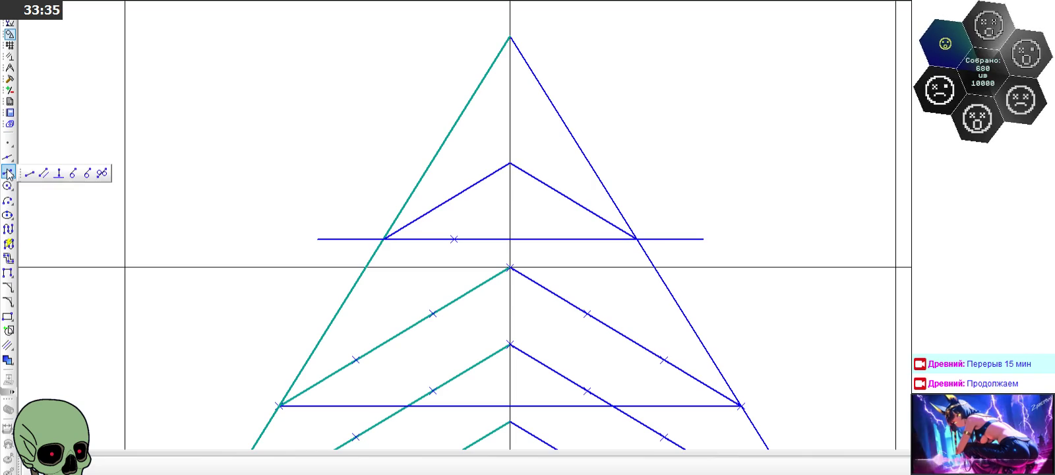
left_click_drag(7, 172, 44, 172)
left_click(604, 219)
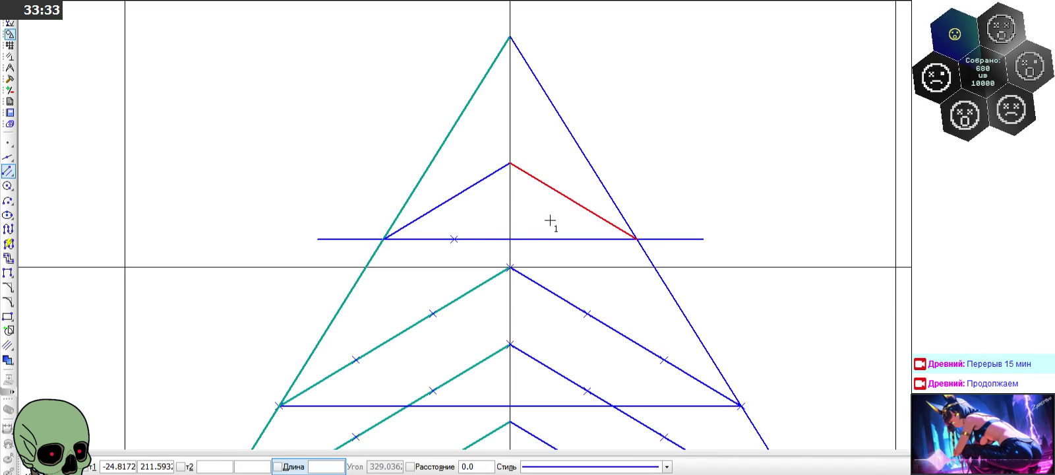
left_click(420, 217)
key("Escape")
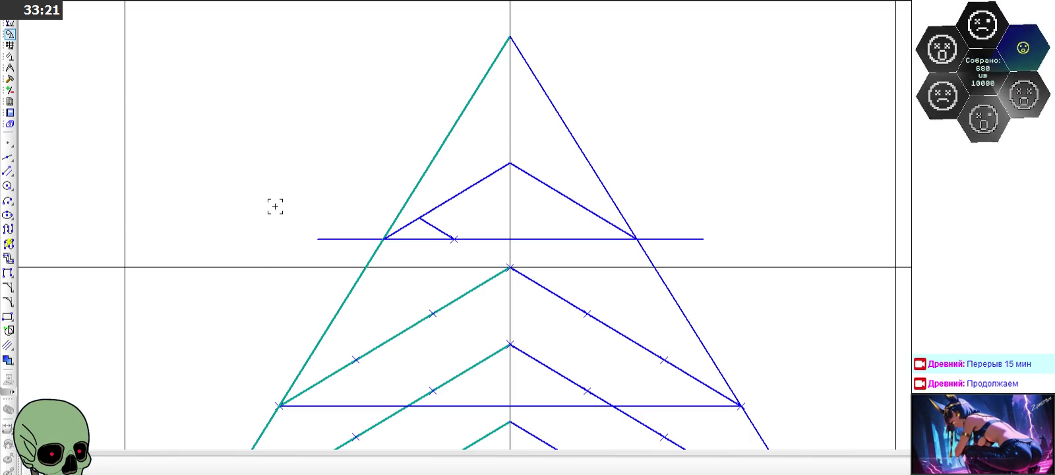
left_click(448, 229)
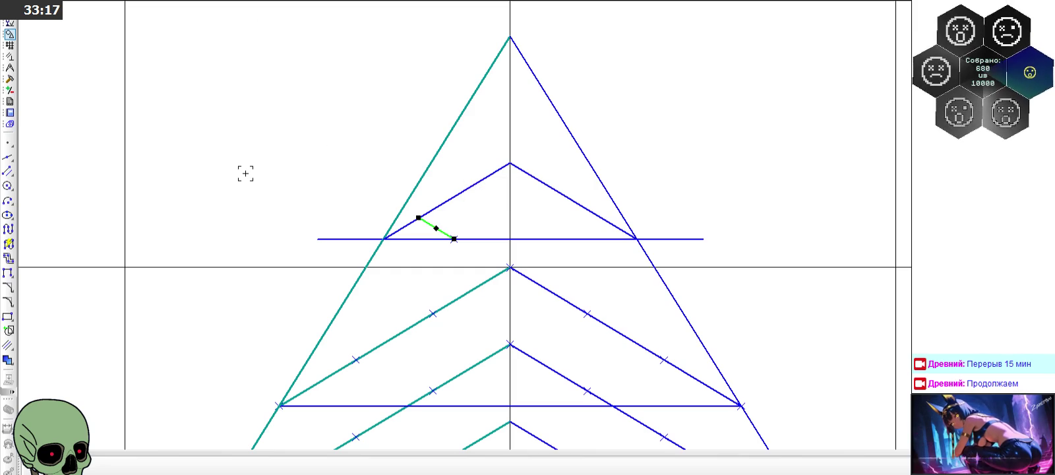
key("Delete")
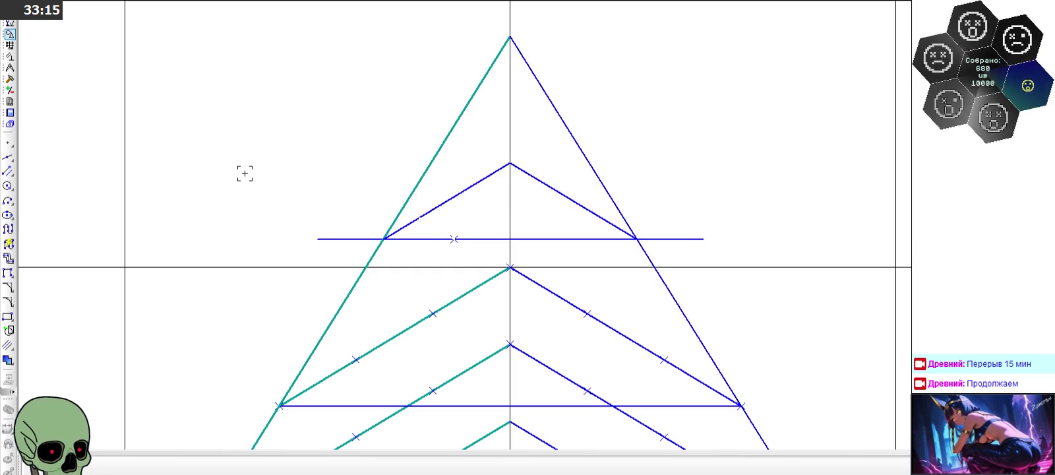
Step: Draw a parallel segment from the midpoint cross up to the top chevron's right leg
left_click(9, 171)
left_click(383, 239)
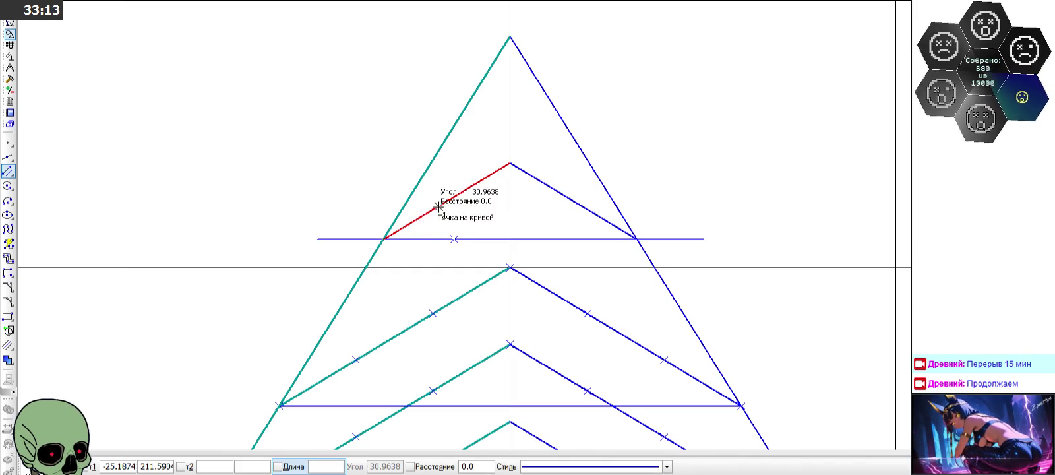
left_click(453, 239)
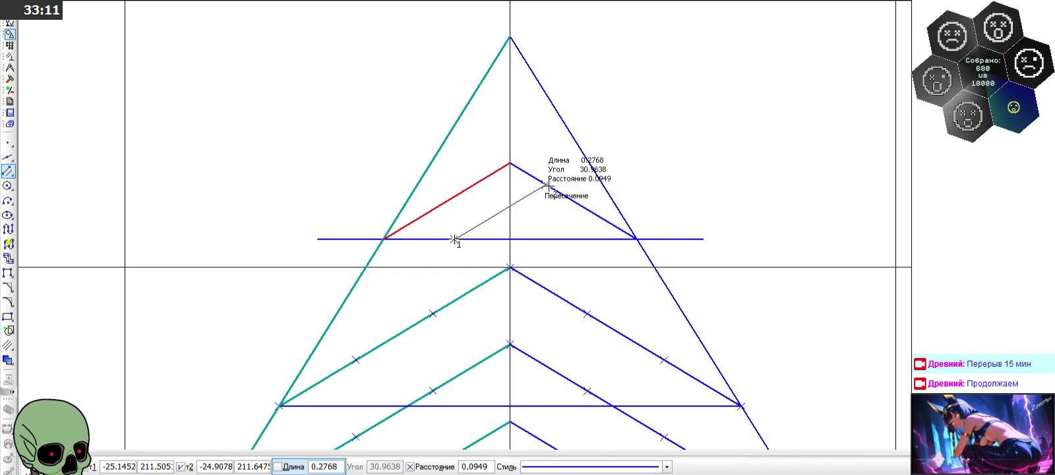
left_click(546, 184)
left_click(78, 466)
scroll(387, 186, "down", 1)
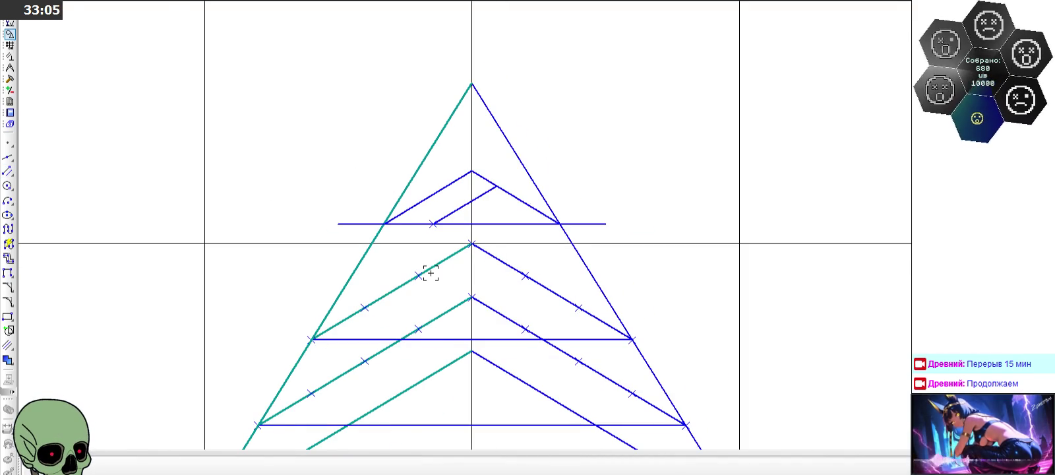
Step: Delete the top chevron's left and right legs and the top horizontal construction line
left_click(435, 198)
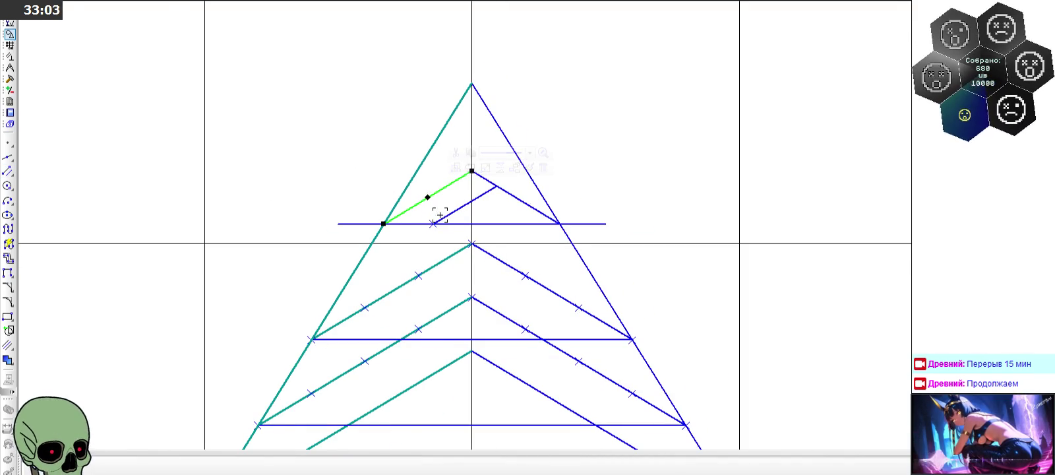
left_click(342, 181)
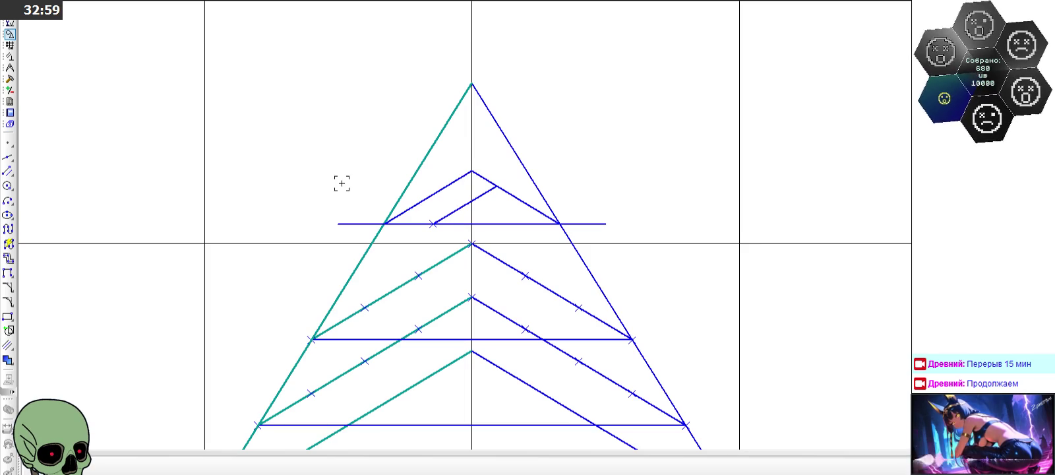
left_click(452, 213)
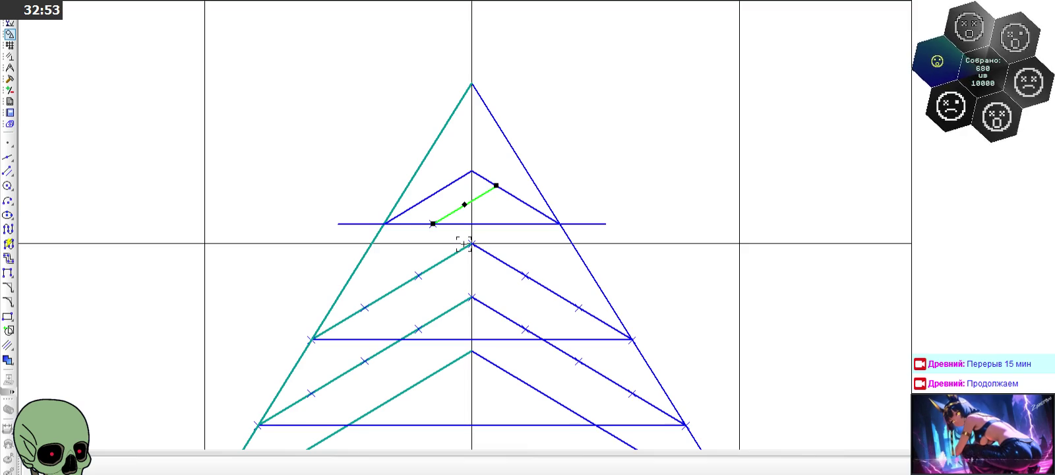
scroll(409, 191, "up", 3)
left_click(400, 239)
left_click(400, 239)
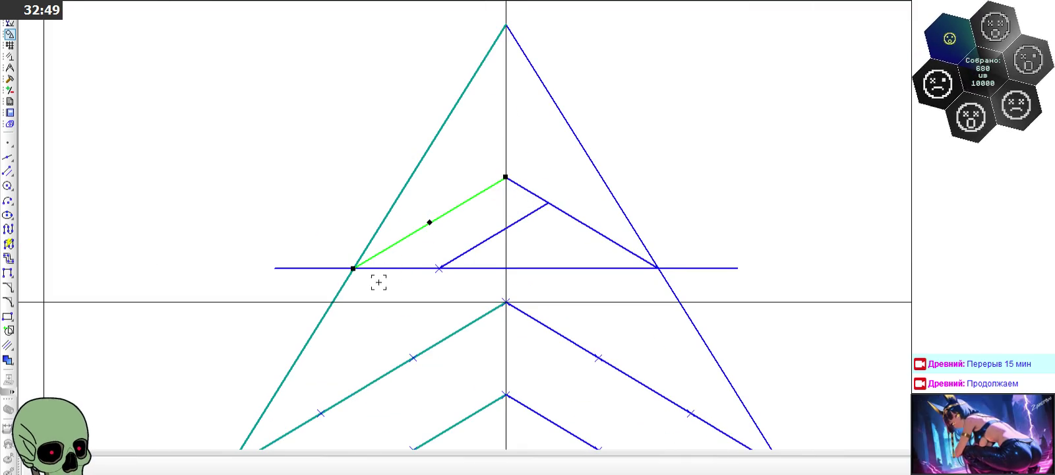
key("Delete")
left_click(306, 268)
key("Delete")
left_click(583, 224)
key("Delete")
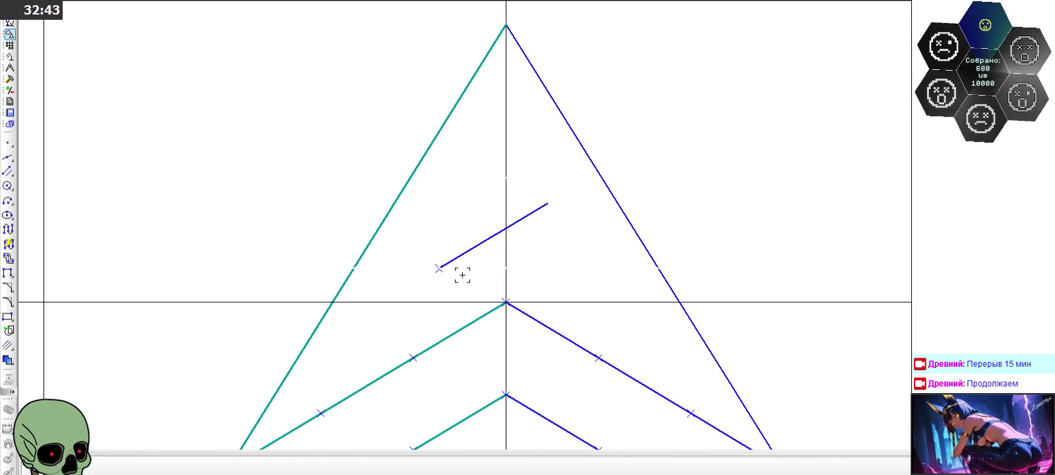
Step: Add another parallel segment at the short segment's end, then restore the deleted chevron legs and bar
scroll(415, 201, "down", 3)
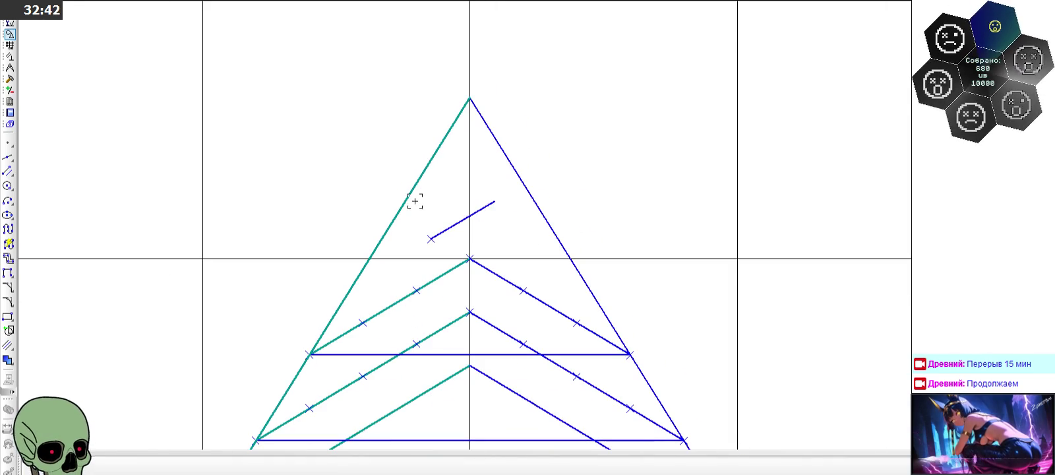
left_click(7, 173)
left_click(431, 239)
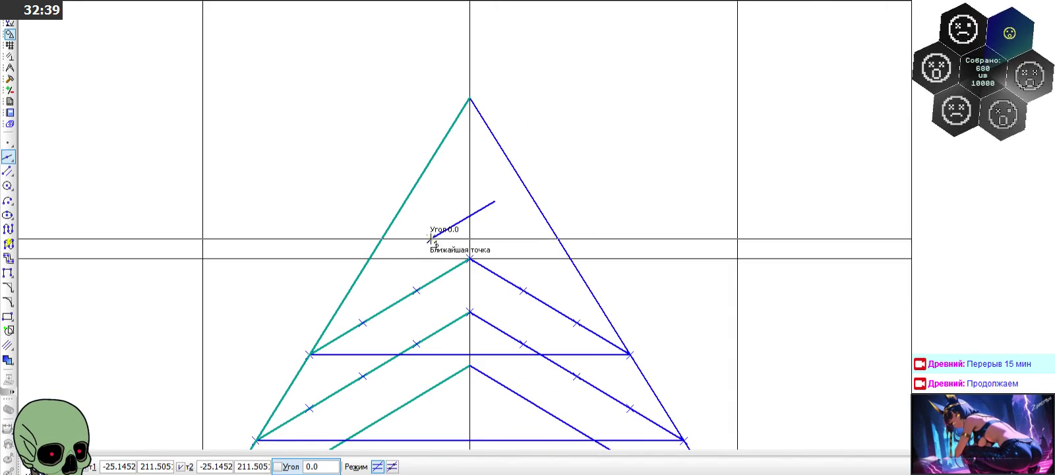
left_click(438, 229)
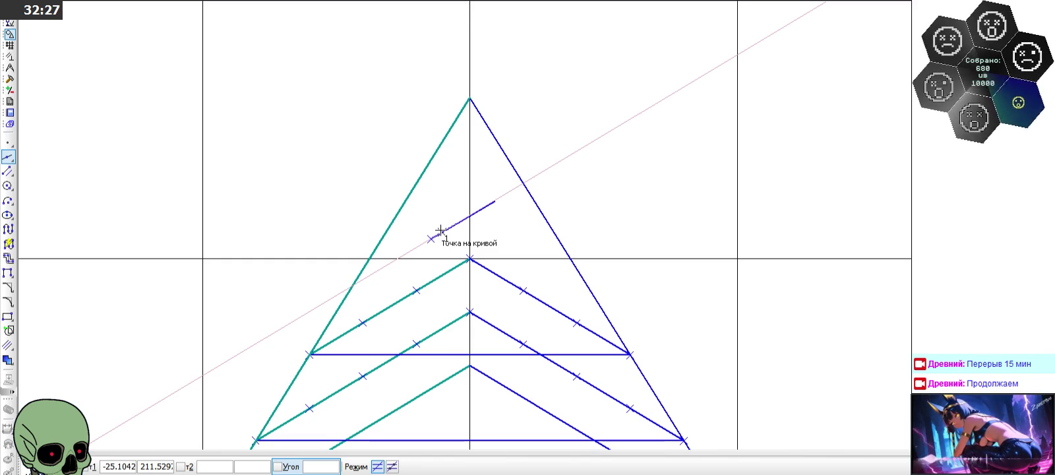
key("Escape")
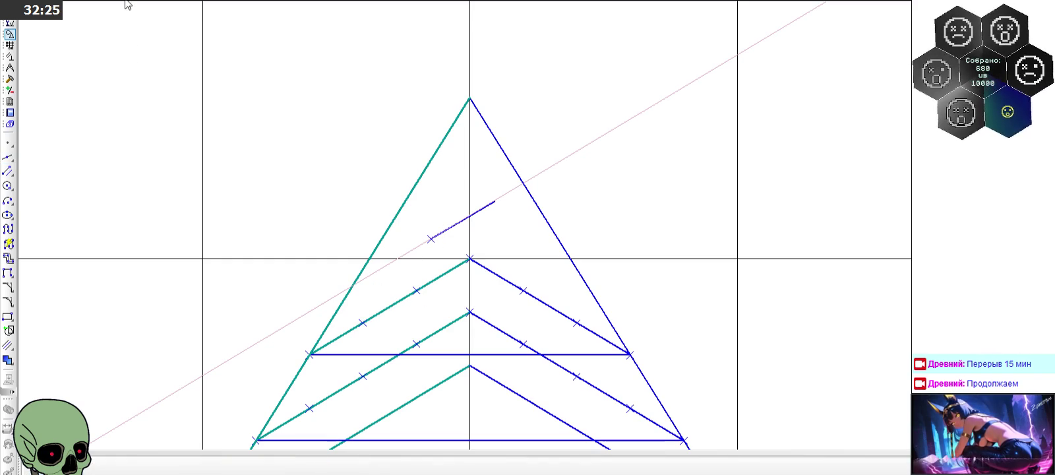
key("ctrl+y")
key("ctrl+y")
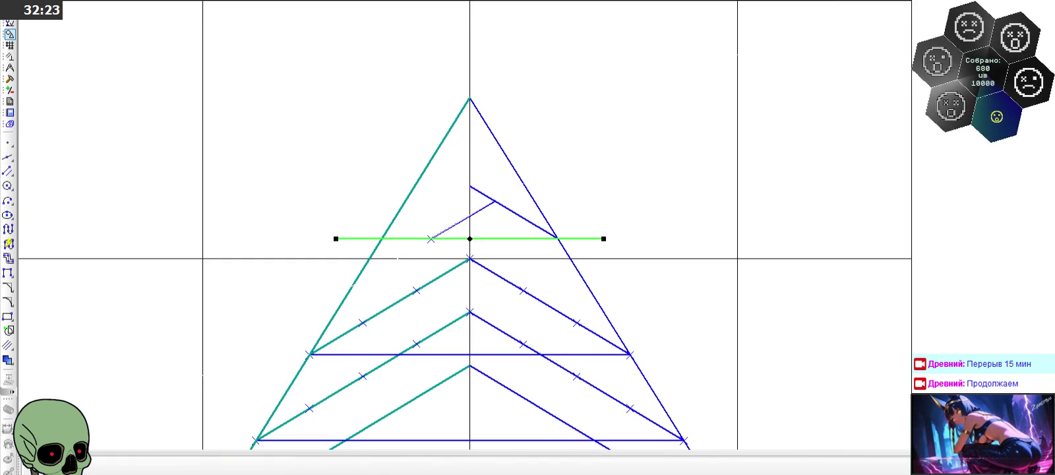
key("ctrl+y")
left_click(345, 99)
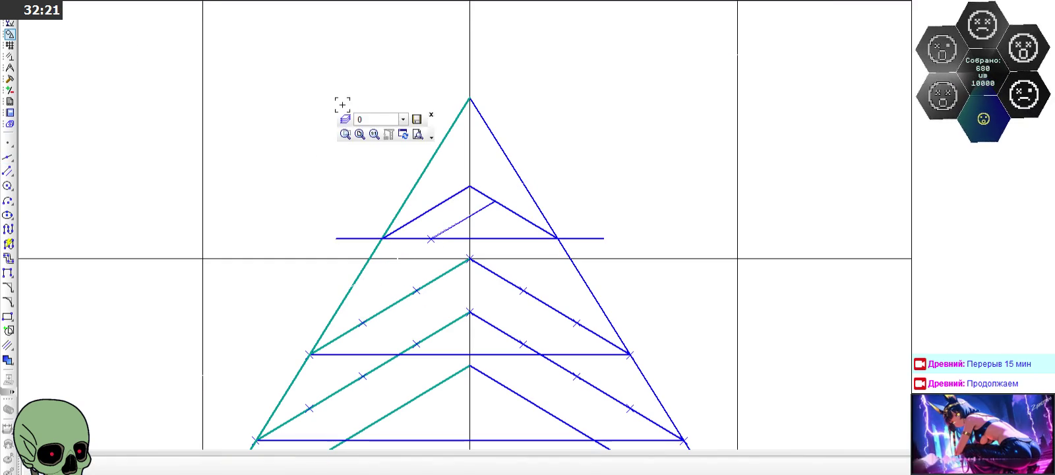
Step: Zoom out, then in on the left column of diamonds and arrows, topped by the crossed diamond
scroll(345, 98, "down", 1)
scroll(344, 83, "down", 2)
scroll(415, 197, "down", 1)
scroll(418, 188, "down", 1)
scroll(419, 184, "down", 1)
scroll(340, 155, "down", 1)
scroll(219, 226, "up", 3)
scroll(238, 188, "up", 3)
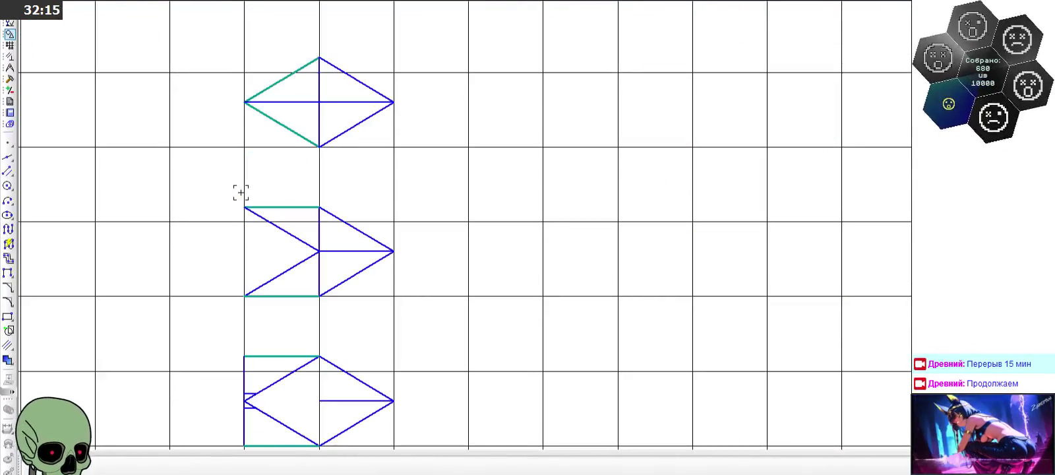
scroll(261, 164, "down", 1)
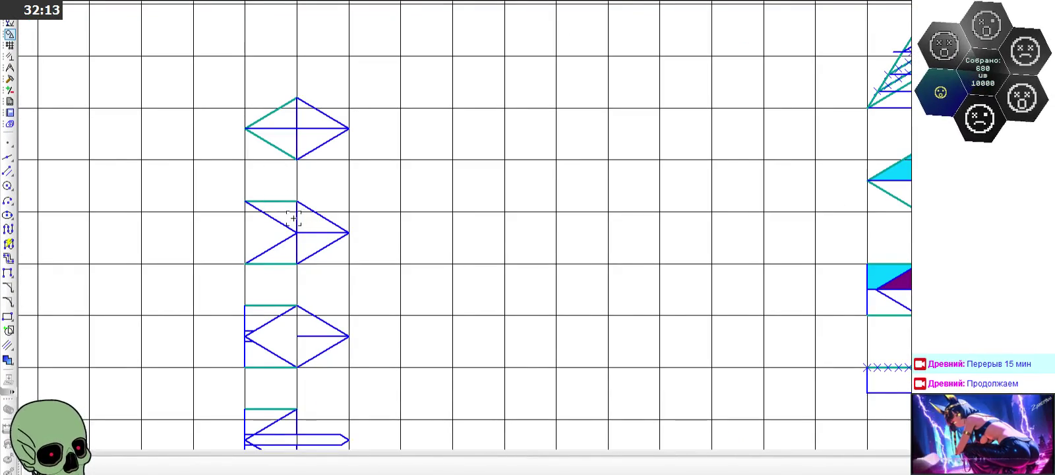
scroll(360, 192, "down", 1)
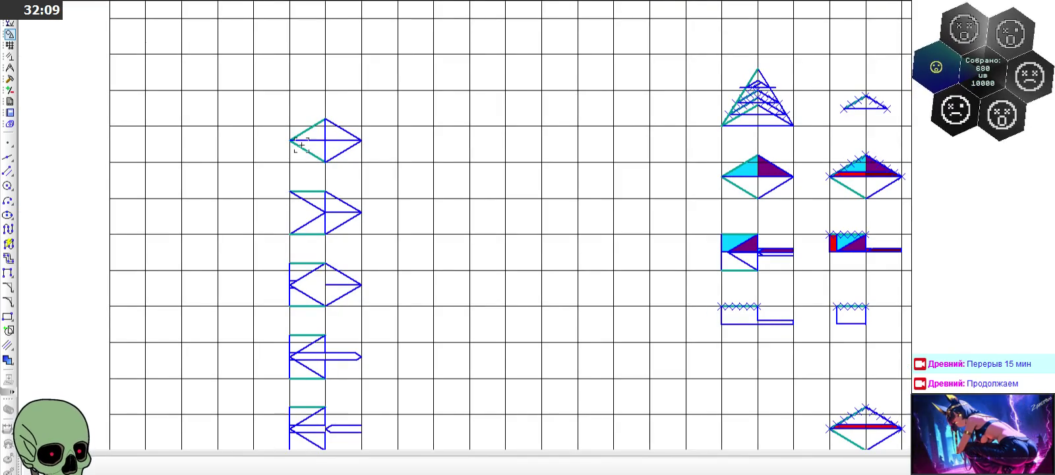
scroll(290, 146, "up", 1)
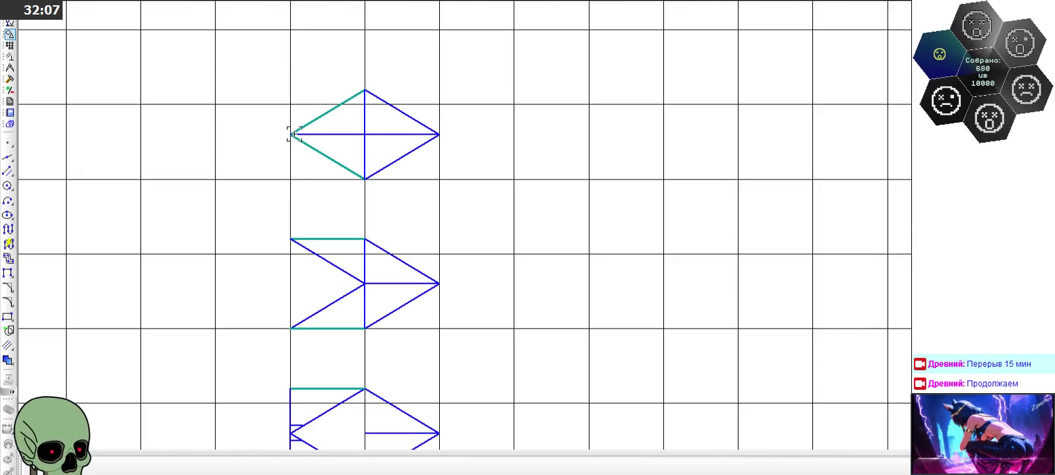
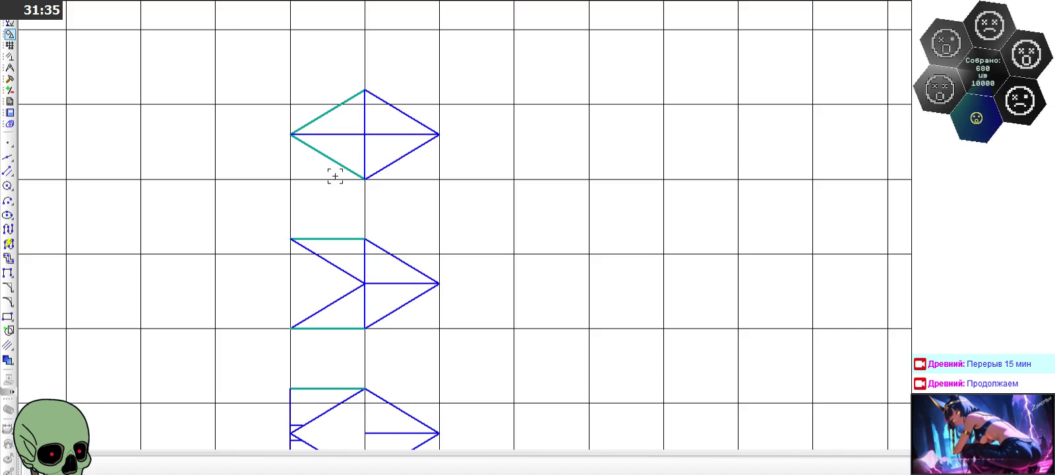
Step: Select the left edge of the square below the diamond
scroll(395, 176, "down", 3)
scroll(462, 119, "down", 2)
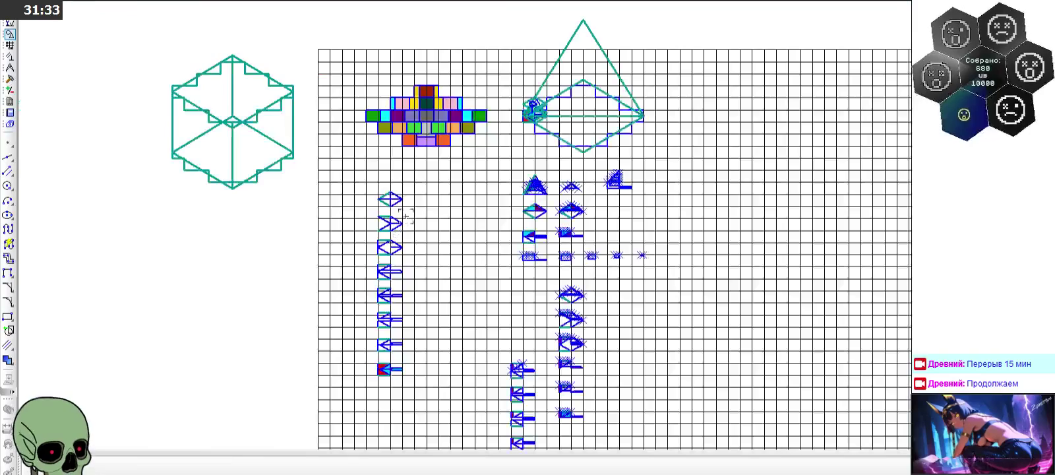
scroll(521, 86, "up", 3)
scroll(538, 132, "up", 3)
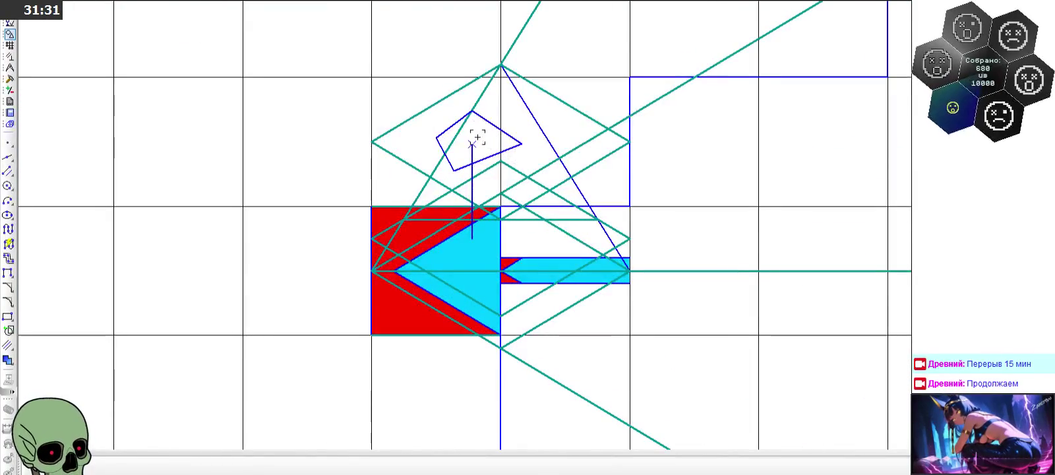
scroll(407, 200, "down", 2)
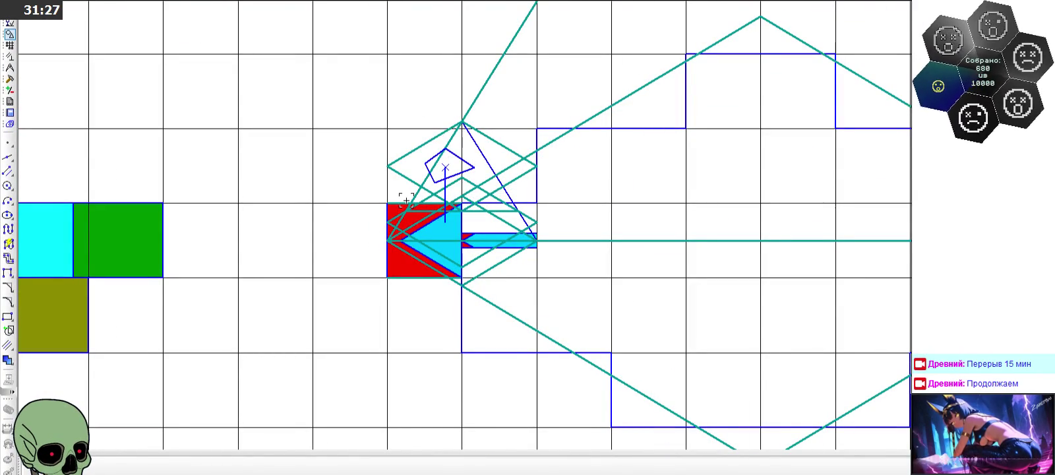
scroll(406, 200, "down", 2)
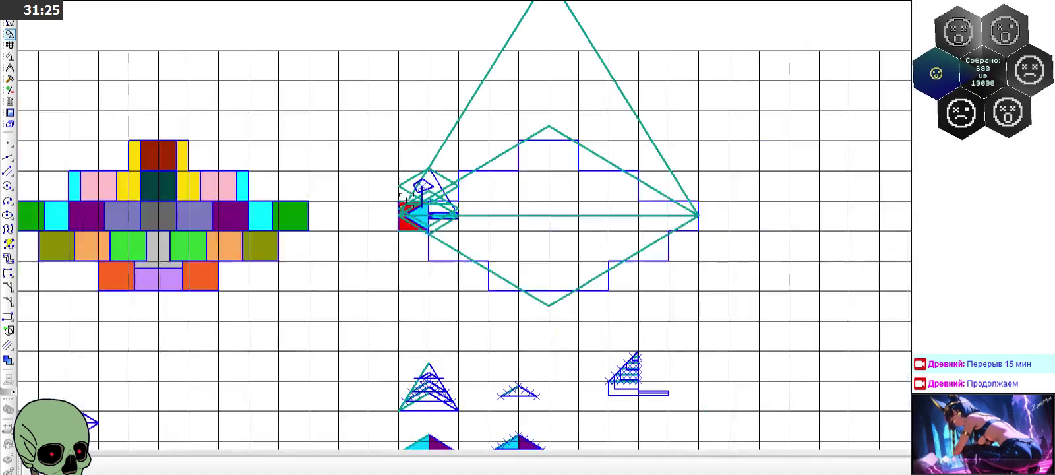
scroll(408, 198, "up", 2)
scroll(419, 191, "up", 2)
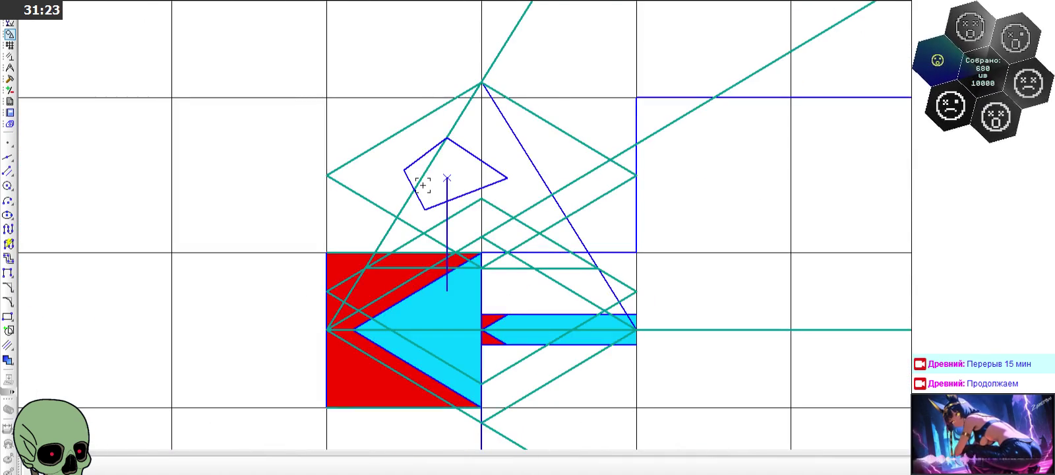
scroll(423, 185, "down", 3)
scroll(435, 198, "down", 1)
scroll(464, 269, "up", 2)
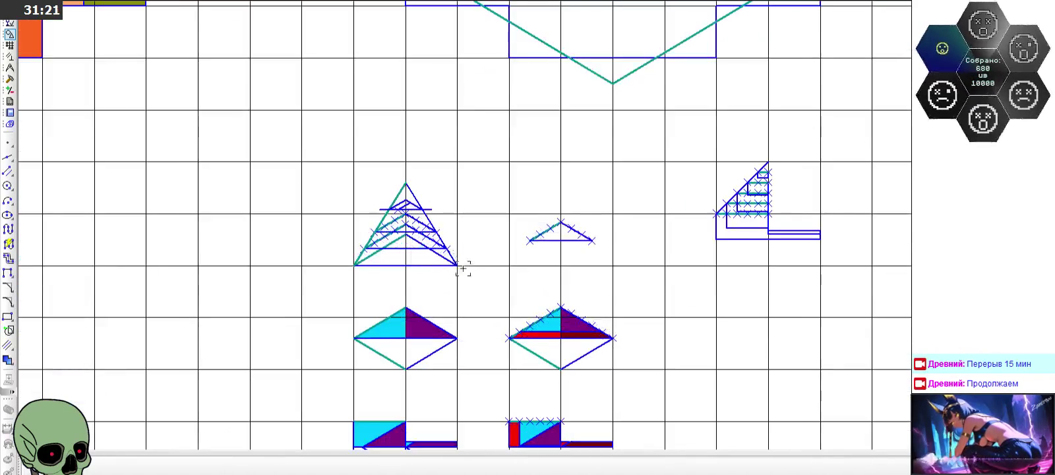
scroll(441, 233, "up", 2)
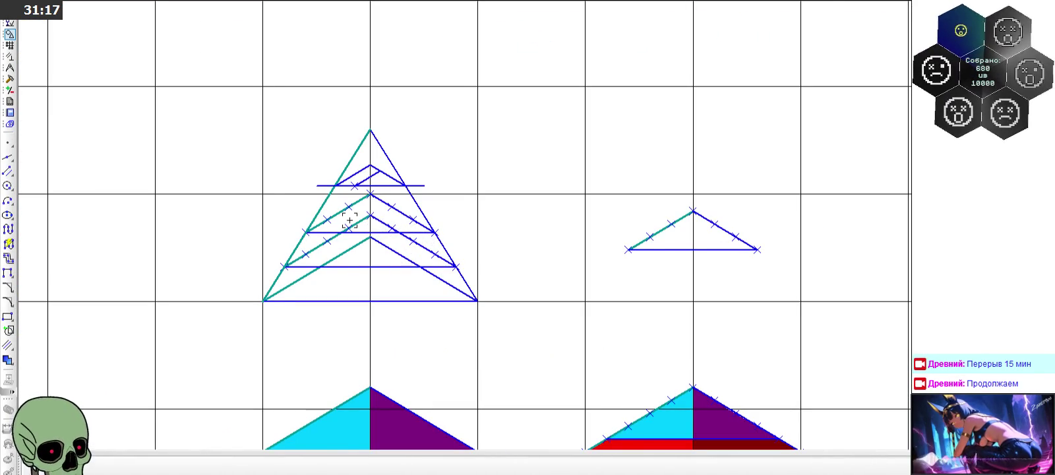
scroll(349, 220, "up", 3)
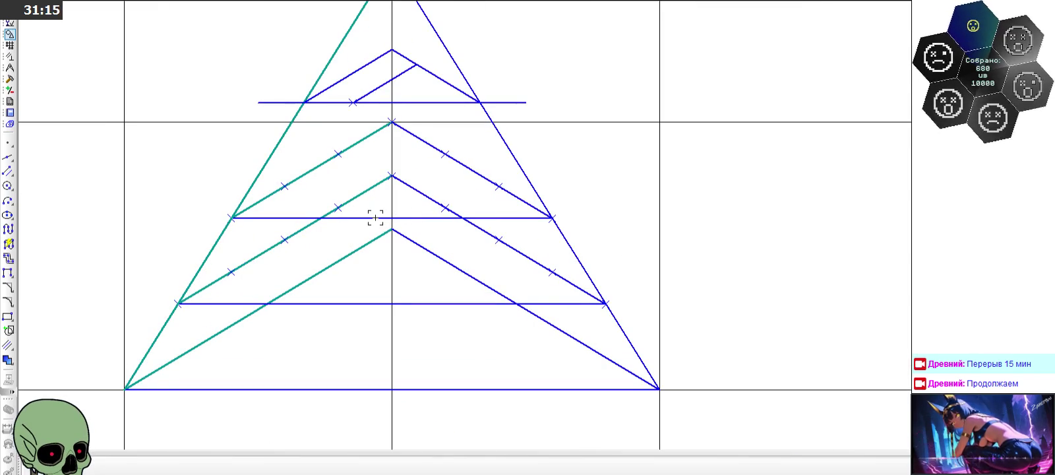
scroll(352, 200, "down", 3)
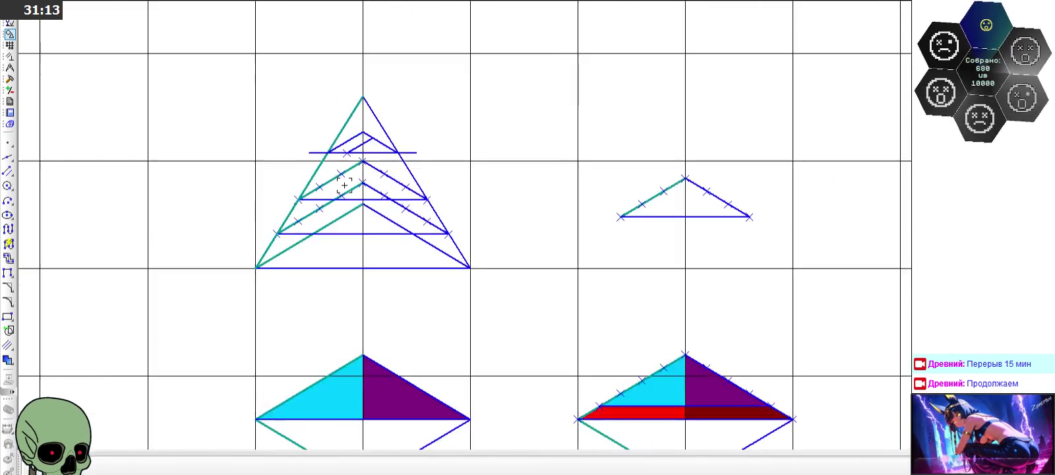
scroll(352, 200, "down", 2)
scroll(763, 175, "up", 2)
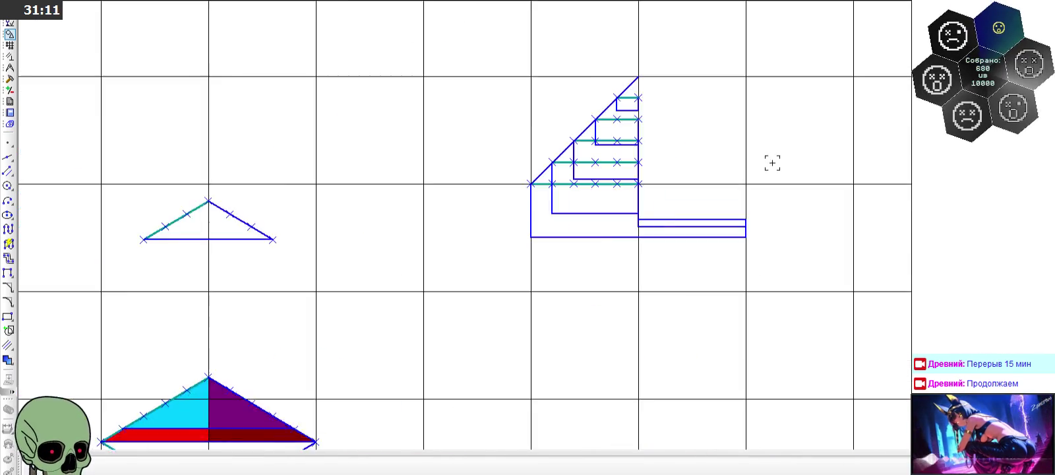
scroll(604, 205, "up", 2)
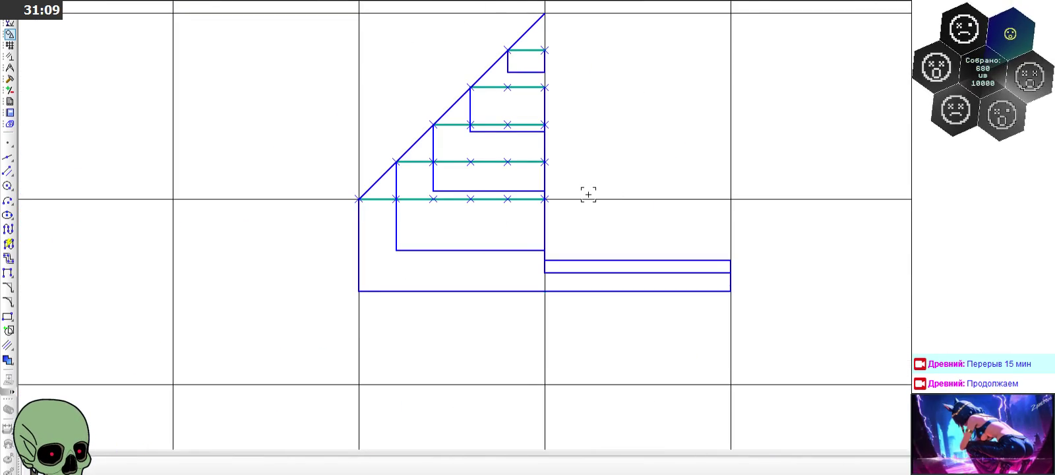
scroll(564, 119, "down", 2)
scroll(564, 121, "down", 2)
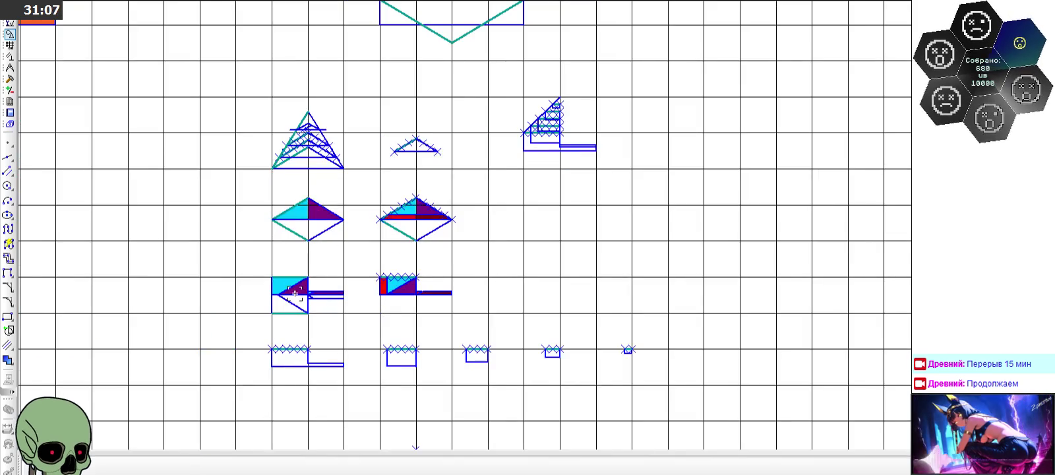
scroll(296, 284, "up", 3)
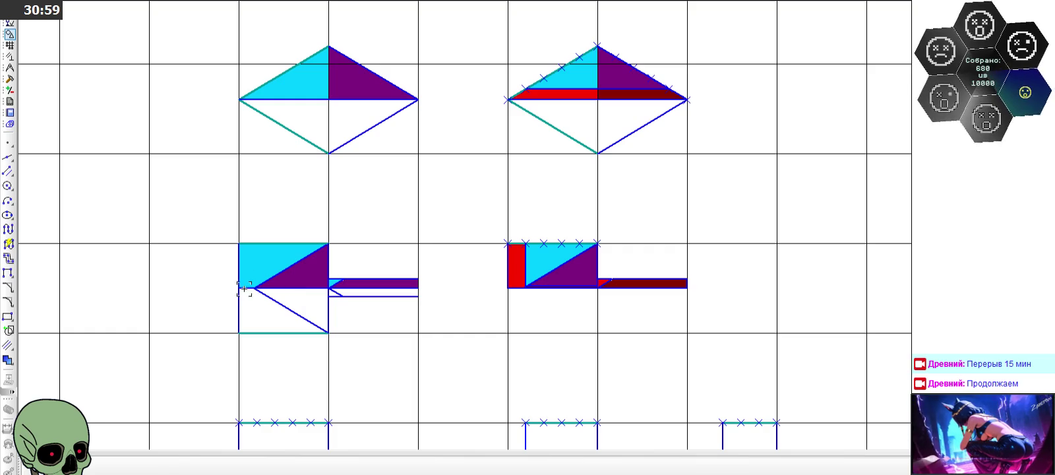
left_click(238, 309)
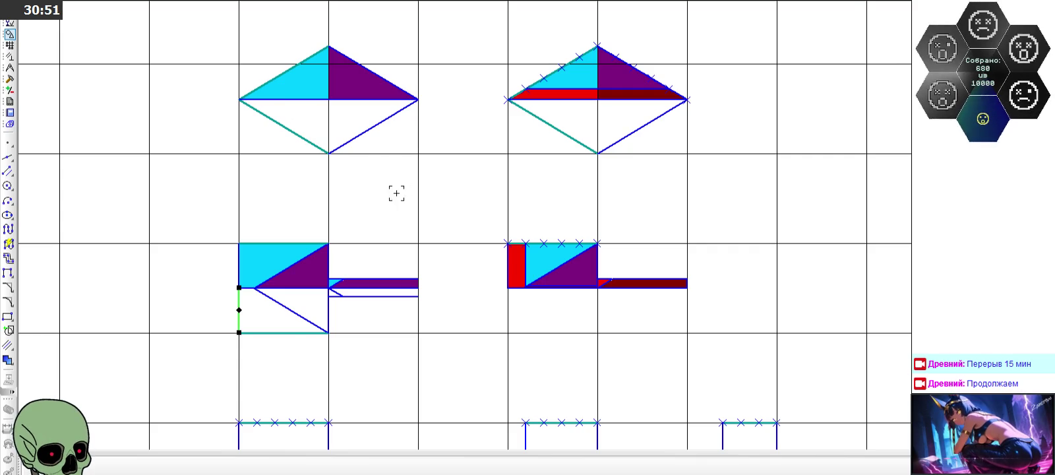
Step: Select the half-filled diamond, then edges of the arrow figure and the red-filled square
scroll(569, 196, "down", 5)
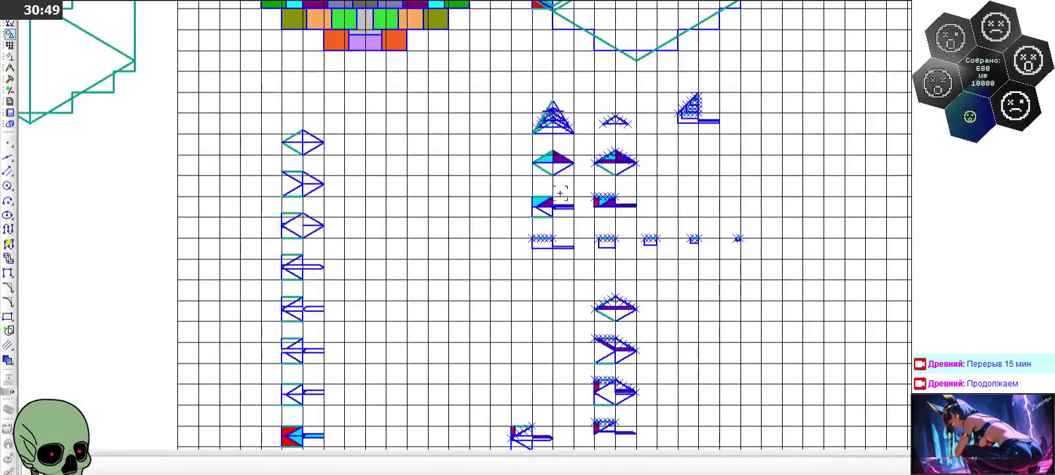
scroll(560, 194, "up", 5)
scroll(664, 128, "down", 3)
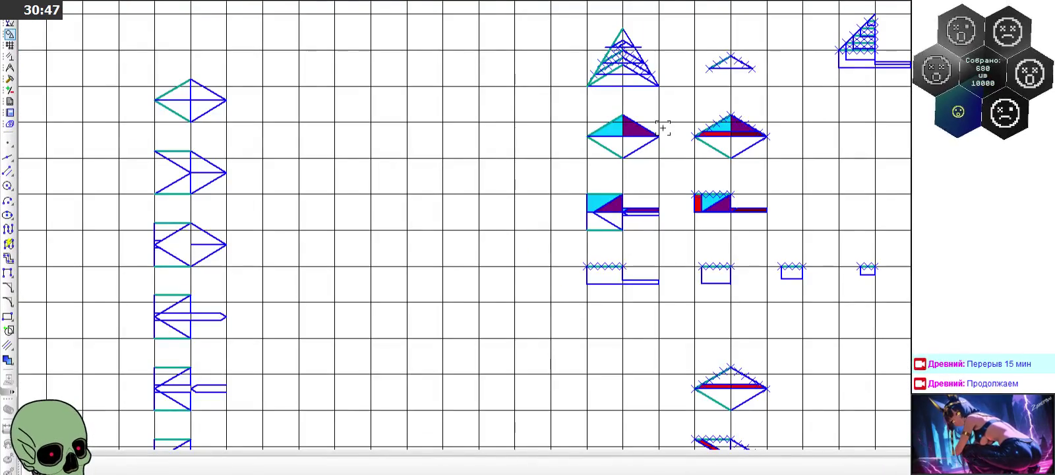
scroll(623, 129, "up", 2)
left_click(598, 140)
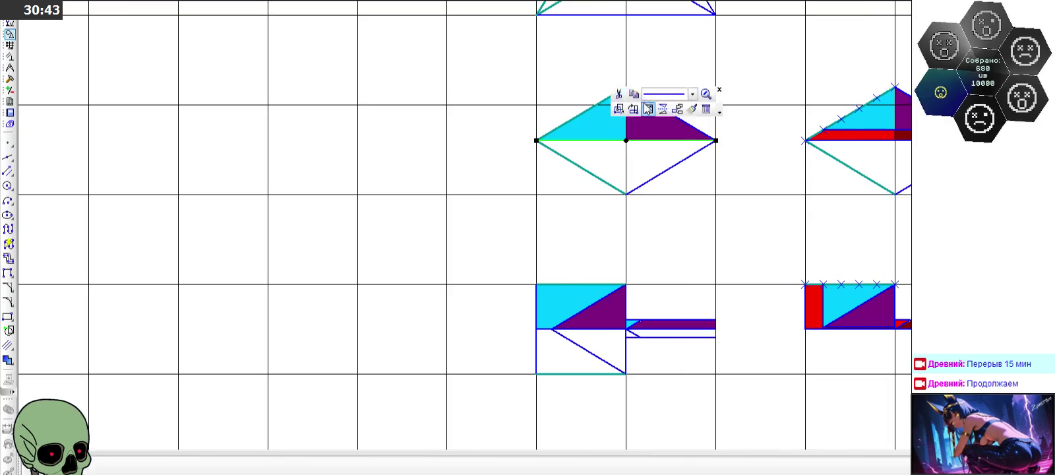
scroll(584, 106, "down", 3)
scroll(211, 209, "up", 1)
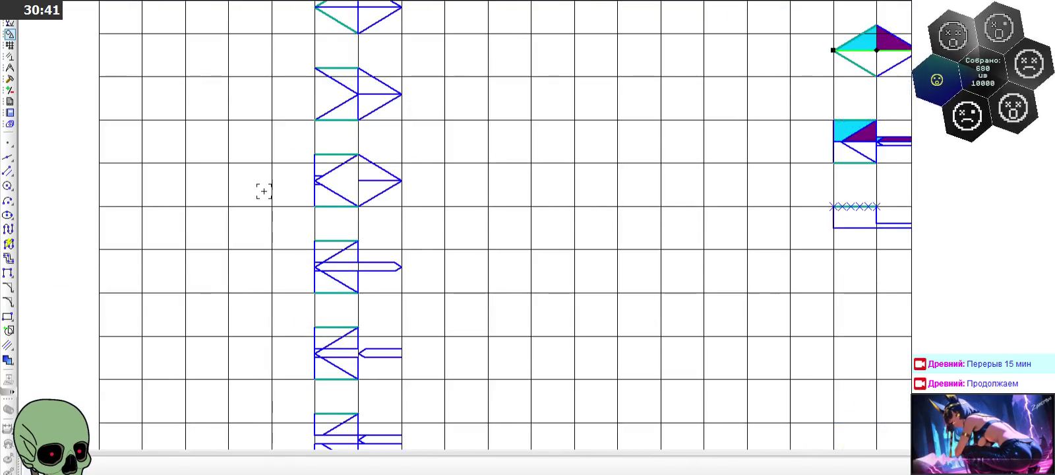
scroll(323, 225, "down", 1)
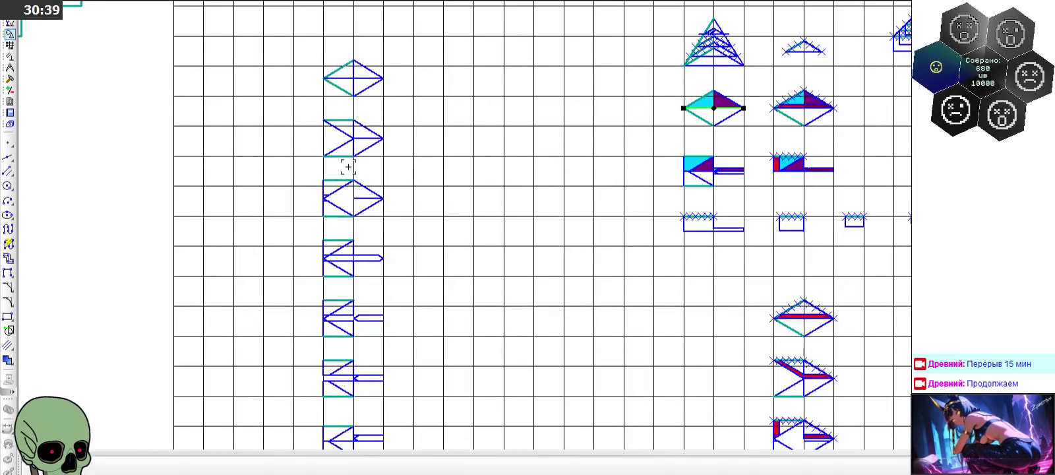
scroll(327, 119, "up", 1)
left_click(337, 129)
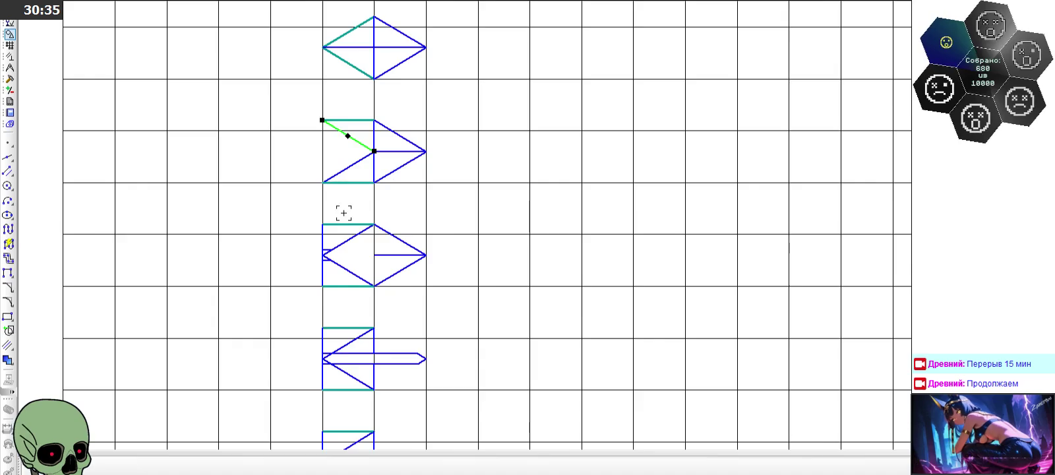
scroll(362, 216, "down", 1)
scroll(332, 241, "up", 2)
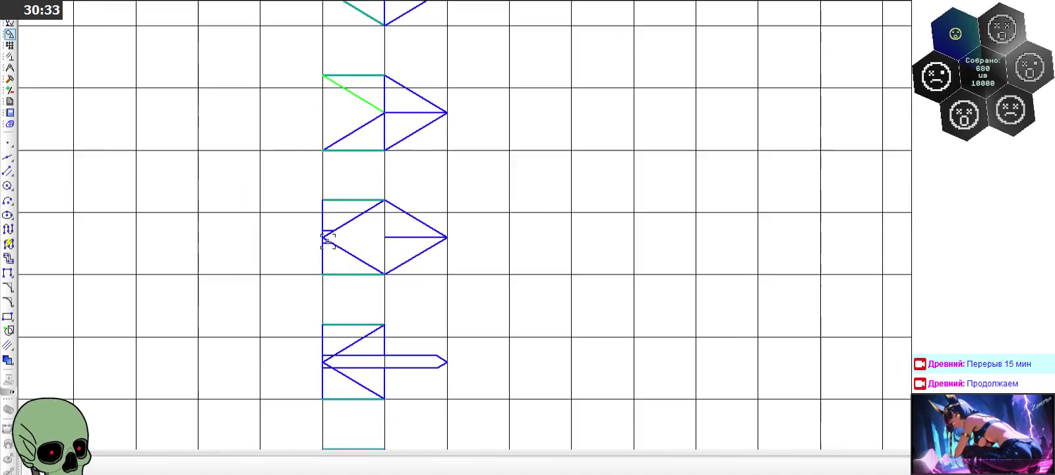
scroll(328, 241, "up", 2)
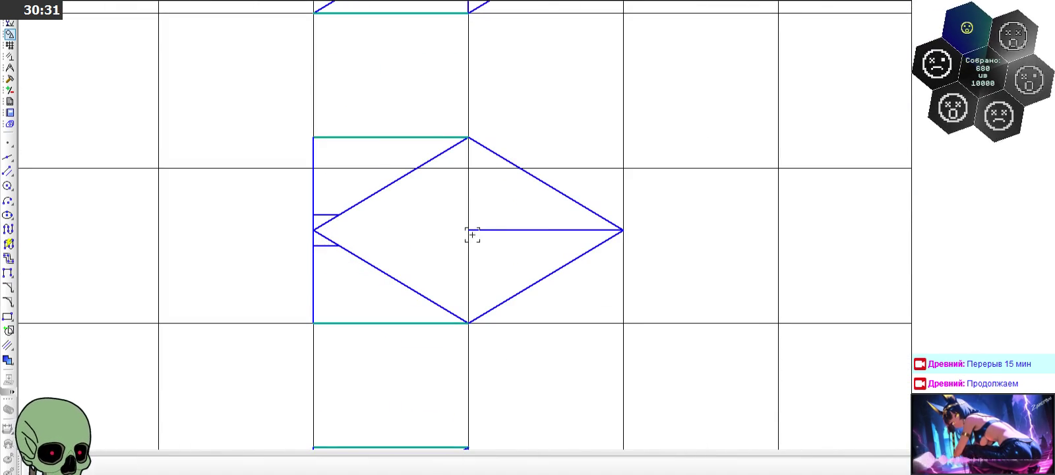
scroll(470, 218, "down", 3)
scroll(391, 291, "up", 2)
left_click(390, 210)
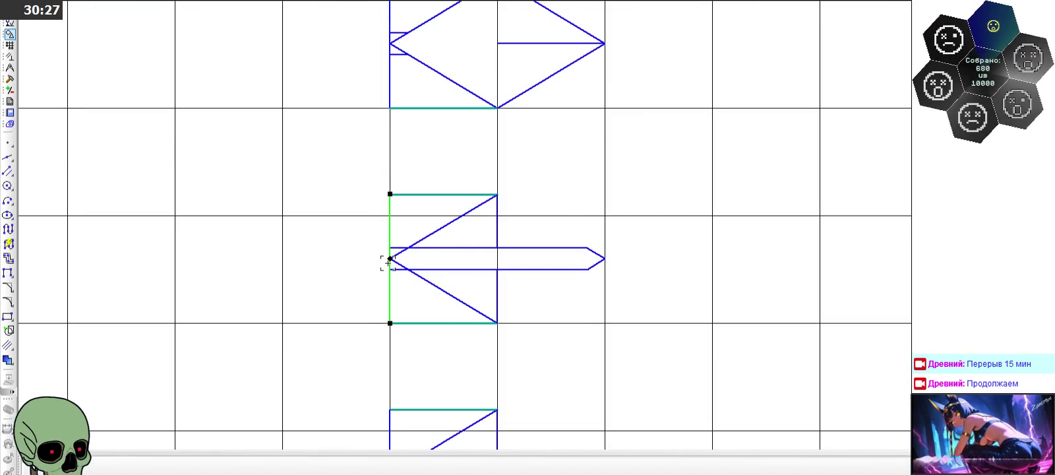
scroll(382, 271, "down", 3)
scroll(405, 316, "up", 3)
scroll(363, 161, "down", 2)
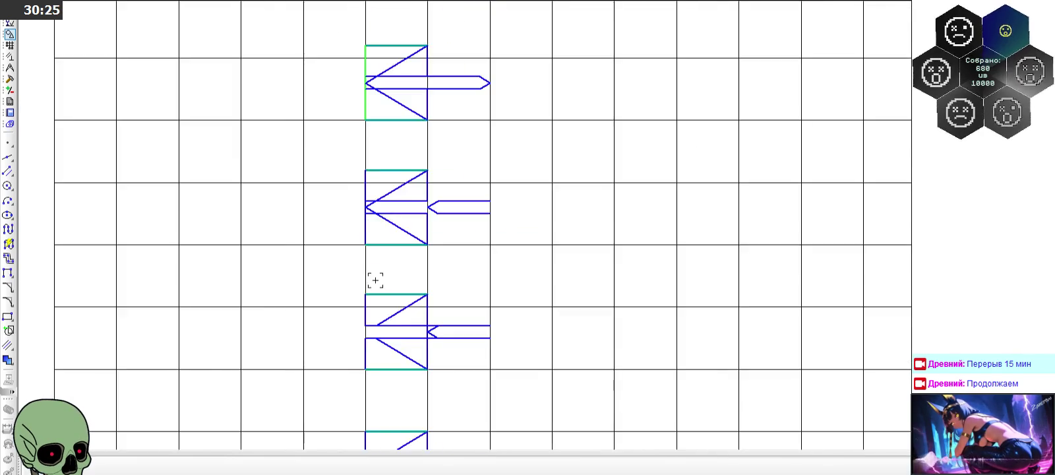
scroll(382, 328, "up", 2)
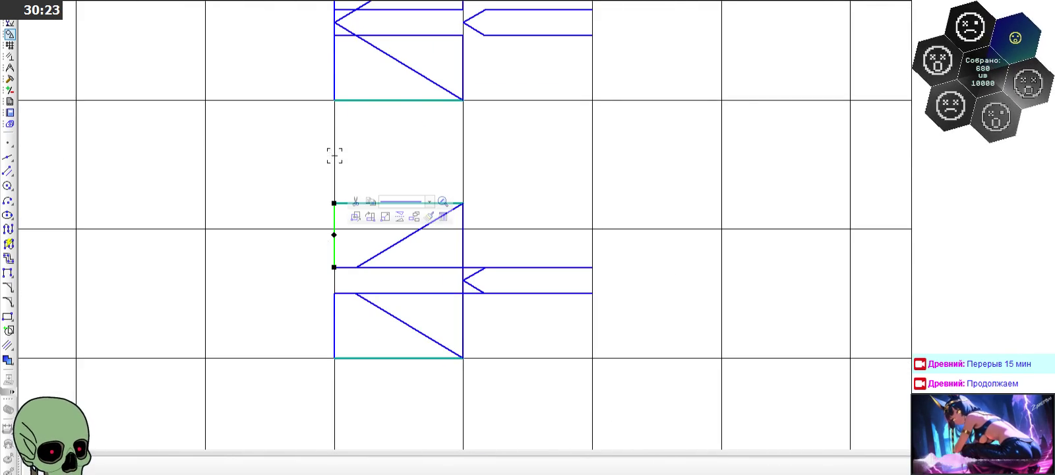
scroll(334, 216, "down", 3)
scroll(363, 325, "down", 2)
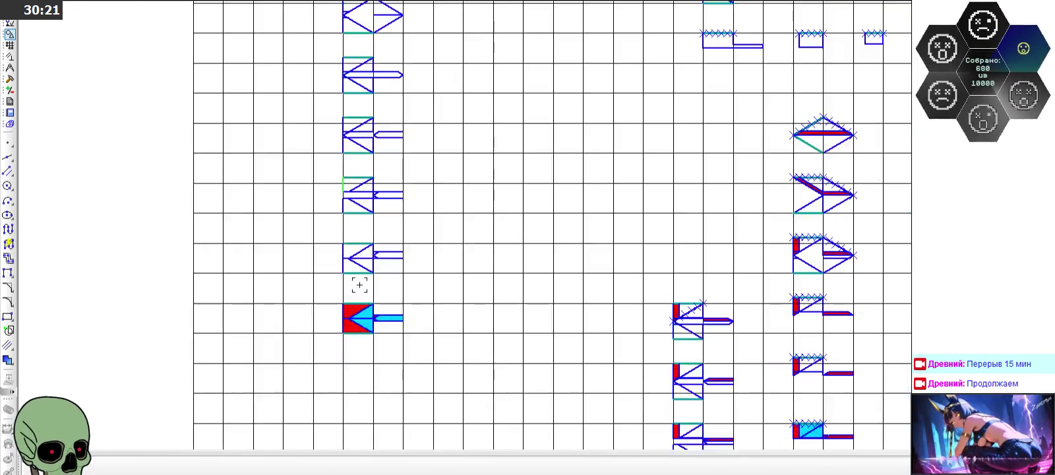
scroll(362, 327, "up", 4)
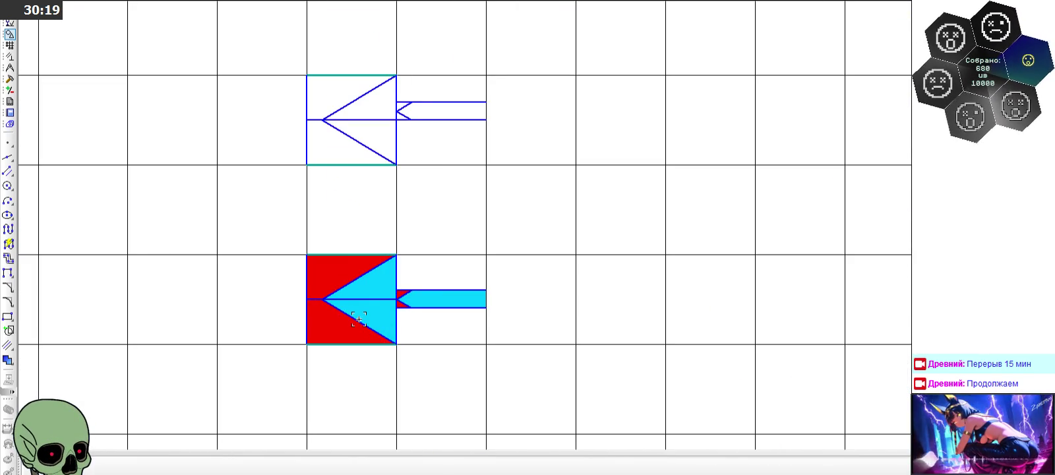
scroll(321, 282, "up", 3)
left_click(294, 276)
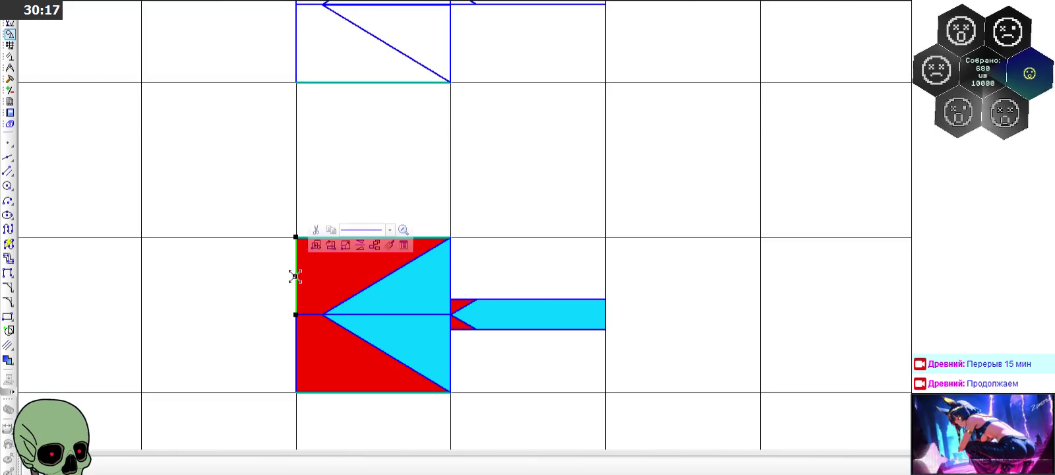
left_click(449, 303)
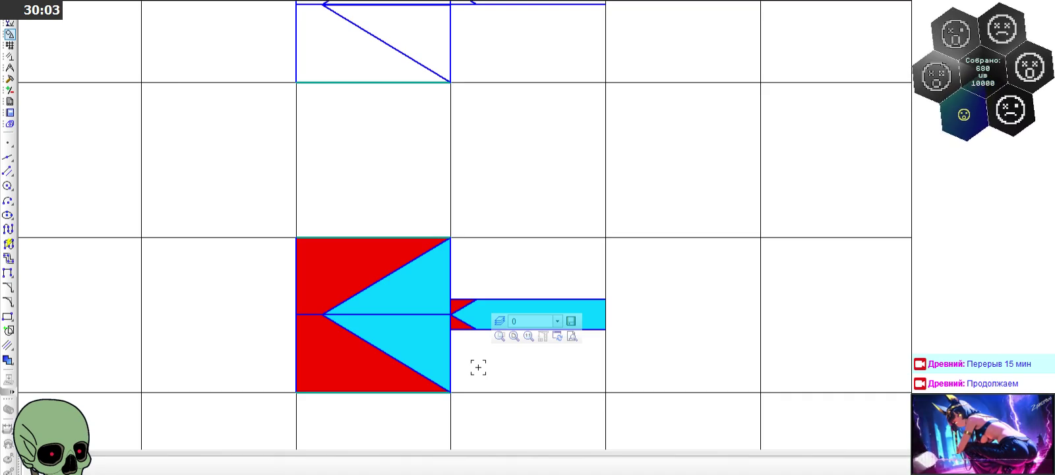
Step: Use the Point tool to place a point inside the stepped triangle's second step
scroll(367, 318, "down", 3)
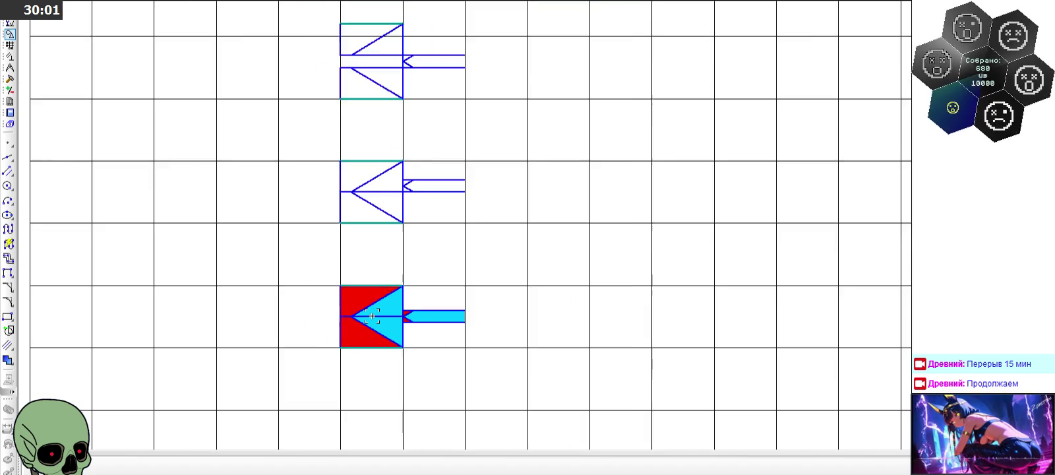
scroll(366, 319, "down", 3)
scroll(396, 297, "down", 2)
scroll(517, 193, "up", 2)
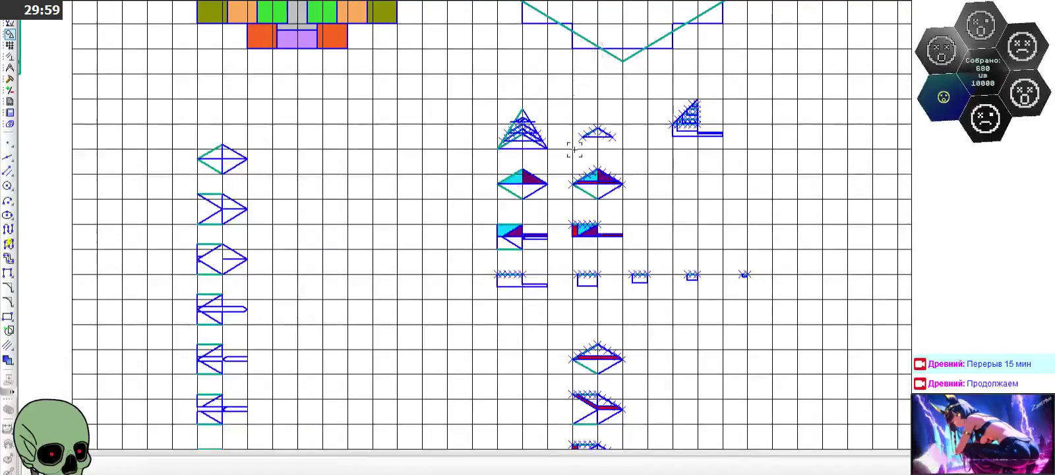
scroll(681, 113, "up", 3)
scroll(736, 107, "up", 2)
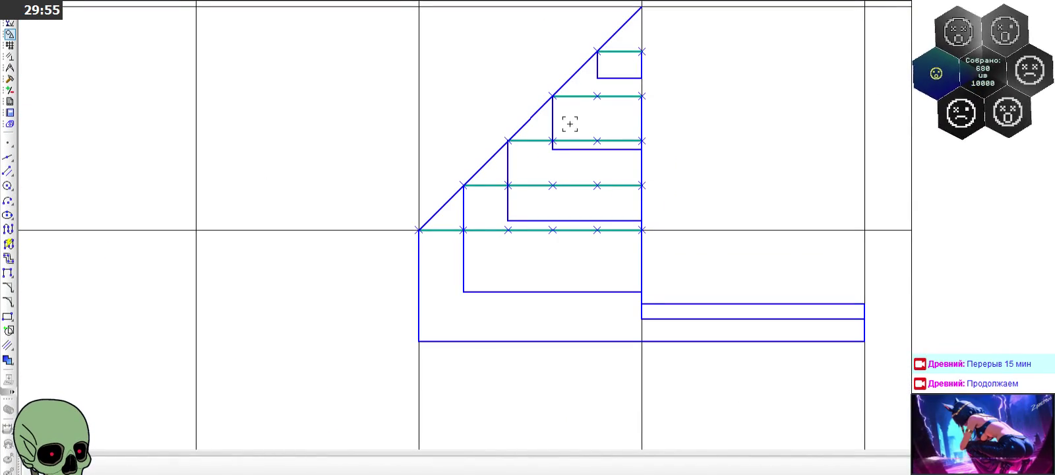
left_click(8, 157)
scroll(580, 39, "up", 2)
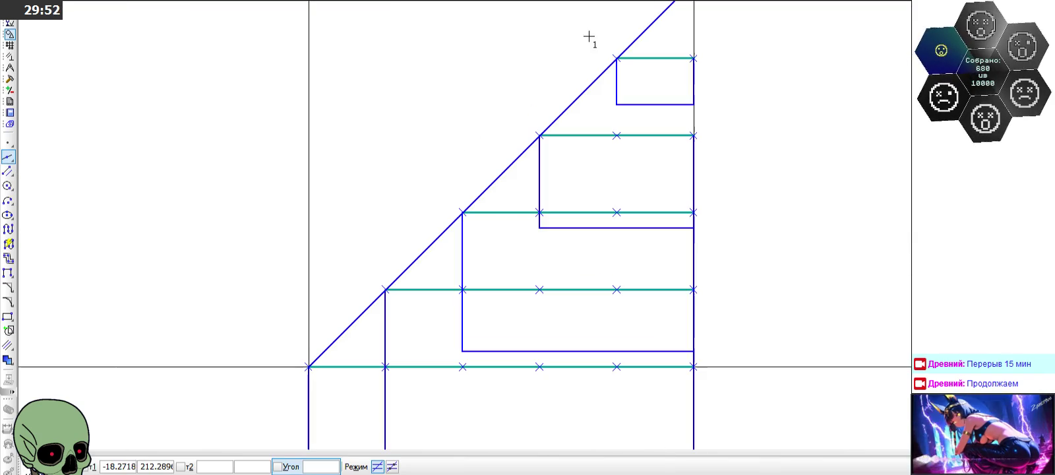
left_click(8, 141)
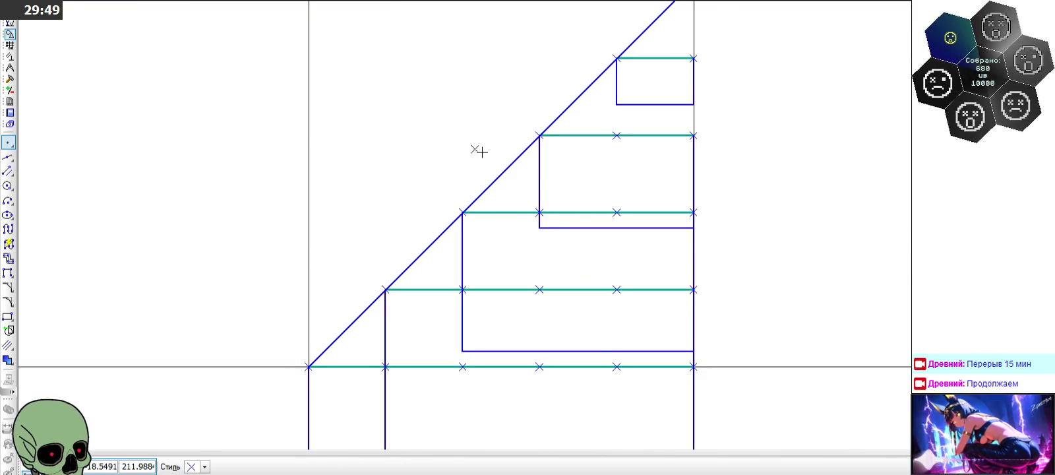
scroll(481, 152, "down", 1)
scroll(631, 141, "down", 1)
scroll(632, 121, "down", 4)
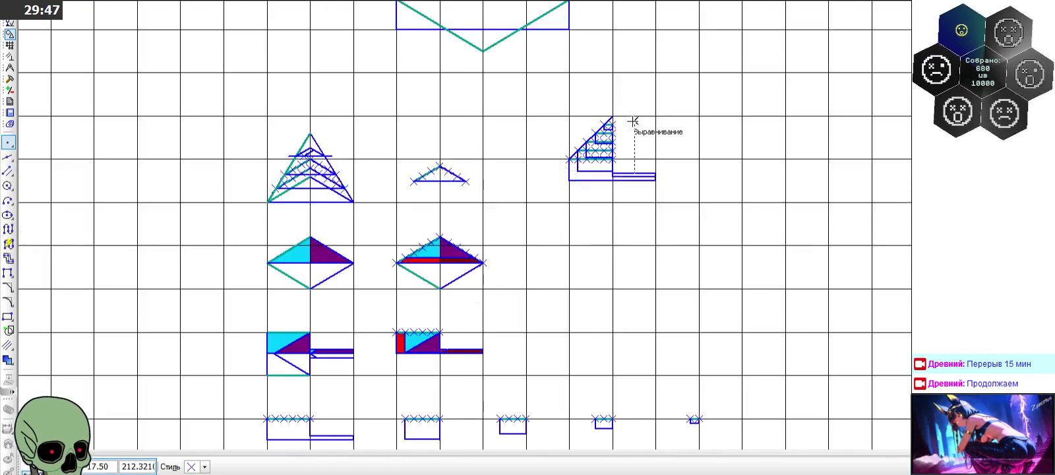
scroll(515, 115, "down", 2)
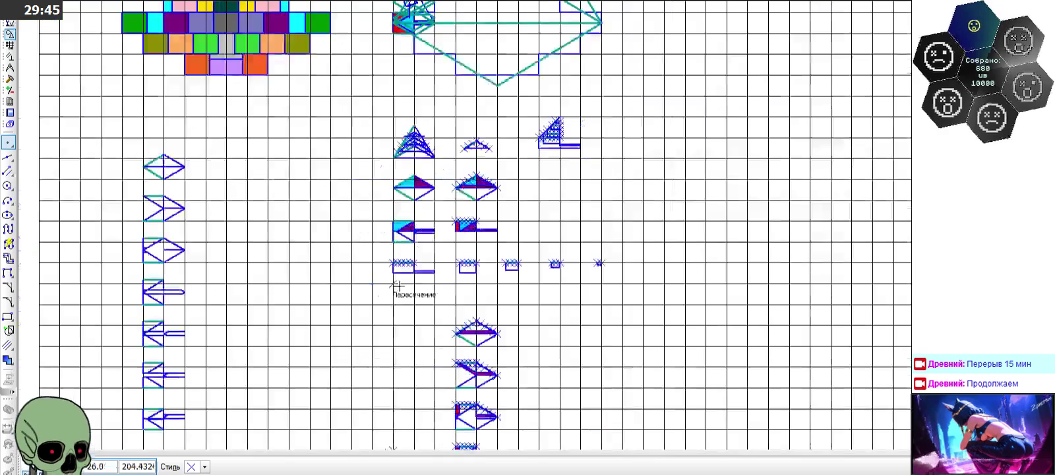
scroll(381, 300, "up", 2)
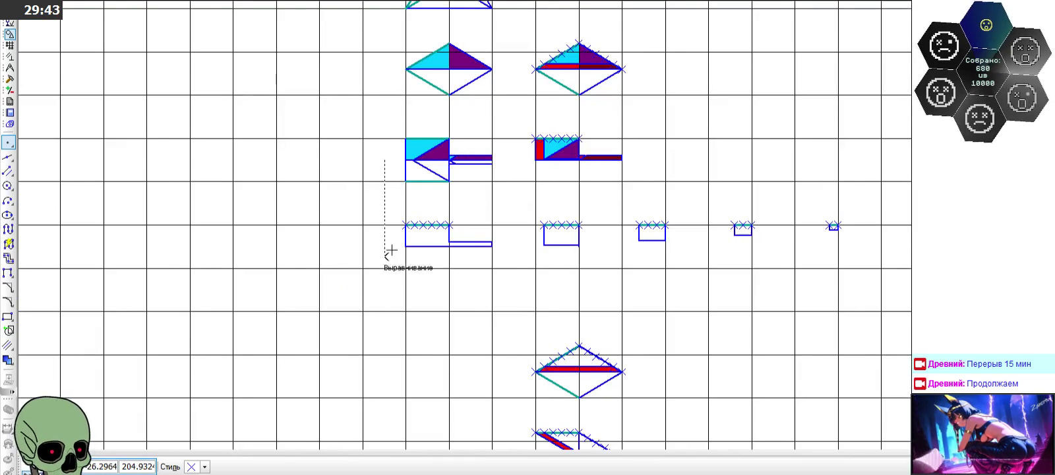
scroll(391, 250, "down", 2)
scroll(622, 64, "up", 2)
scroll(659, 59, "down", 1)
scroll(398, 247, "down", 1)
scroll(398, 247, "up", 1)
scroll(388, 257, "up", 1)
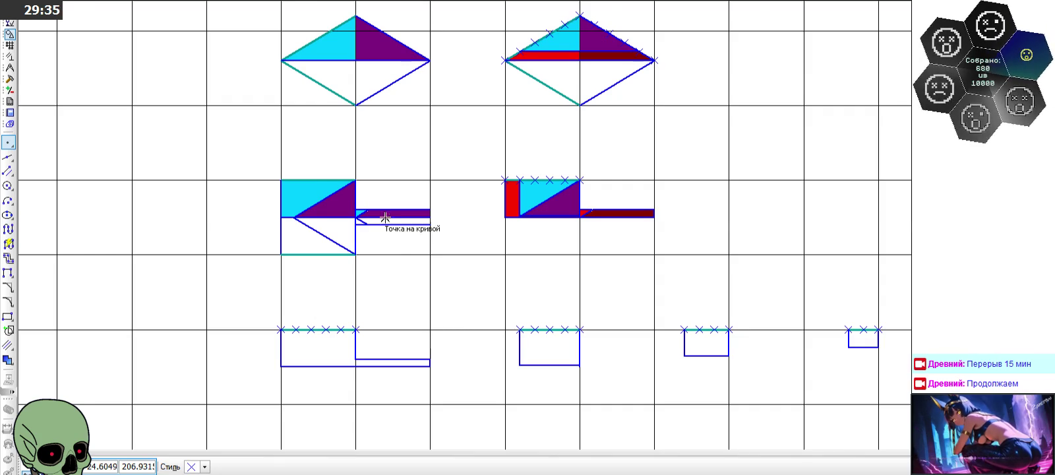
scroll(375, 213, "up", 1)
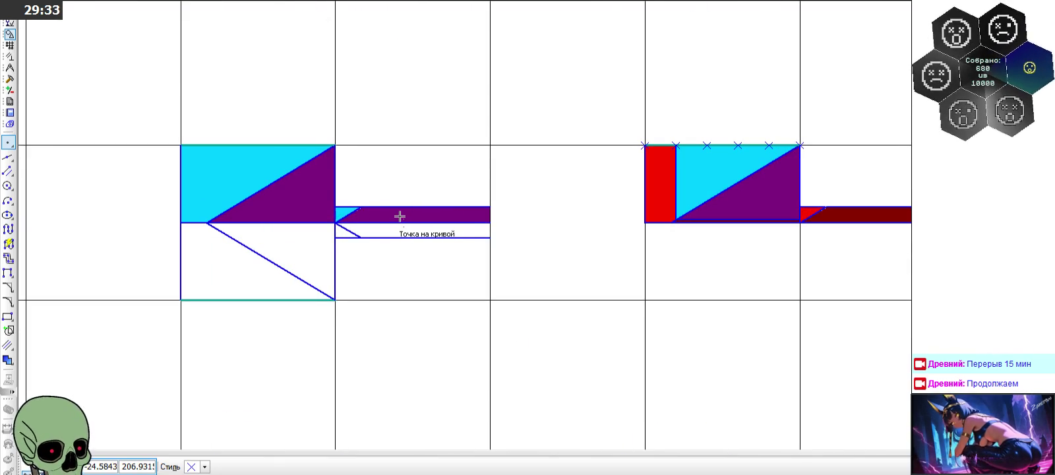
scroll(399, 216, "down", 2)
scroll(400, 216, "down", 3)
scroll(679, 33, "up", 3)
scroll(709, 38, "up", 1)
scroll(709, 38, "down", 1)
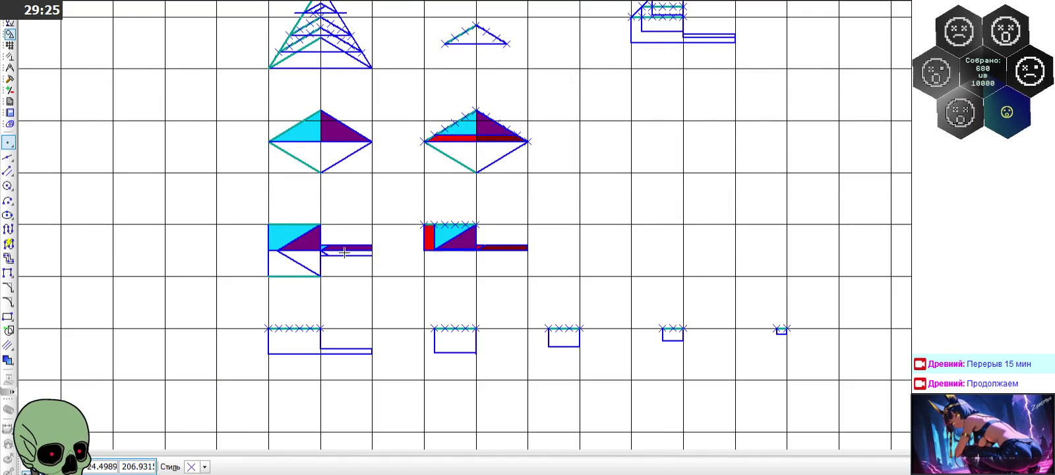
scroll(344, 252, "up", 2)
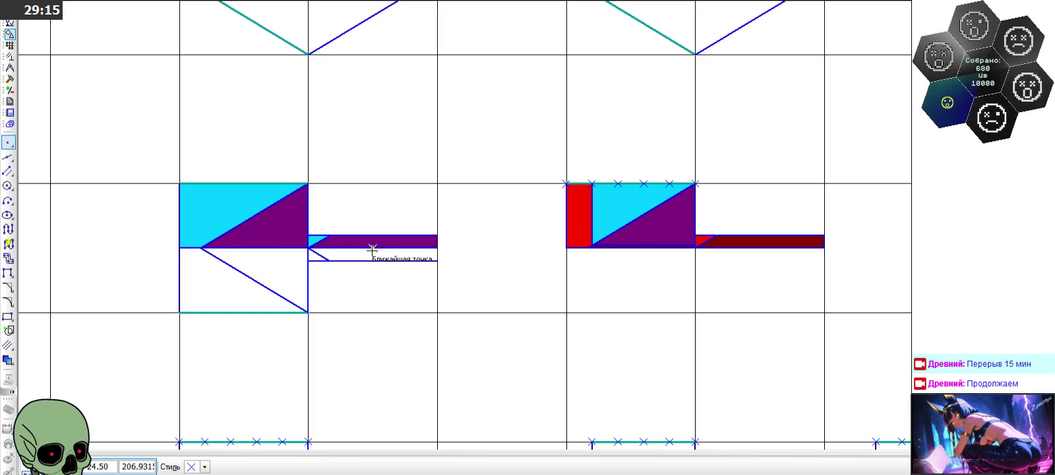
scroll(372, 264, "down", 2)
scroll(589, 165, "down", 1)
scroll(589, 165, "up", 3)
scroll(518, 117, "up", 2)
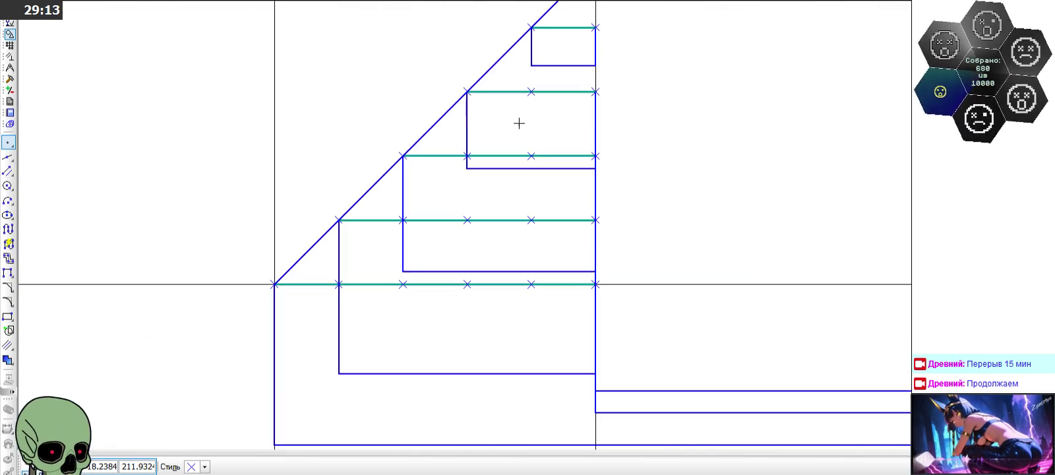
left_click(532, 124)
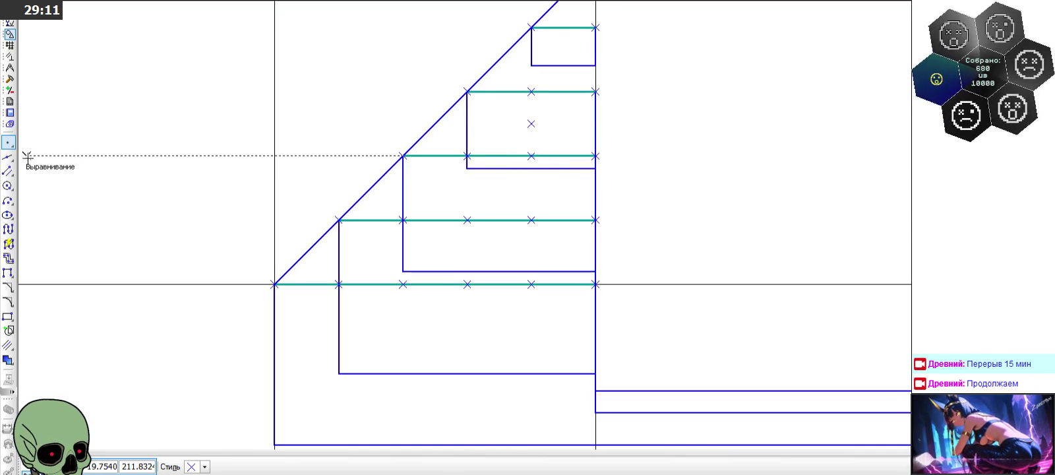
Step: Abandon an unfinished segment and mark a point inside the second step
left_click(8, 170)
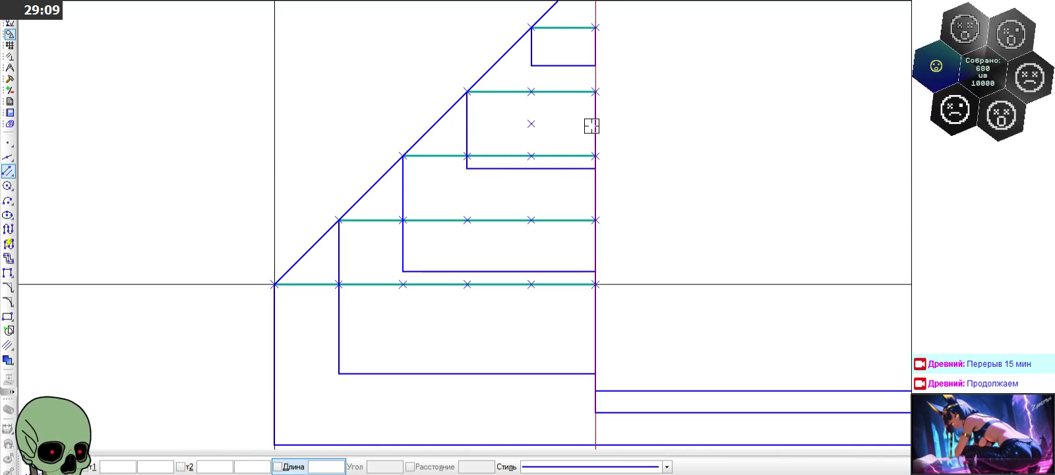
left_click(529, 120)
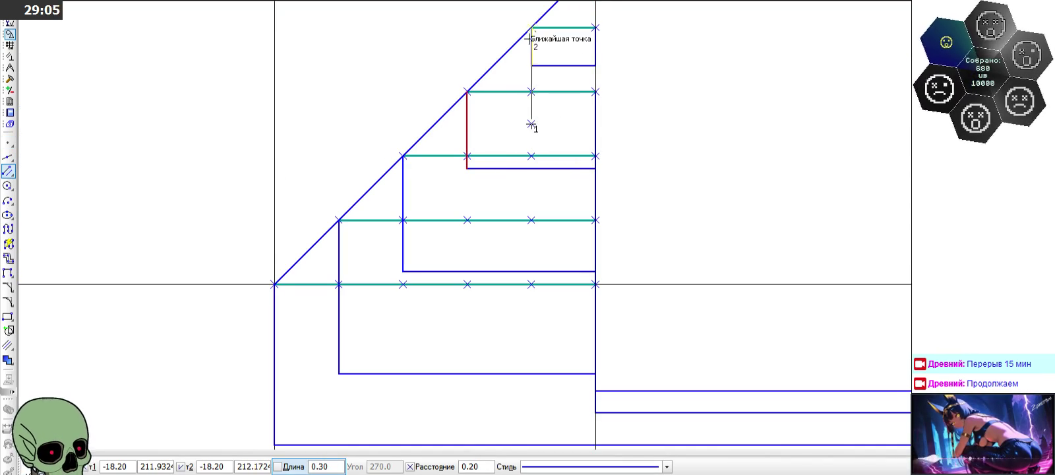
scroll(531, 28, "up", 3)
scroll(530, 28, "up", 3)
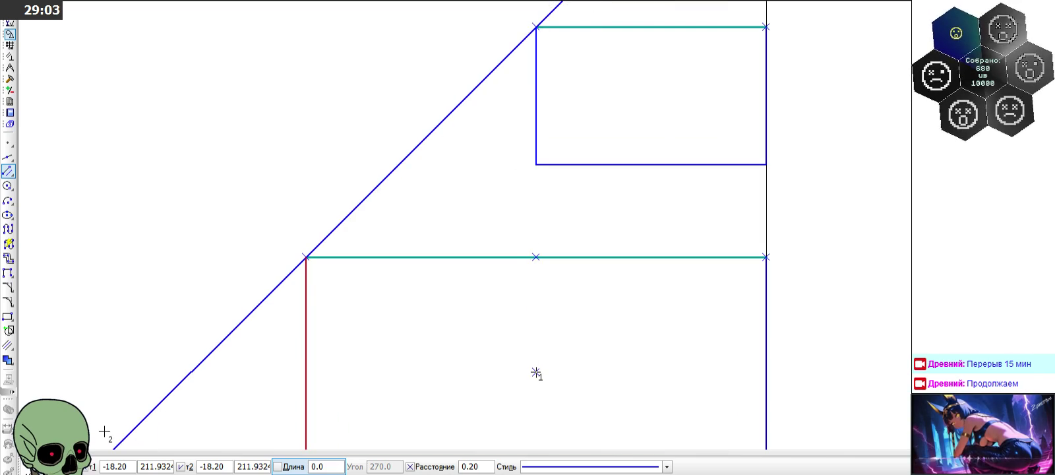
key("Escape")
scroll(396, 146, "down", 1)
scroll(396, 146, "down", 1)
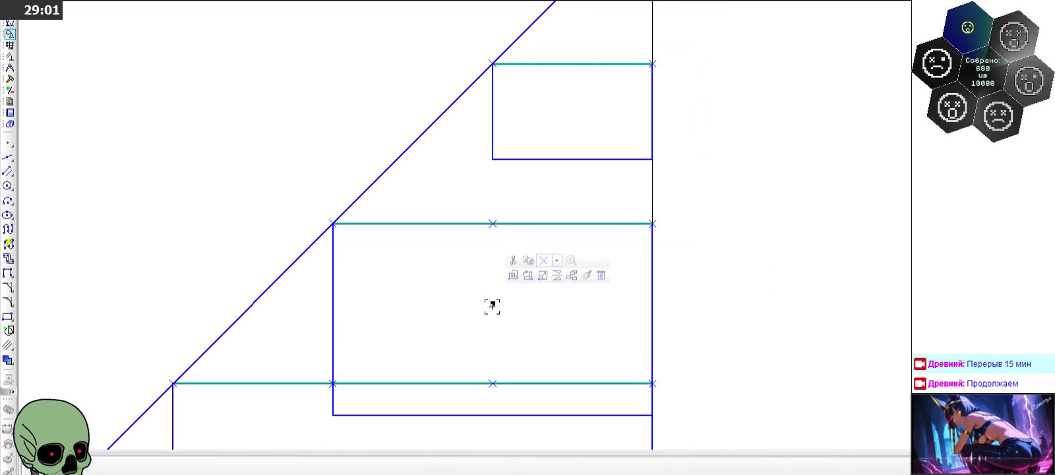
left_click(446, 282)
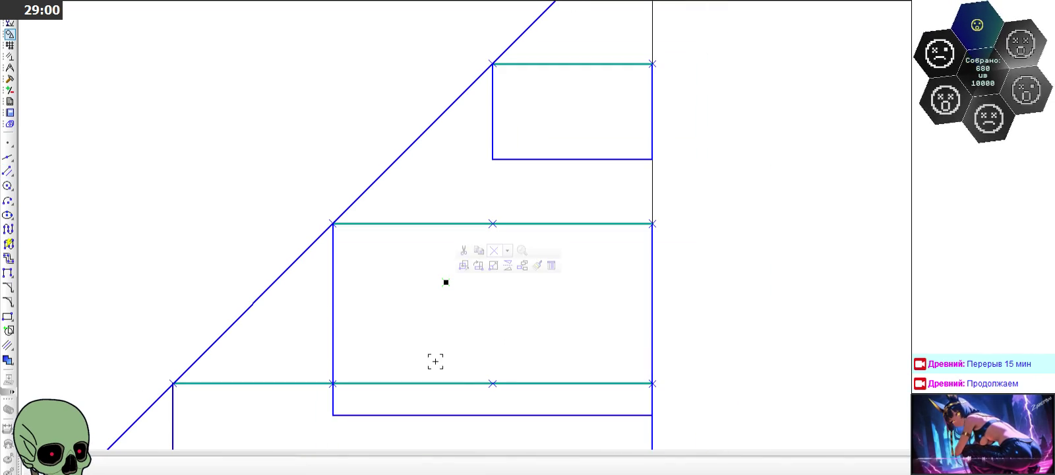
Step: Draw a vertical from the point up to the diagonal and a horizontal line running right
left_click(7, 173)
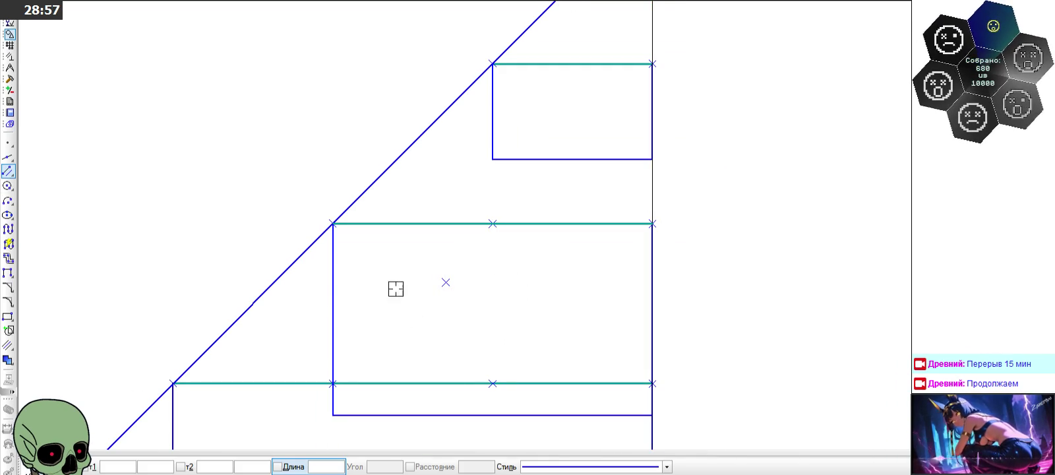
left_click(446, 282)
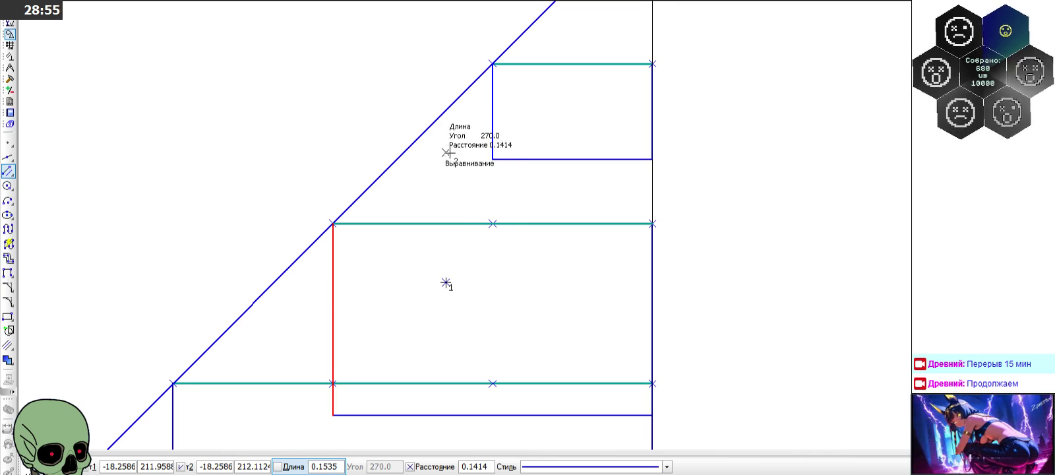
left_click(446, 110)
scroll(441, 221, "down", 3)
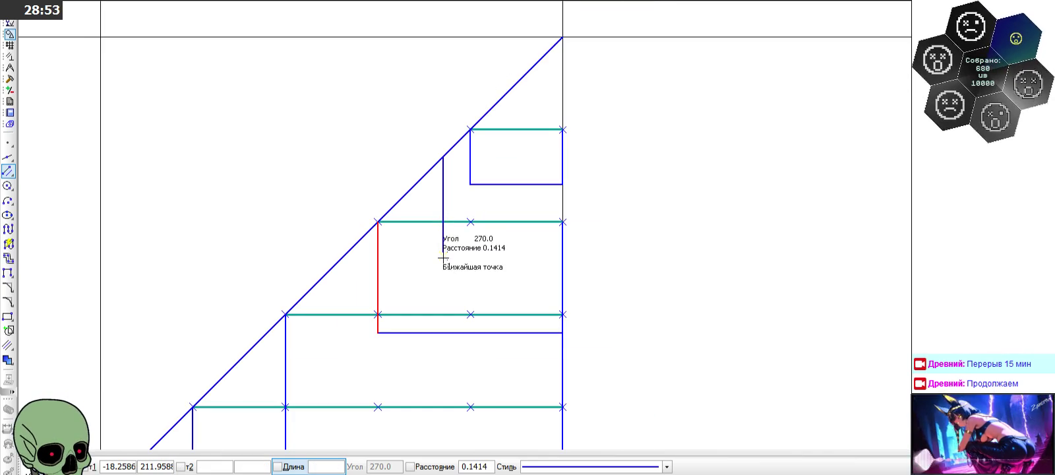
left_click(7, 171)
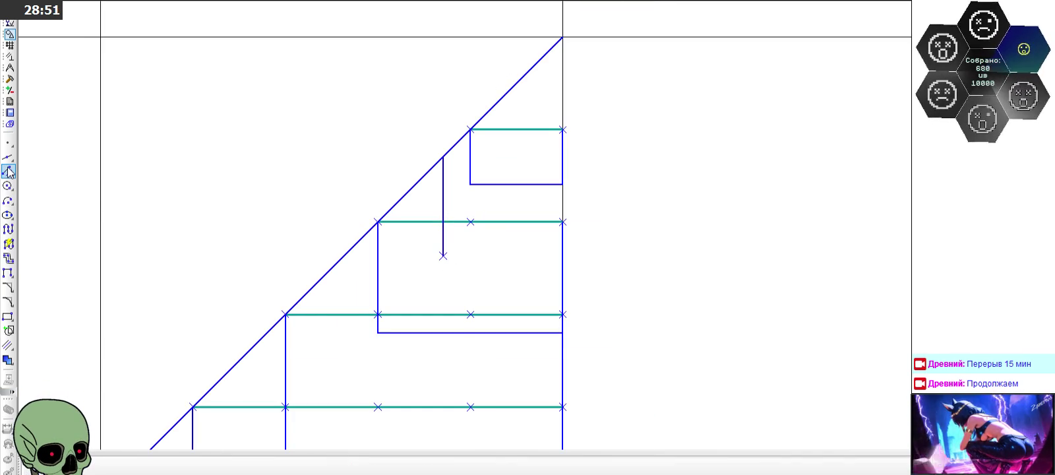
left_click(29, 173)
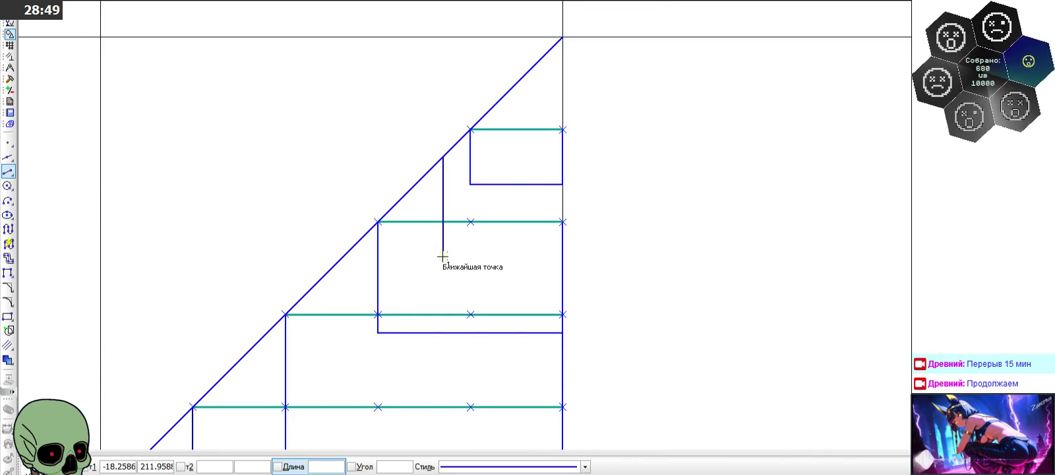
left_click(445, 256)
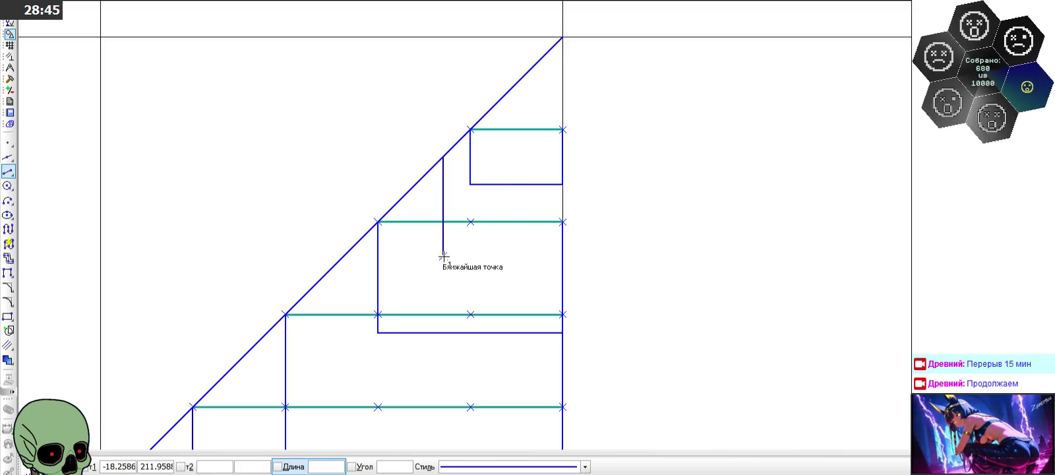
left_click(906, 256)
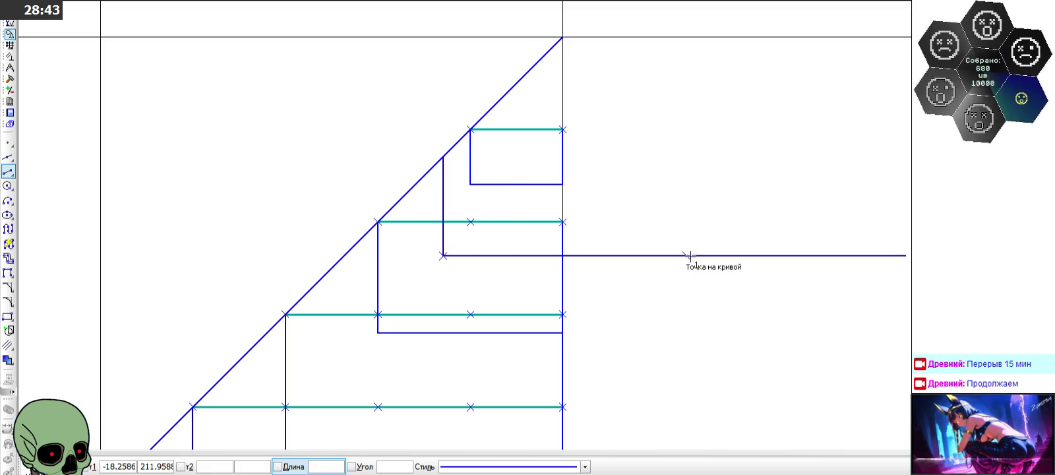
Step: Trim the horizontal line's excess beyond the triangle's right edge
left_click(10, 79)
left_click(8, 229)
left_click(758, 256)
scroll(462, 153, "down", 1)
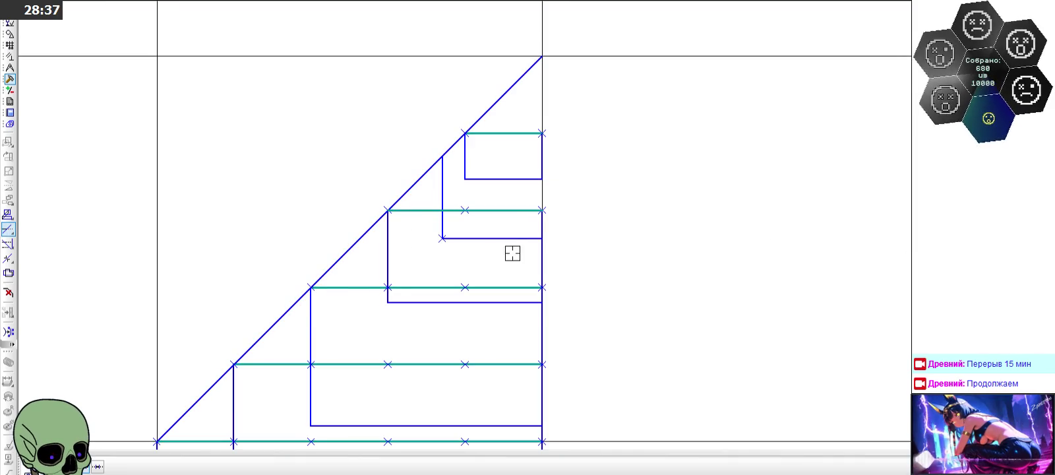
scroll(471, 78, "down", 1)
scroll(455, 250, "down", 1)
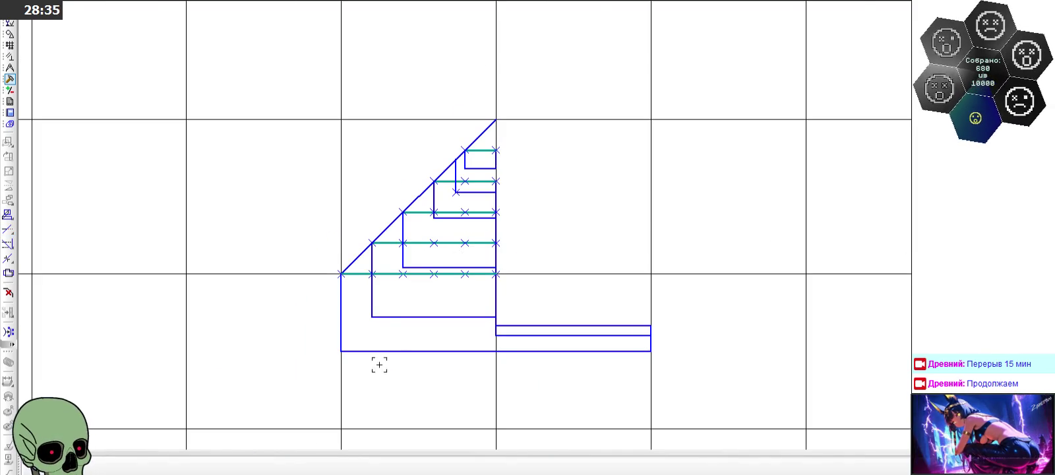
scroll(380, 365, "down", 2)
scroll(330, 349, "down", 2)
scroll(264, 336, "down", 2)
scroll(172, 323, "up", 2)
scroll(172, 323, "up", 2)
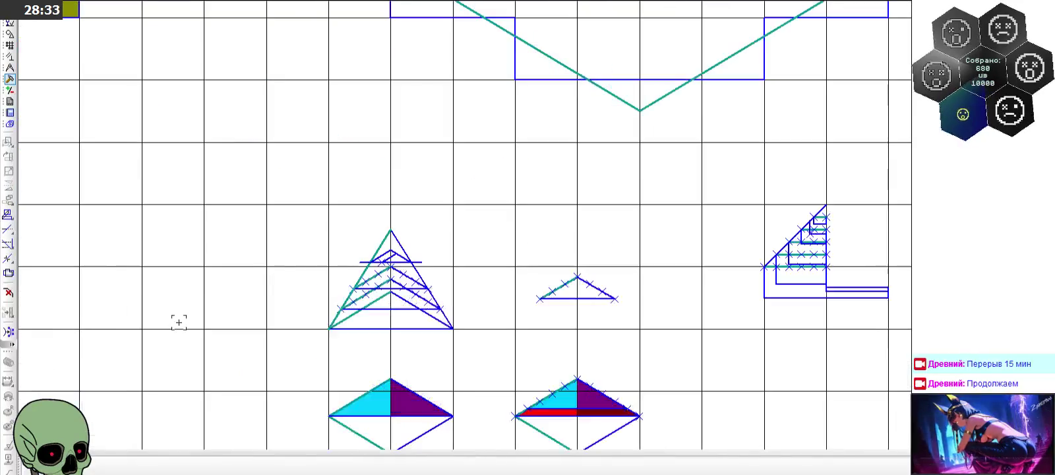
scroll(890, 244, "up", 3)
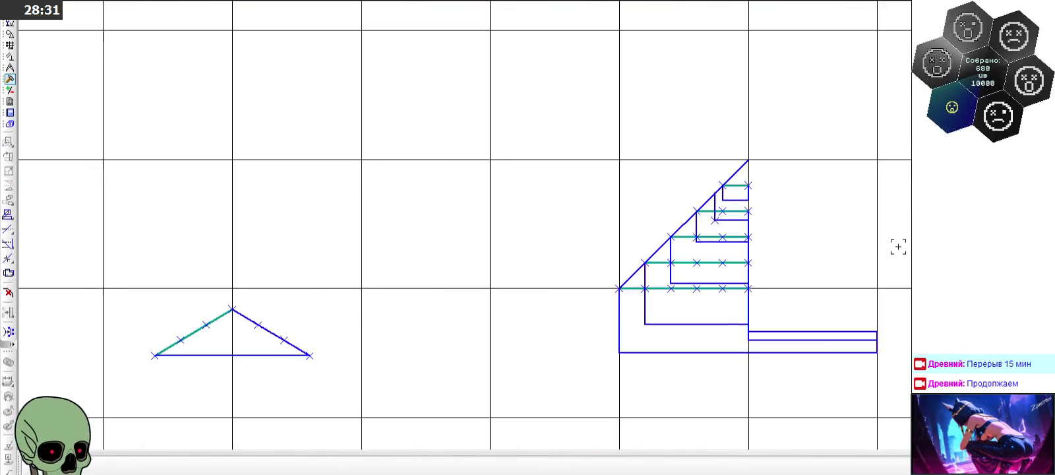
scroll(771, 211, "up", 3)
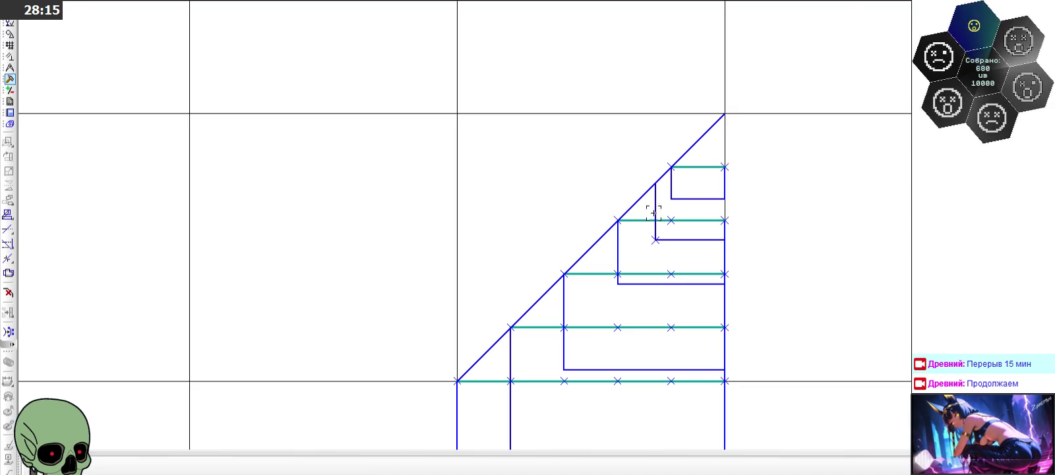
scroll(537, 206, "down", 3)
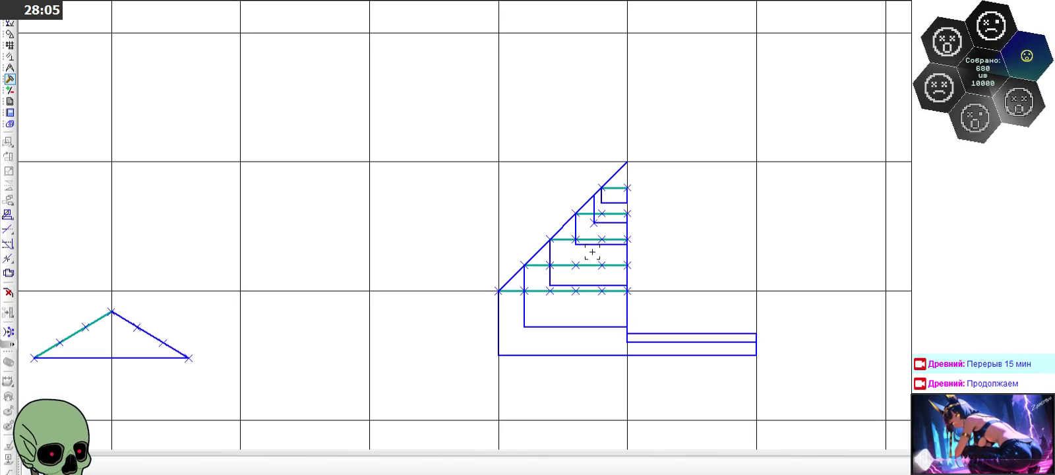
scroll(594, 220, "down", 3)
scroll(581, 198, "down", 3)
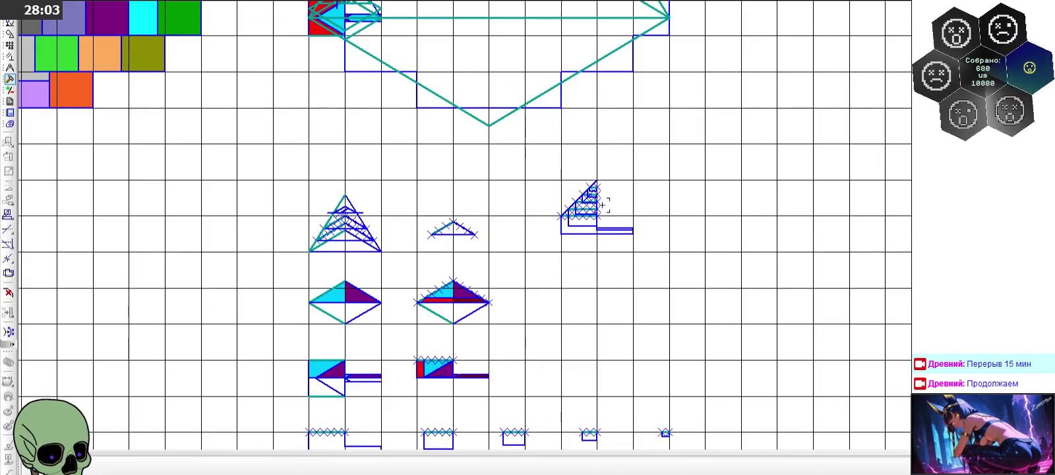
scroll(604, 204, "up", 5)
scroll(604, 203, "down", 3)
scroll(176, 288, "down", 2)
scroll(177, 289, "down", 2)
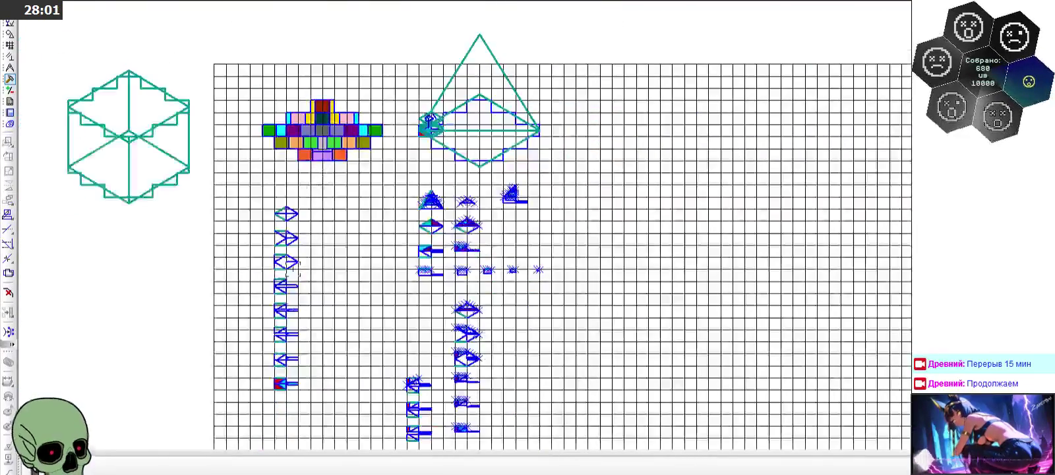
scroll(258, 317, "up", 5)
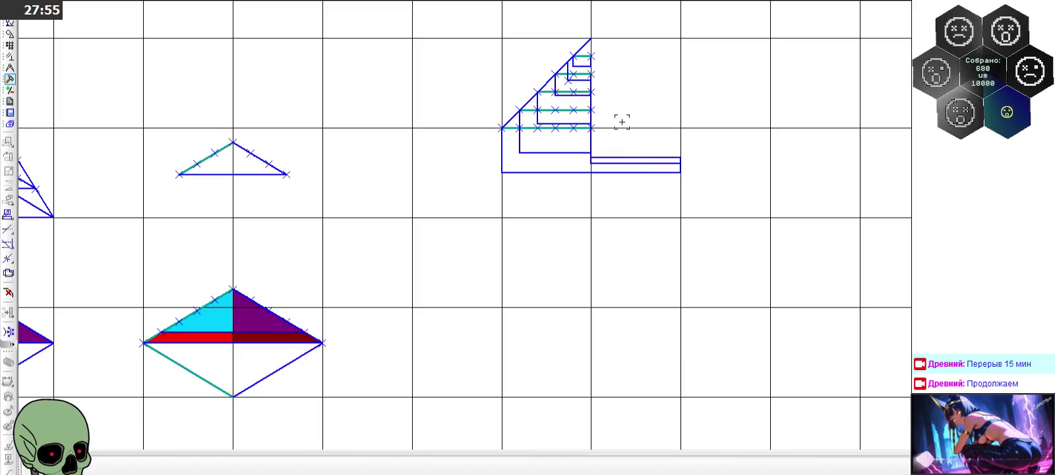
scroll(667, 138, "down", 3)
scroll(665, 135, "down", 2)
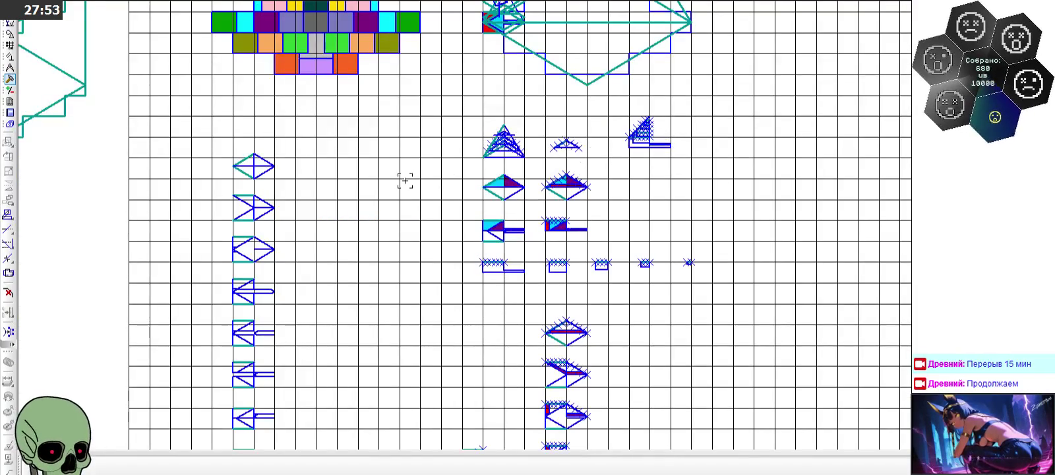
scroll(229, 173, "up", 2)
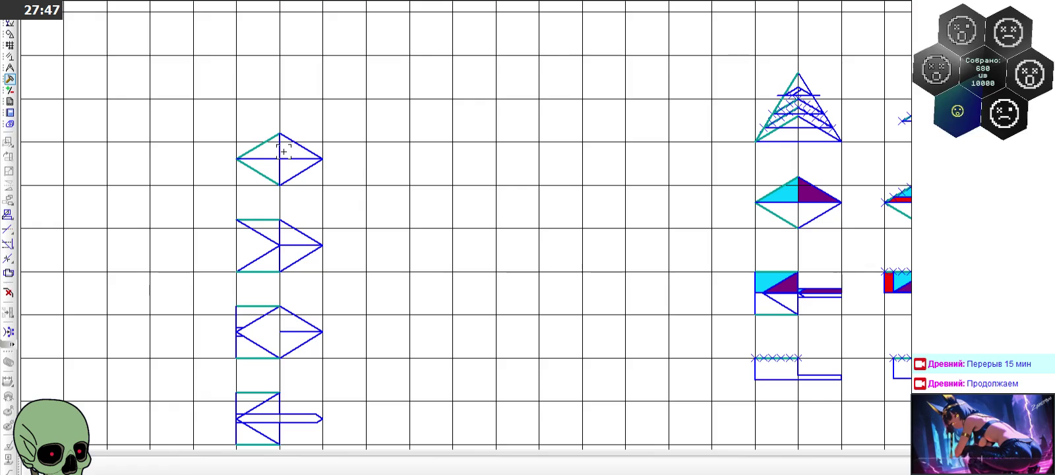
scroll(283, 152, "up", 1)
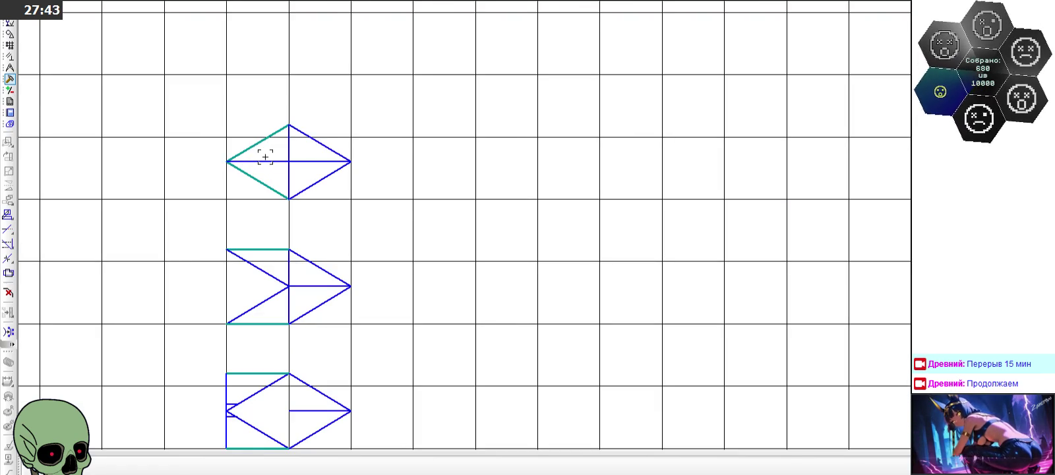
scroll(265, 157, "down", 1)
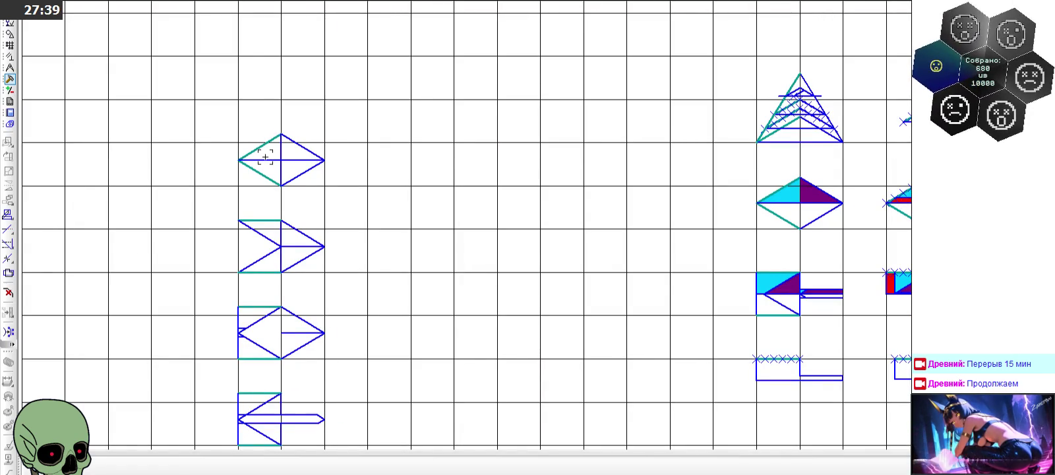
scroll(265, 156, "down", 3)
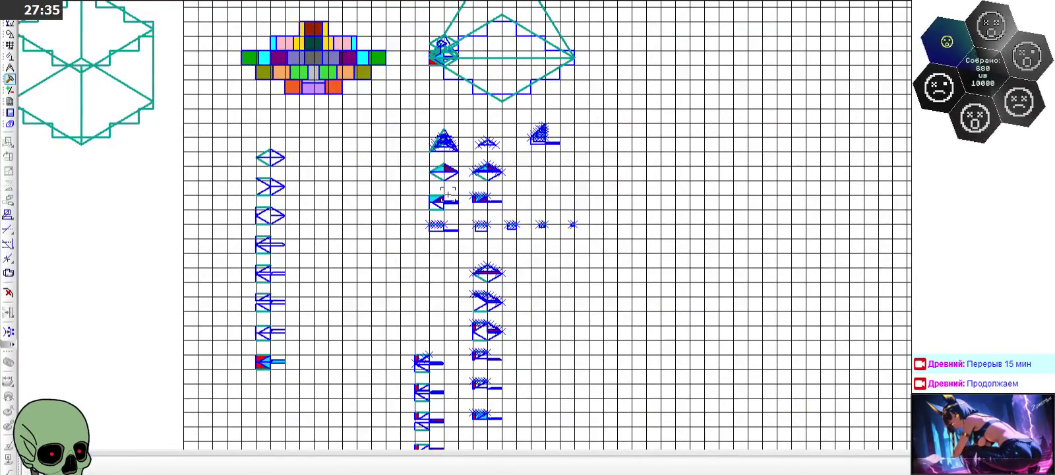
scroll(561, 135, "up", 3)
scroll(502, 135, "up", 3)
scroll(494, 123, "up", 2)
scroll(494, 122, "up", 1)
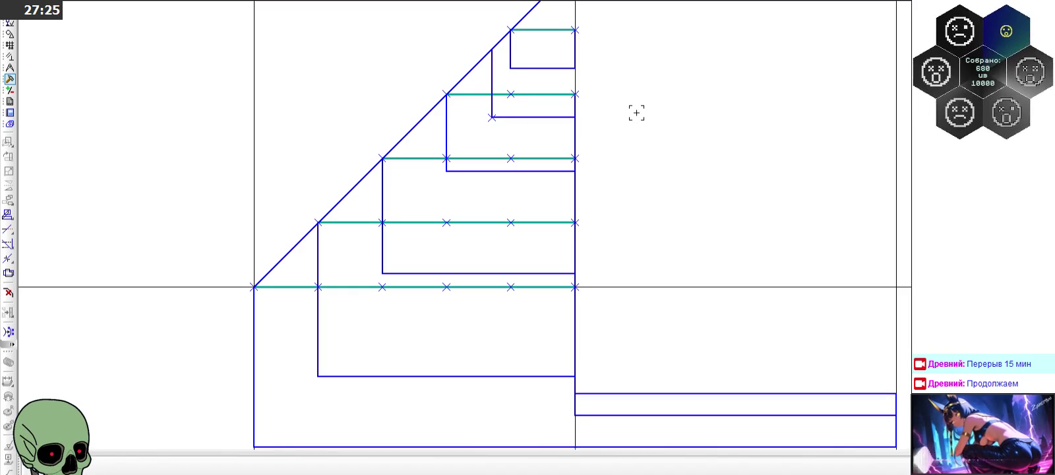
scroll(632, 113, "down", 3)
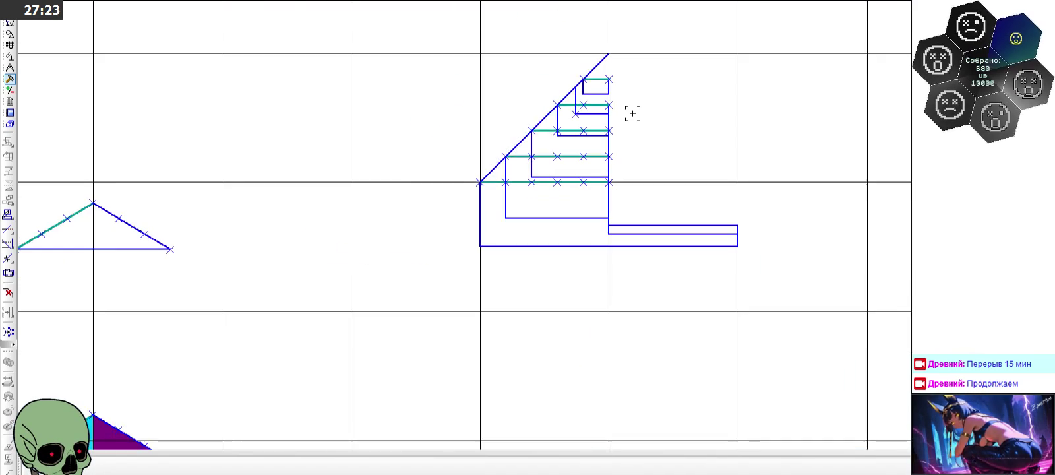
scroll(633, 113, "up", 3)
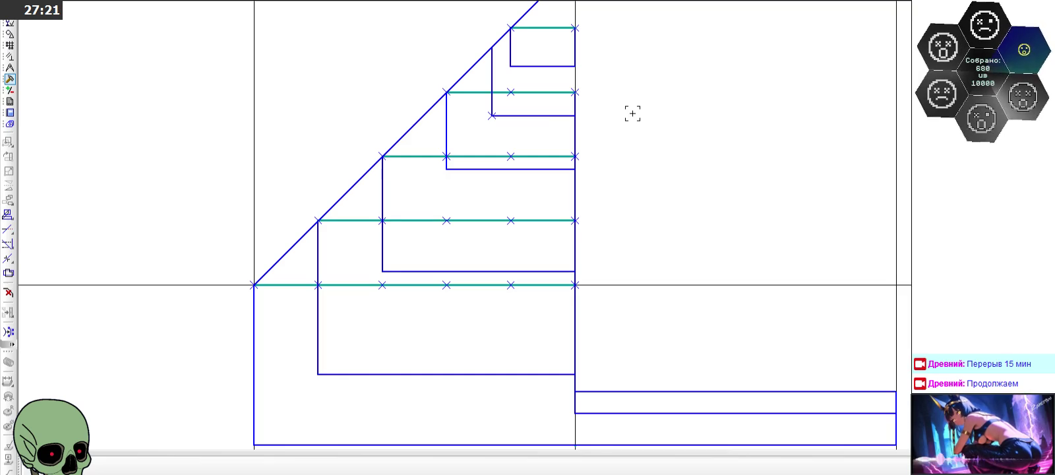
scroll(632, 113, "down", 1)
scroll(633, 114, "down", 3)
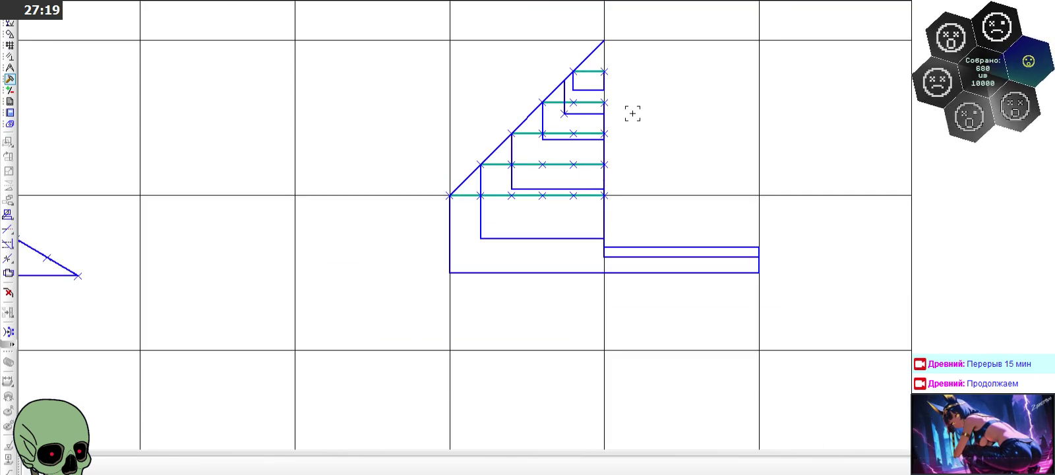
scroll(633, 113, "down", 2)
scroll(632, 113, "up", 3)
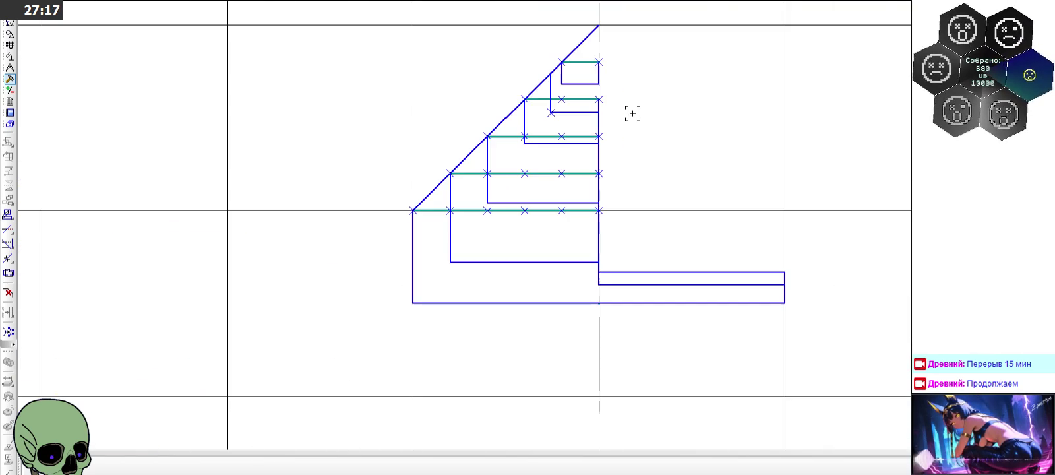
scroll(632, 114, "down", 3)
scroll(632, 114, "down", 2)
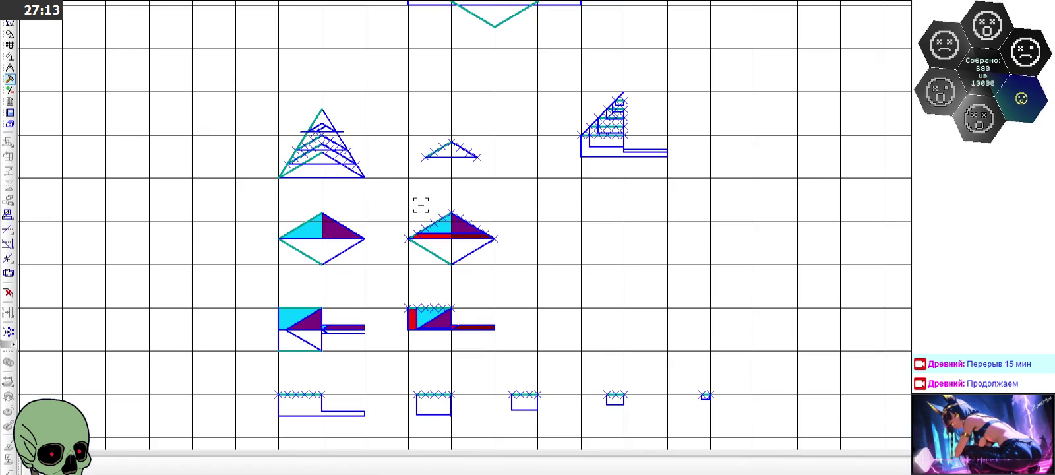
scroll(365, 159, "up", 1)
scroll(364, 160, "up", 1)
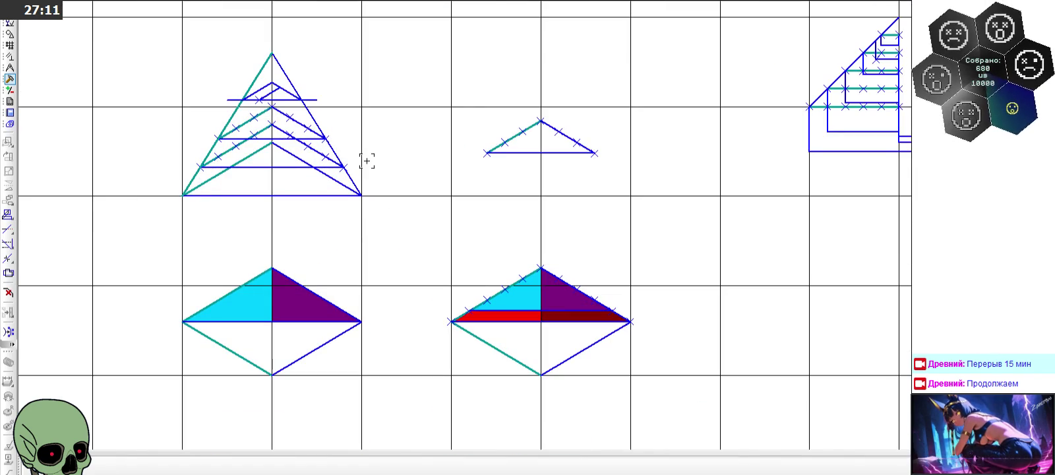
scroll(415, 109, "down", 3)
scroll(408, 196, "down", 1)
scroll(87, 169, "down", 1)
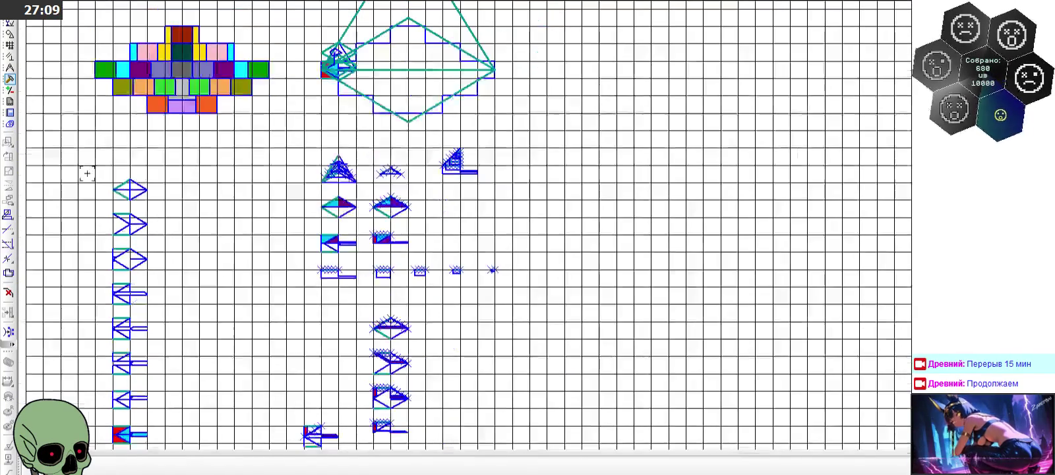
scroll(87, 170, "up", 3)
scroll(376, 111, "down", 2)
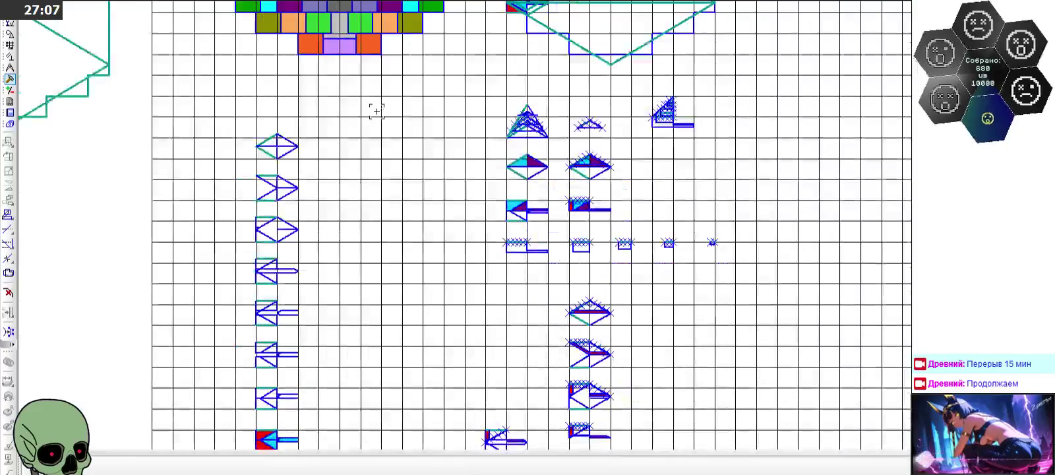
scroll(243, 150, "up", 2)
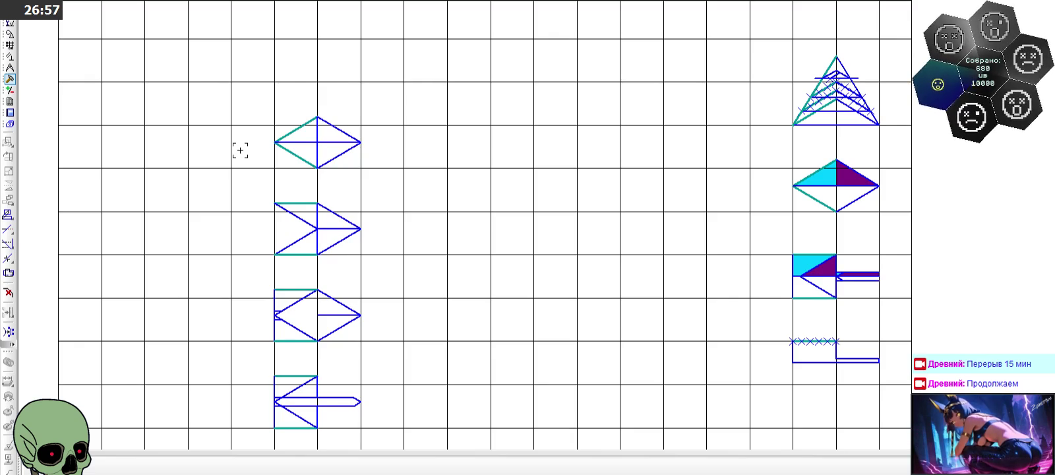
scroll(240, 151, "down", 1)
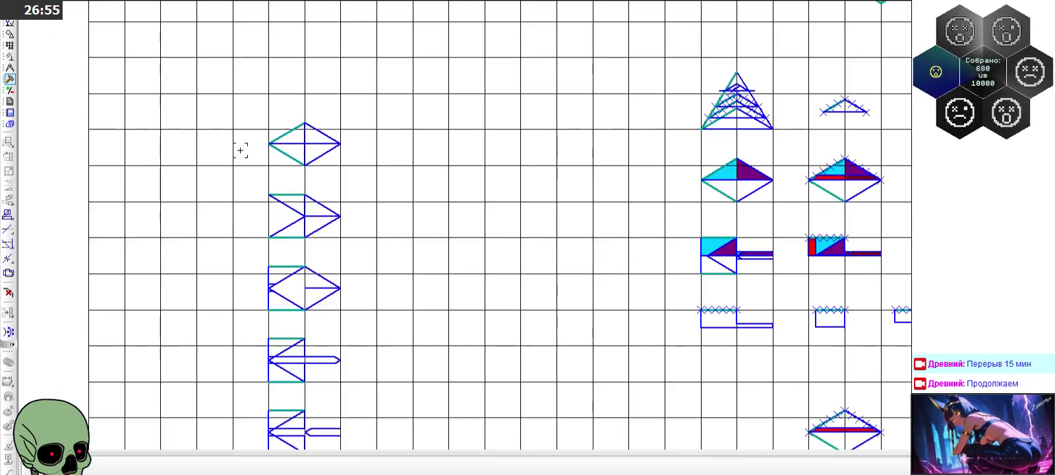
left_click(310, 258)
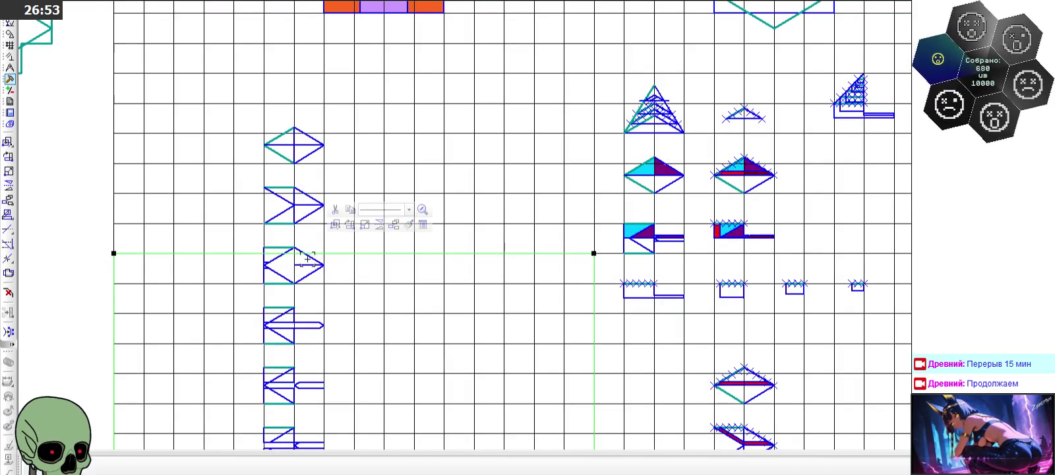
Step: Select the upper-right diagonal segment of the third arrow figure, zooming in to verify
scroll(310, 258, "up", 2)
left_click(310, 258)
scroll(294, 343, "up", 1)
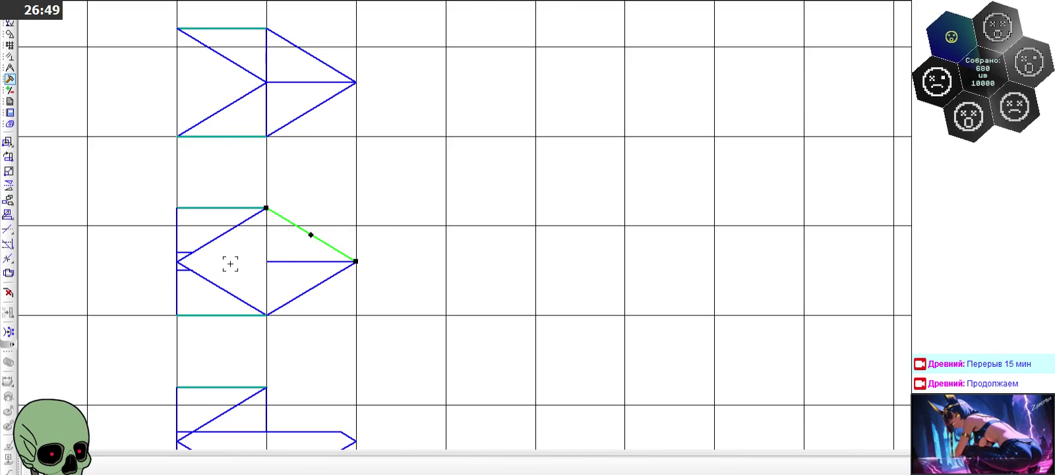
scroll(231, 263, "down", 1)
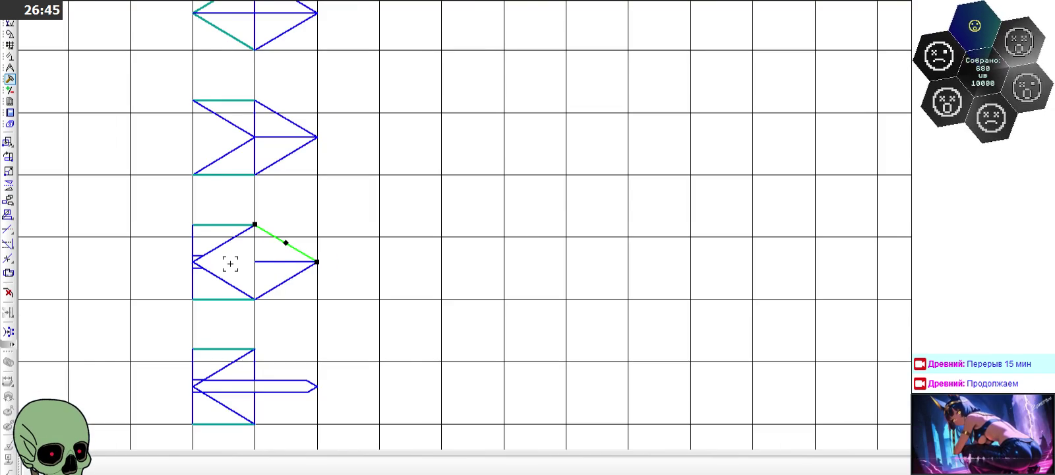
scroll(230, 263, "down", 1)
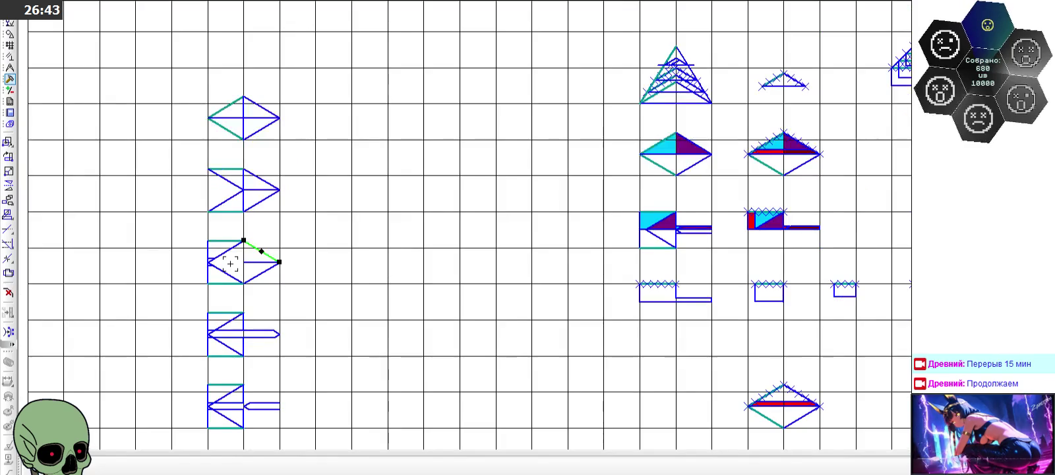
scroll(231, 263, "down", 1)
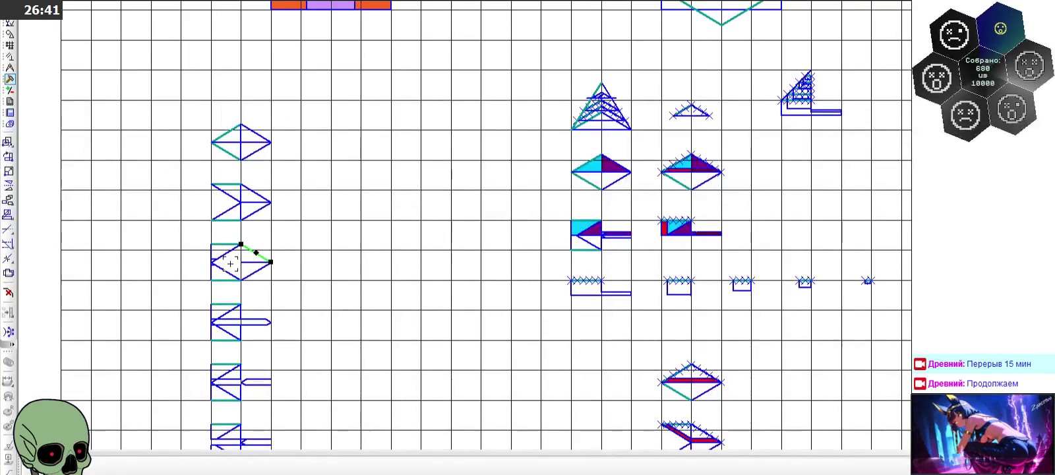
scroll(821, 72, "up", 2)
scroll(820, 72, "up", 3)
scroll(820, 73, "up", 1)
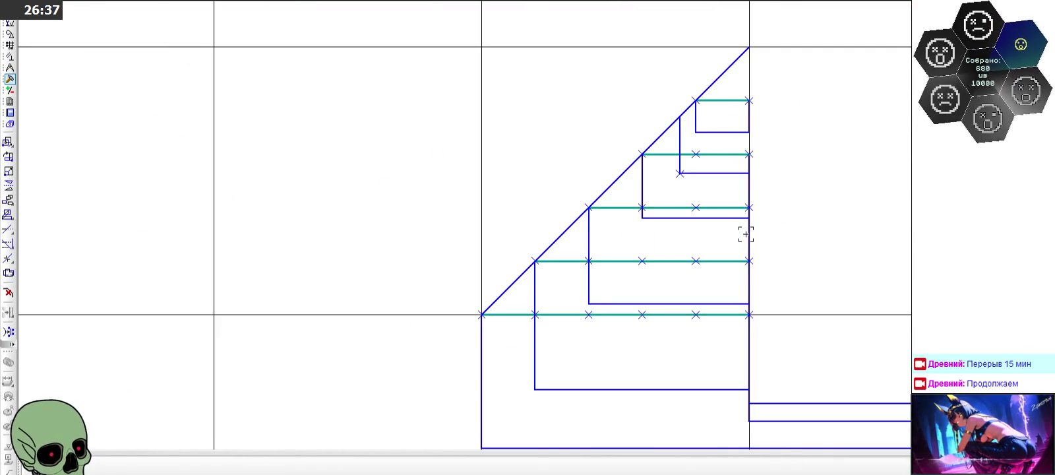
scroll(746, 235, "down", 1)
scroll(746, 234, "down", 2)
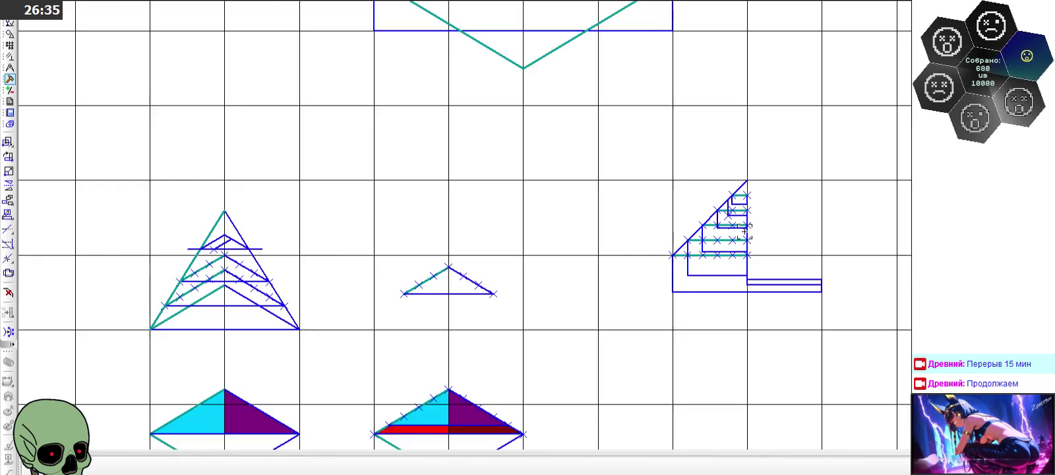
scroll(747, 231, "down", 1)
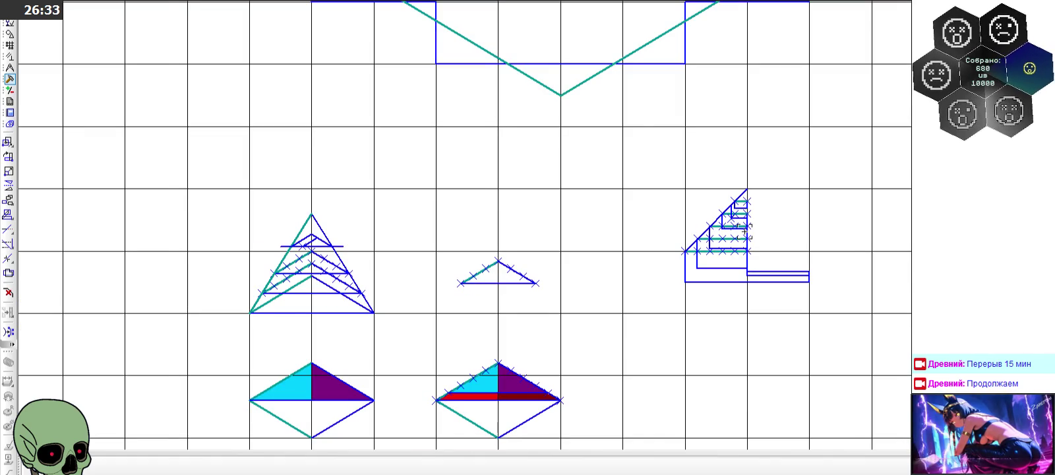
scroll(747, 230, "up", 3)
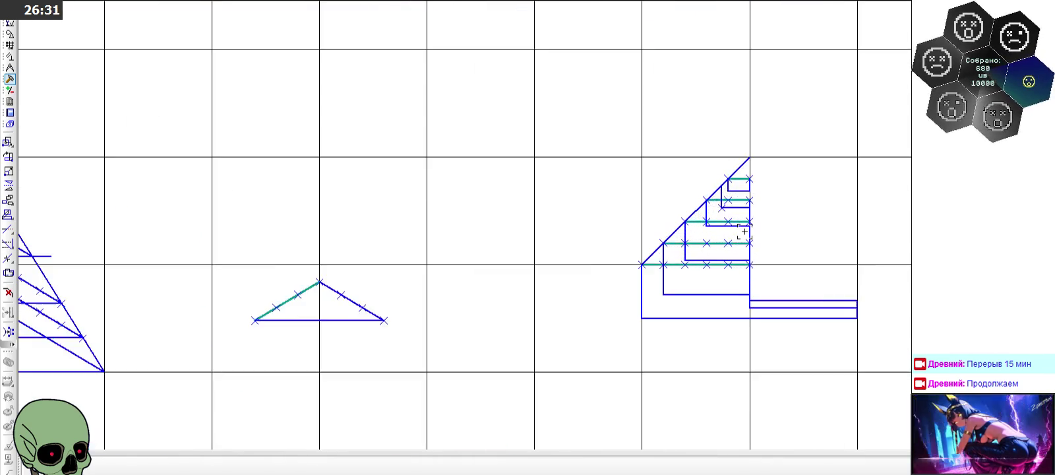
scroll(746, 231, "down", 2)
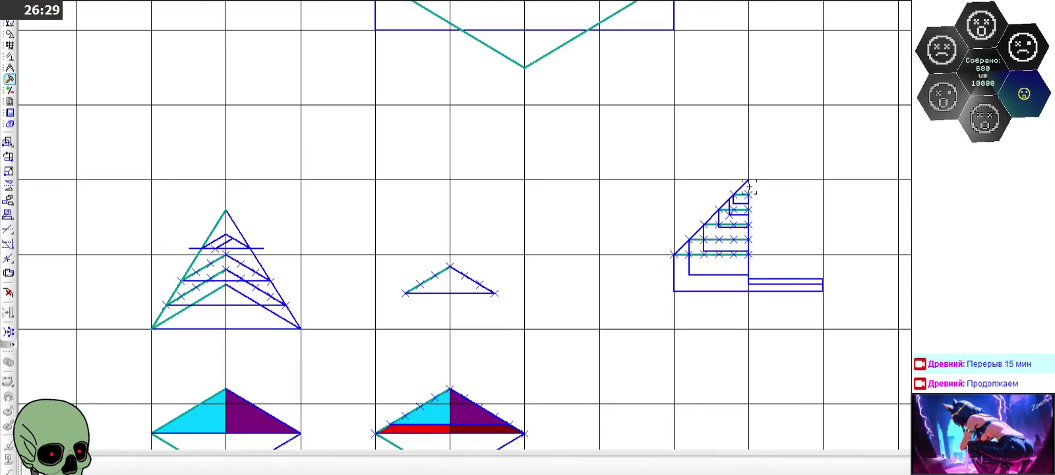
scroll(805, 204, "up", 2)
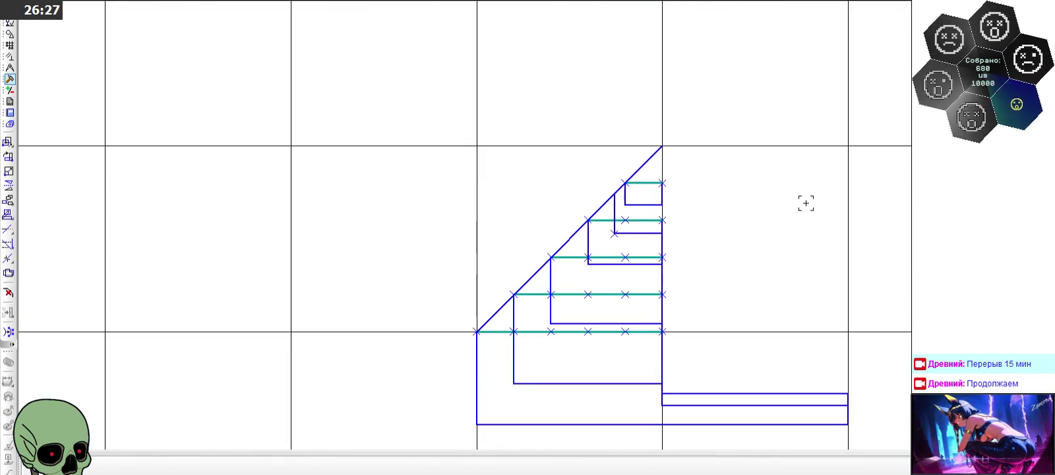
scroll(650, 229, "up", 2)
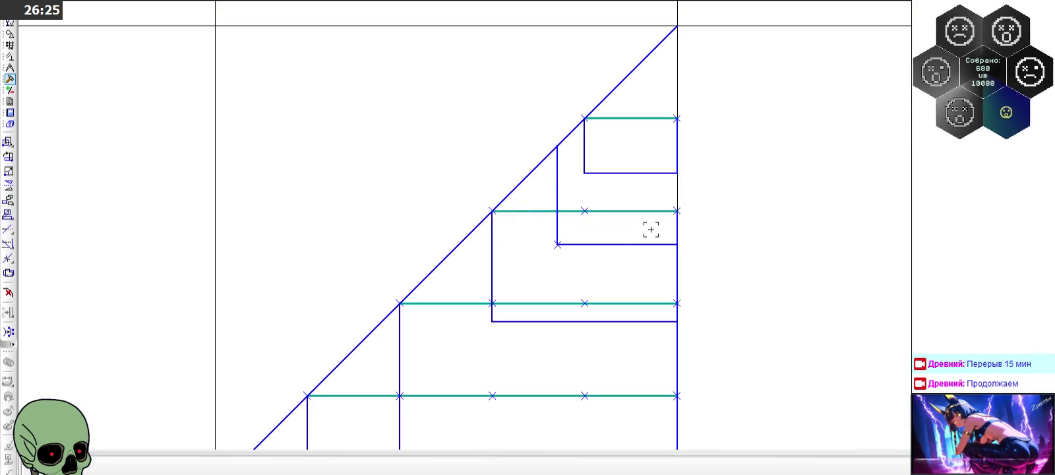
scroll(651, 230, "down", 1)
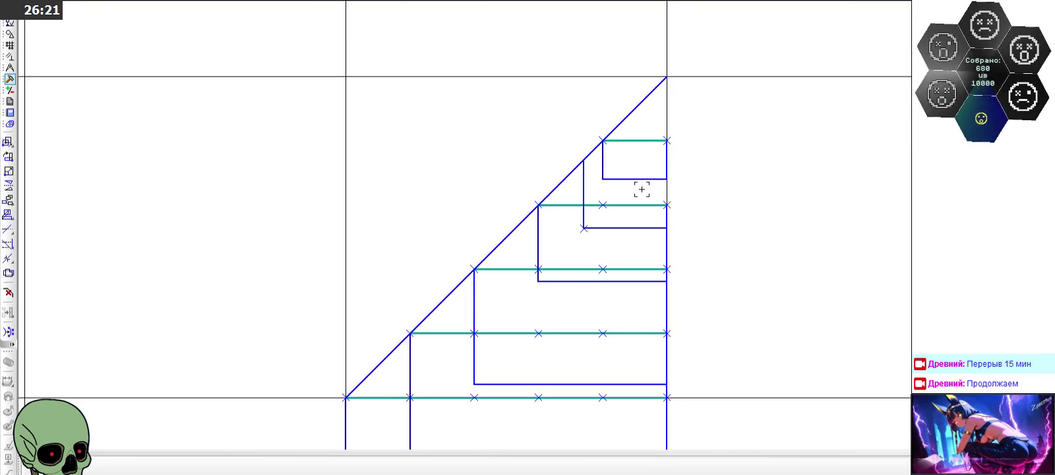
scroll(641, 189, "down", 2)
scroll(616, 194, "up", 2)
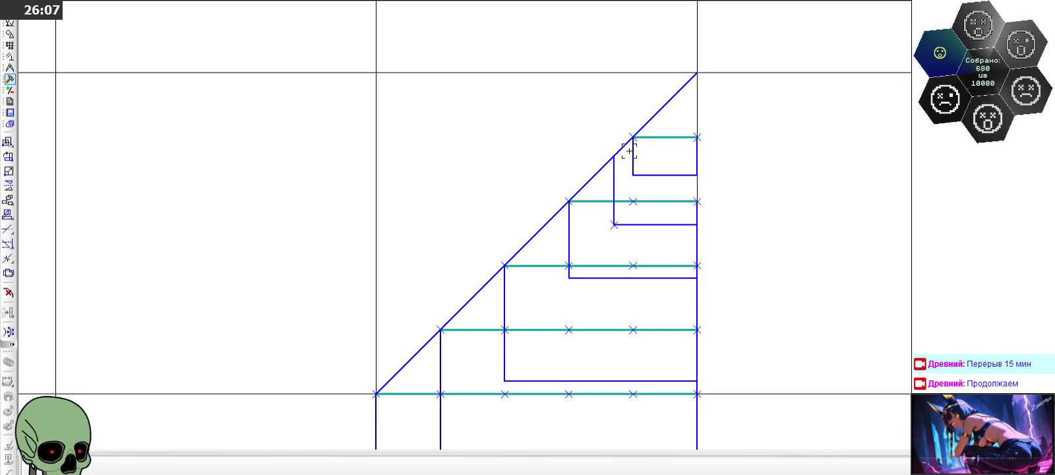
scroll(728, 168, "up", 3)
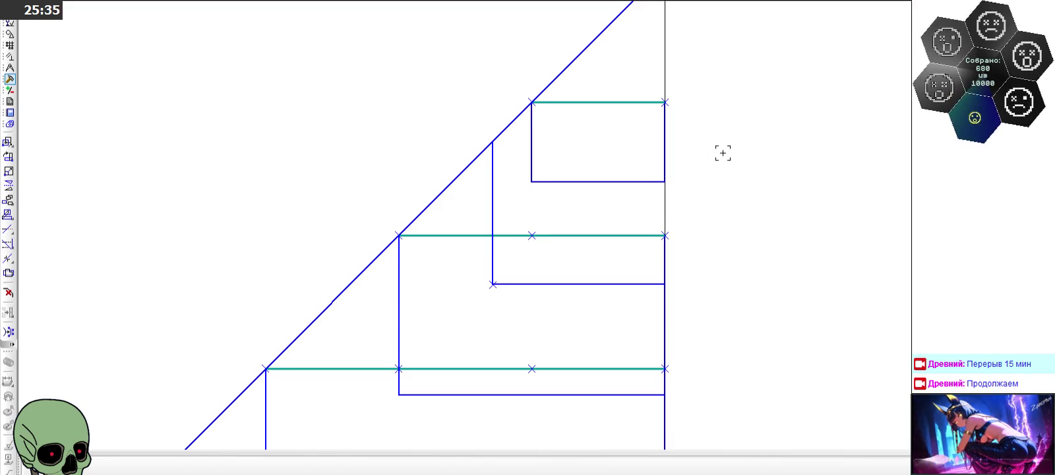
scroll(723, 153, "down", 5)
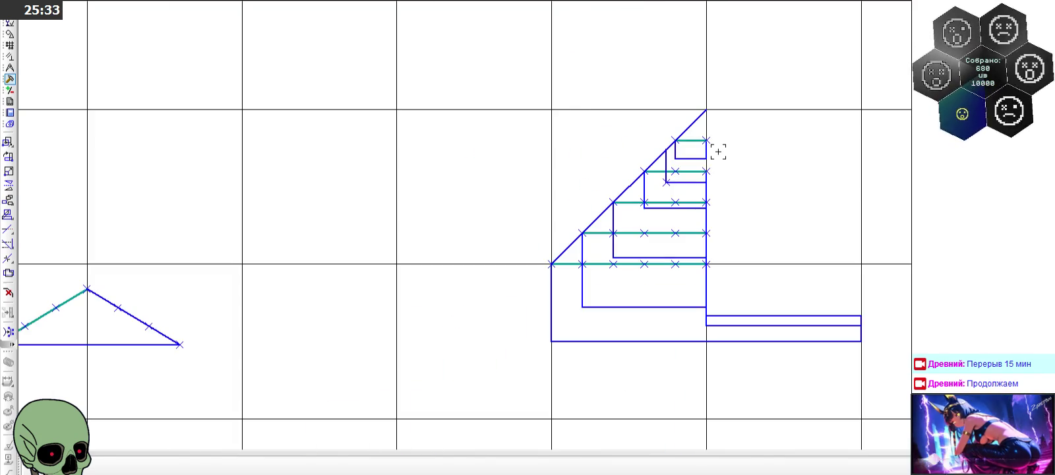
scroll(718, 152, "up", 3)
scroll(718, 151, "up", 3)
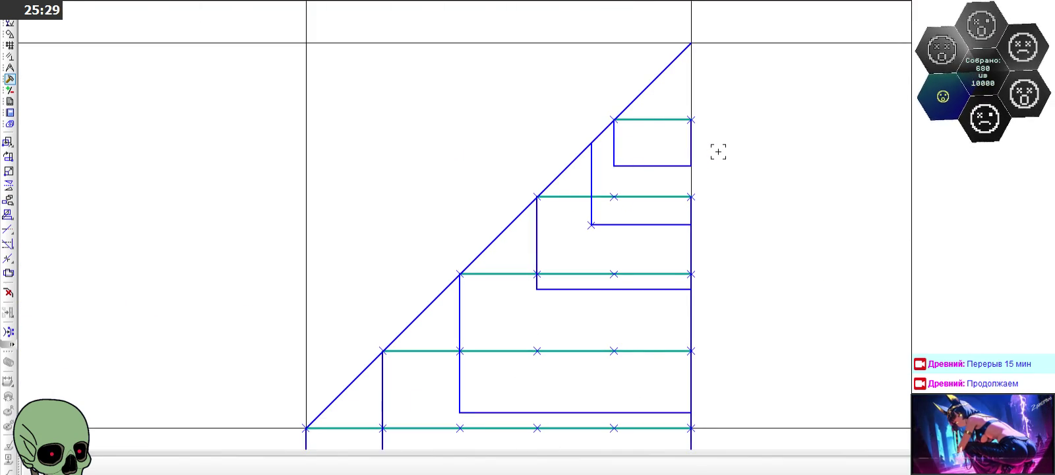
scroll(460, 223, "up", 3)
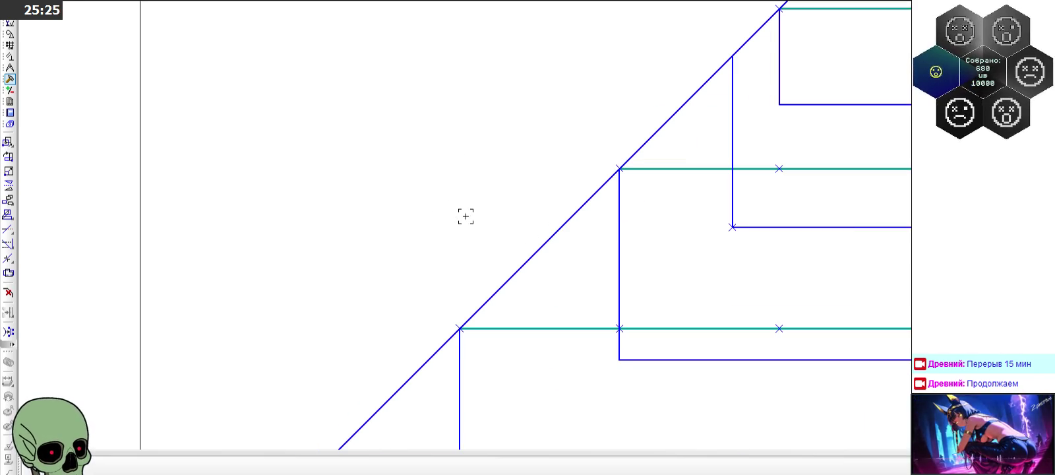
scroll(466, 217, "down", 2)
left_click(688, 224)
left_click(652, 203)
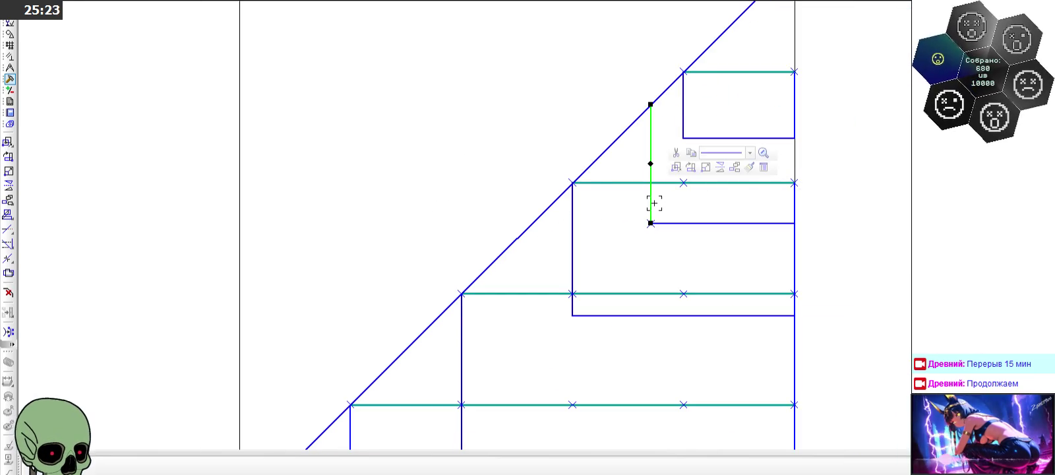
scroll(653, 179, "down", 3)
scroll(655, 179, "down", 2)
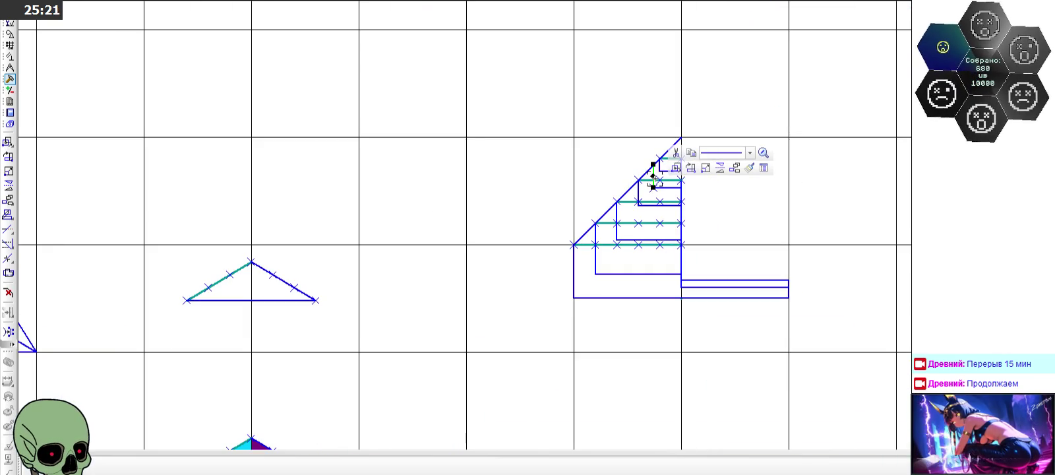
scroll(655, 179, "down", 2)
scroll(653, 181, "down", 2)
scroll(593, 367, "up", 3)
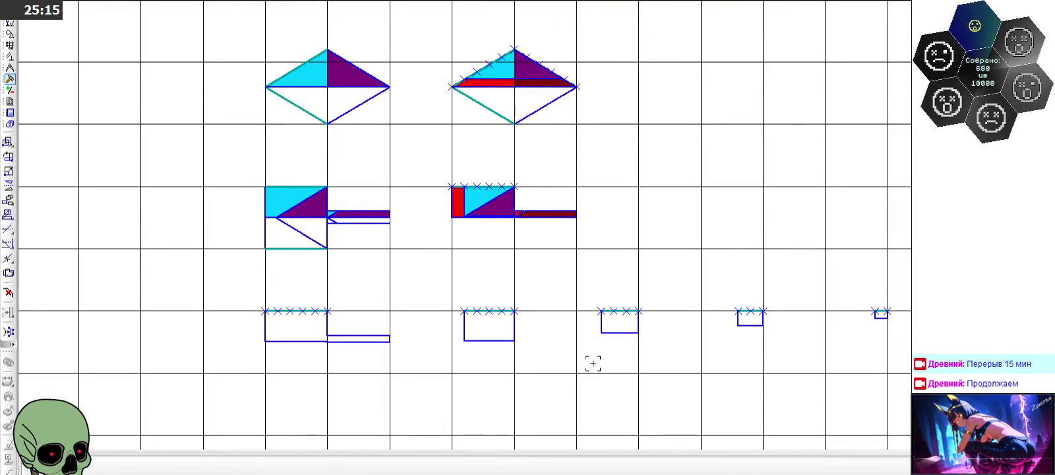
scroll(478, 219, "up", 3)
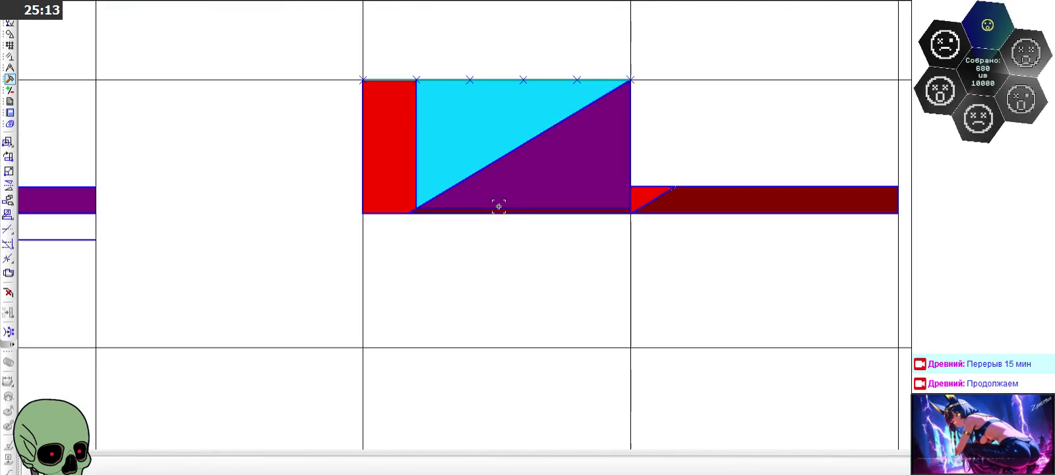
scroll(425, 167, "up", 2)
left_click(434, 241)
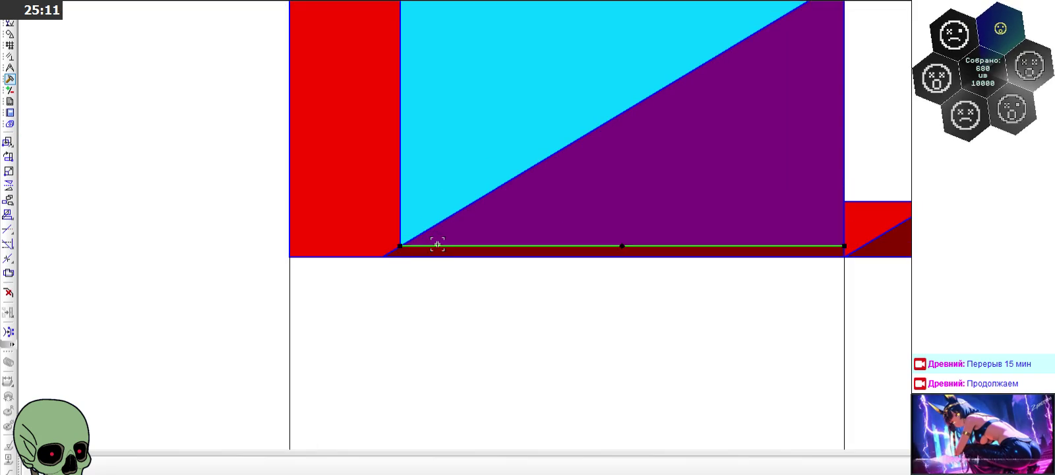
scroll(567, 270, "down", 3)
scroll(621, 215, "down", 3)
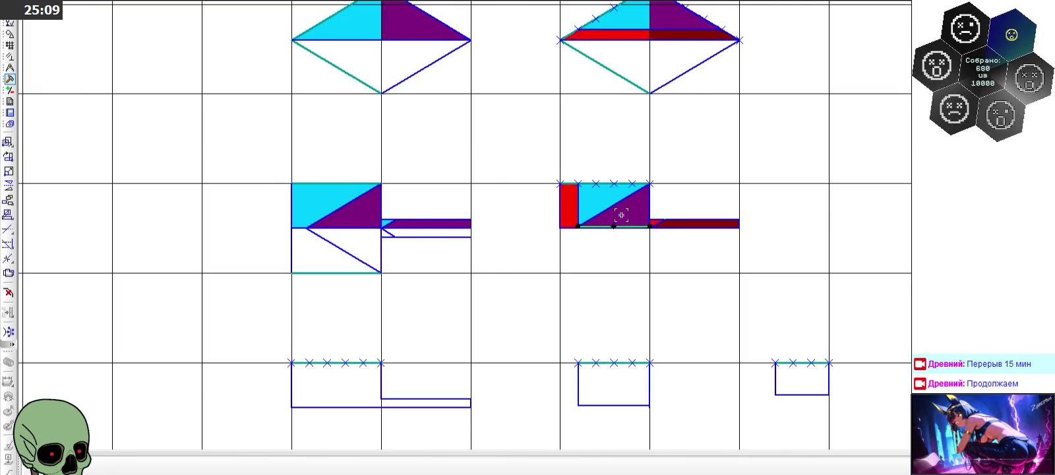
scroll(622, 215, "down", 1)
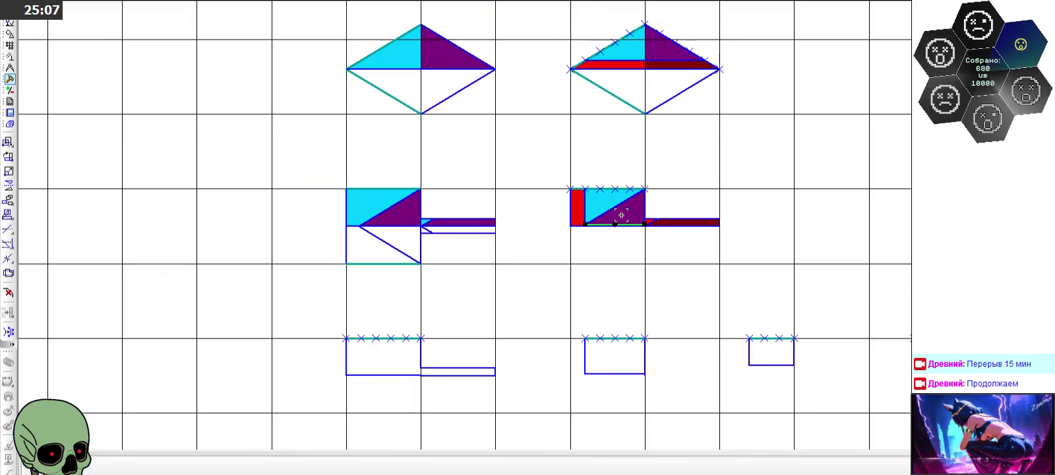
scroll(623, 169, "up", 2)
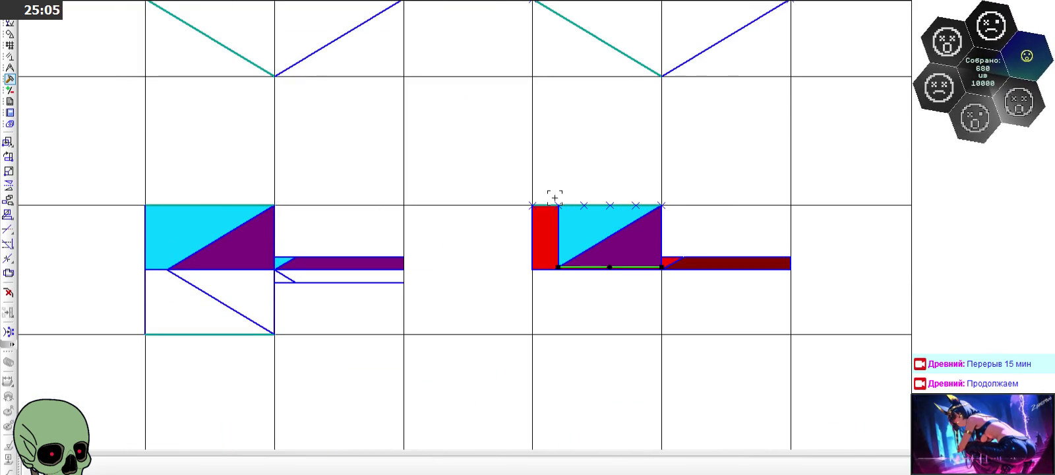
scroll(550, 201, "down", 2)
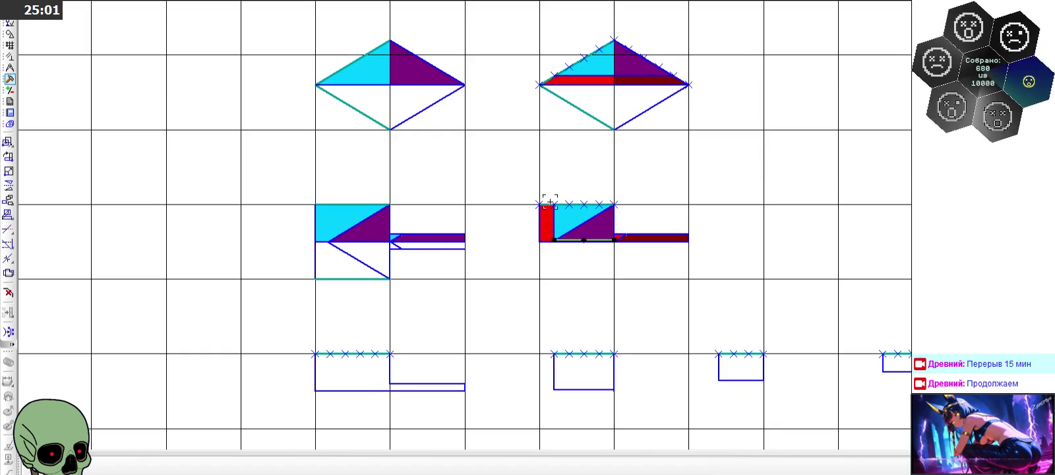
scroll(575, 208, "up", 4)
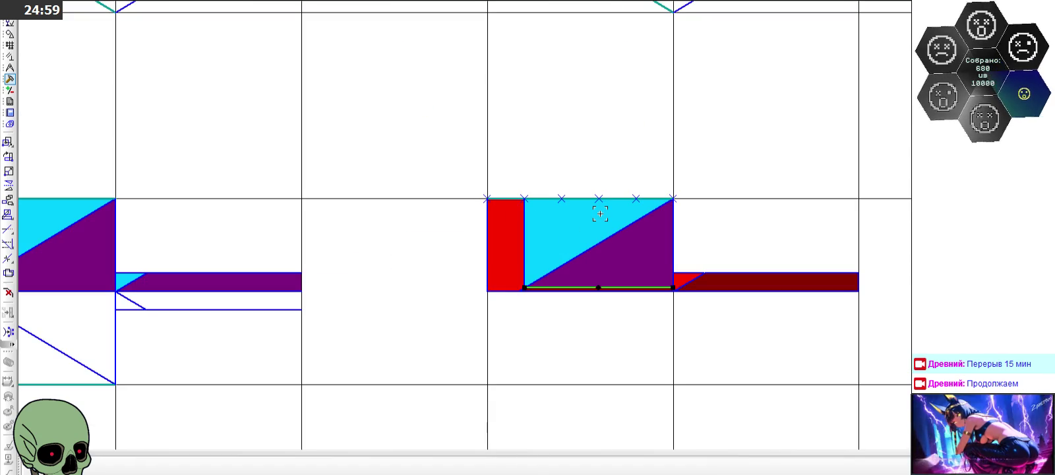
scroll(600, 214, "down", 2)
scroll(600, 214, "down", 2)
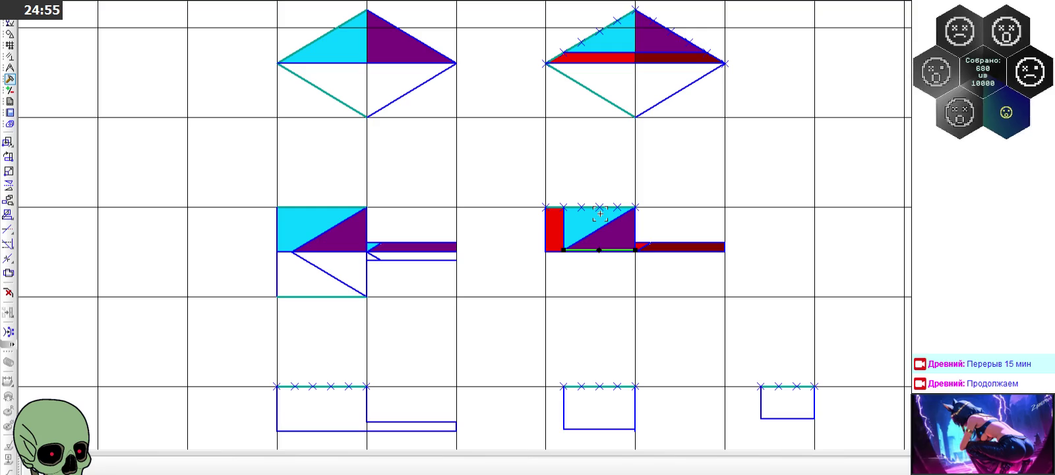
left_click(504, 280)
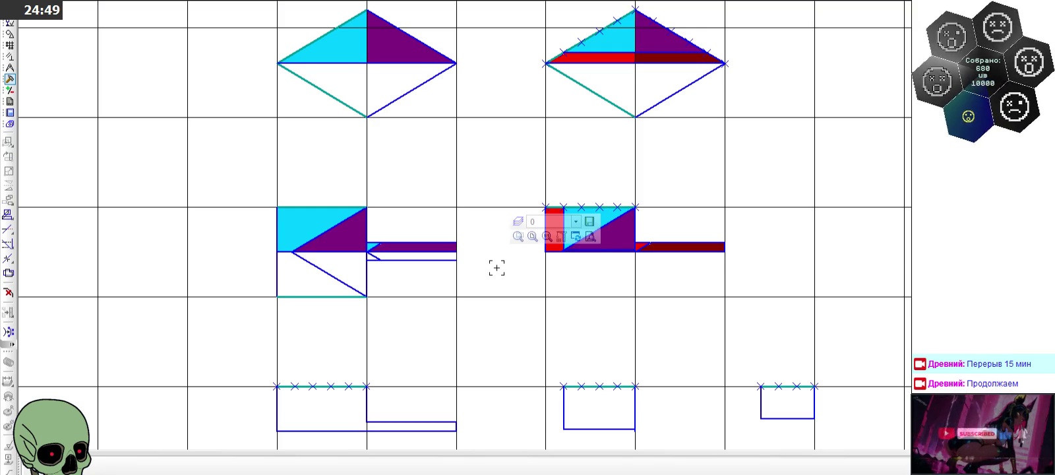
scroll(497, 268, "down", 2)
scroll(671, 179, "up", 2)
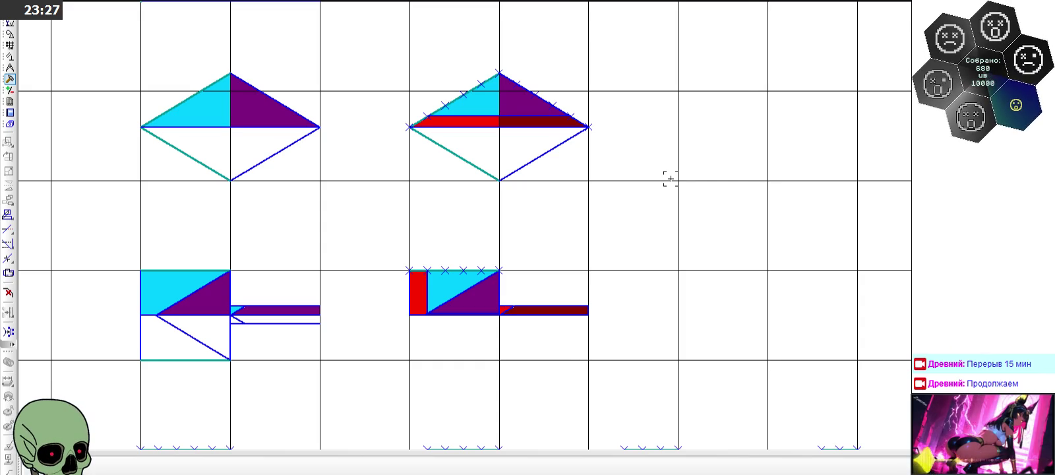
scroll(670, 178, "down", 5)
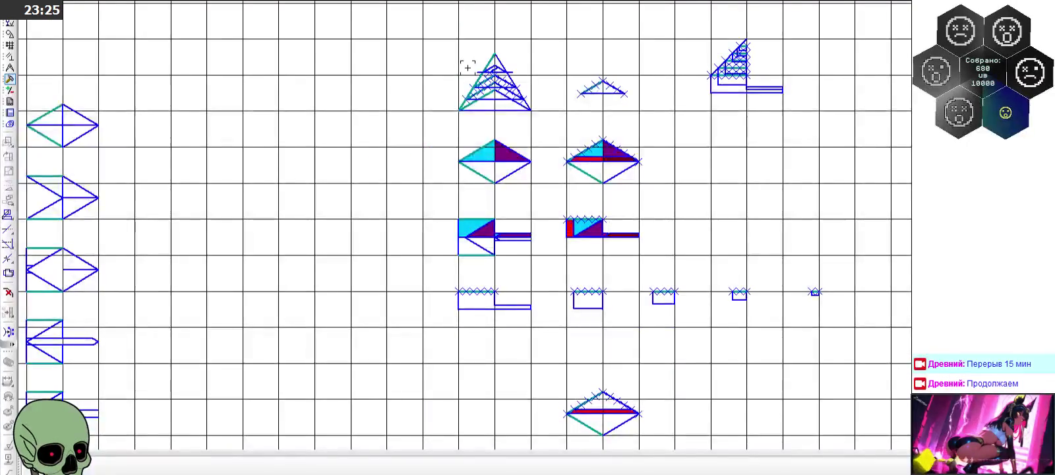
Step: Delete the second step's short vertical and short horizontal lines, keeping its point mark
scroll(510, 122, "up", 8)
scroll(511, 122, "up", 1)
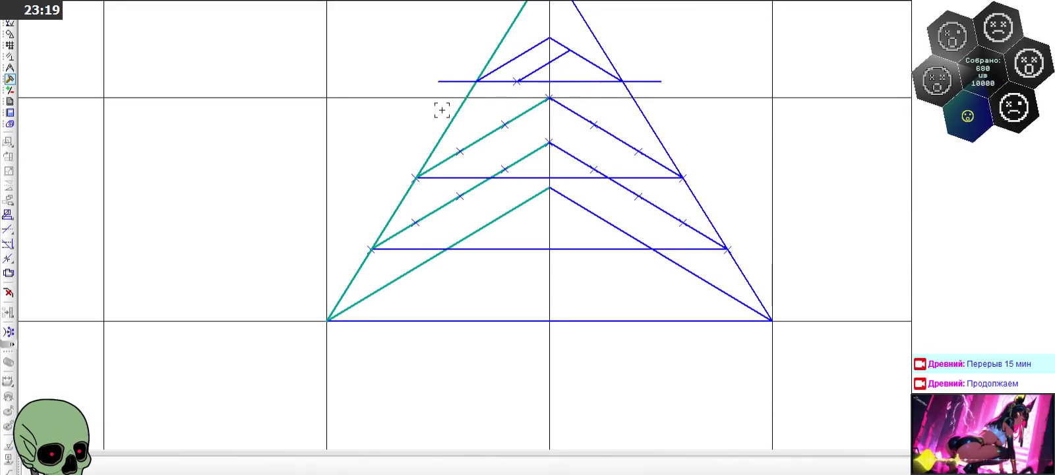
scroll(455, 103, "down", 5)
scroll(863, 72, "up", 3)
scroll(805, 46, "up", 3)
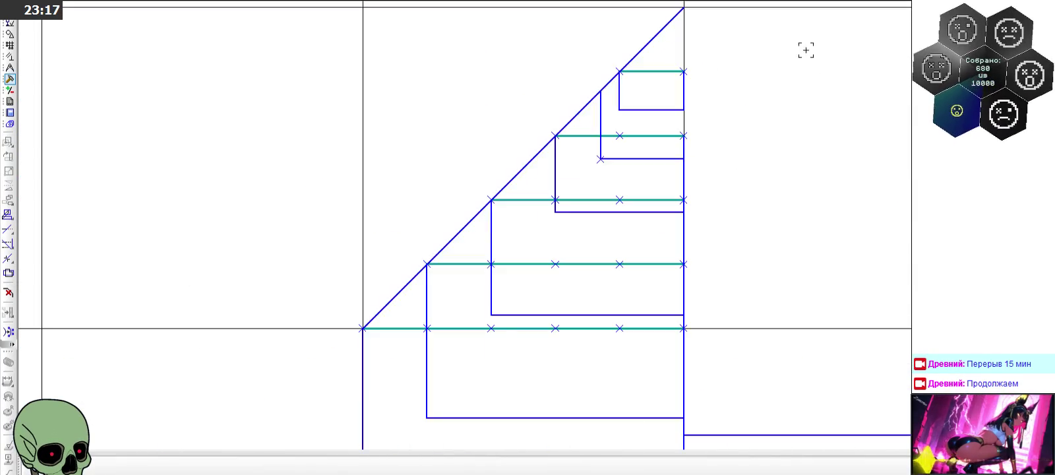
scroll(718, 52, "up", 1)
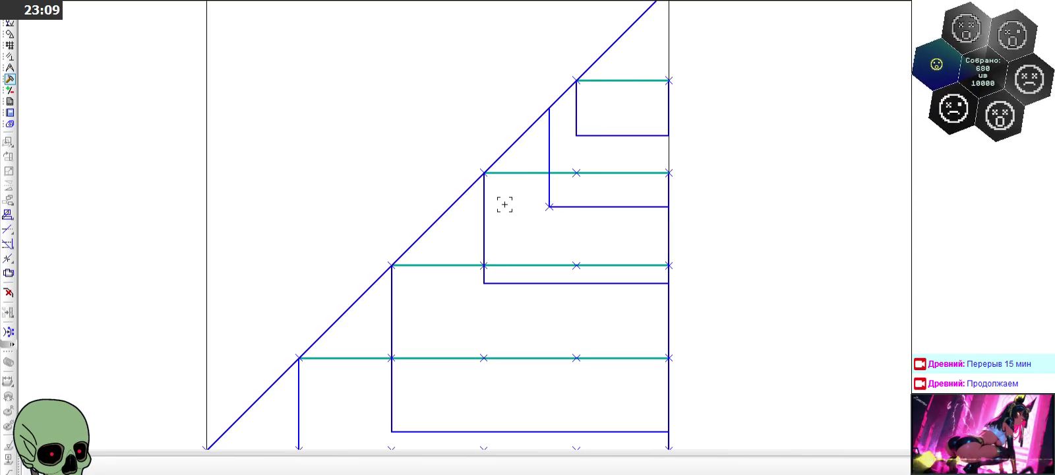
left_click(552, 192)
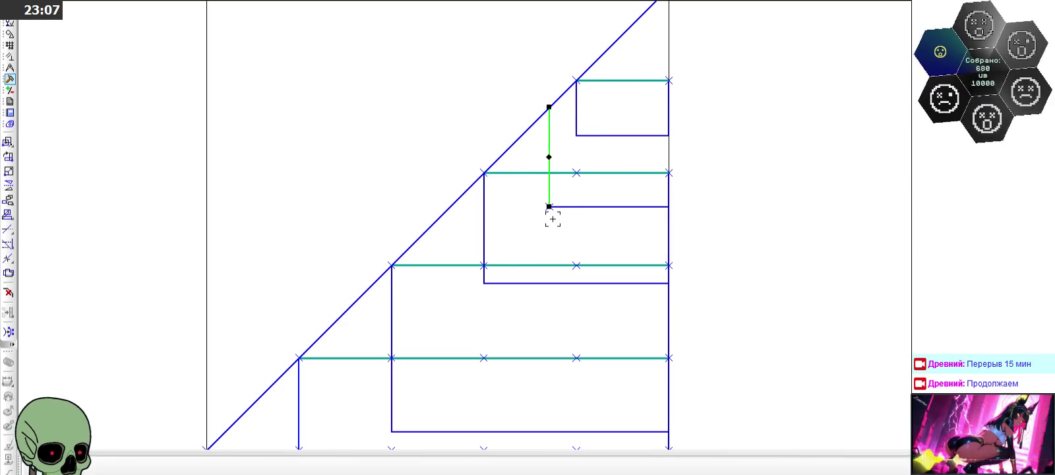
key("Delete")
left_click(580, 206)
key("Delete")
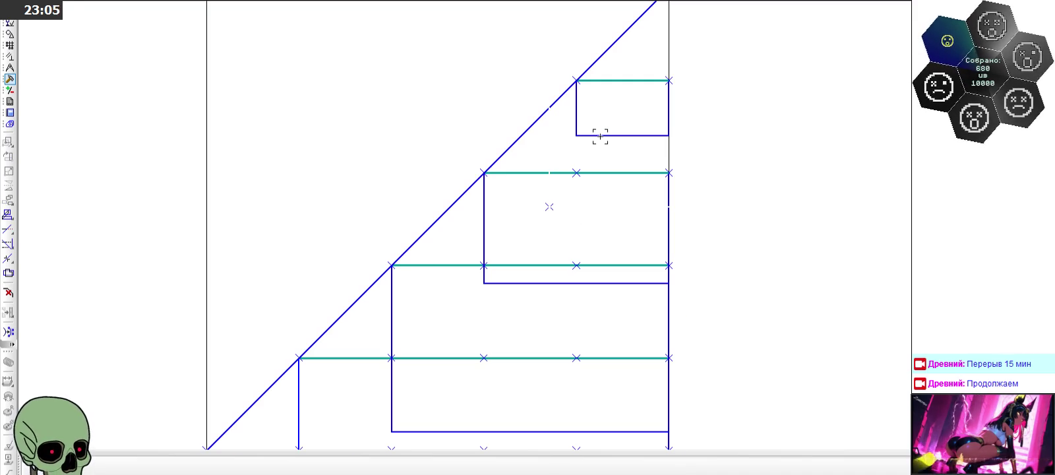
scroll(600, 135, "up", 3)
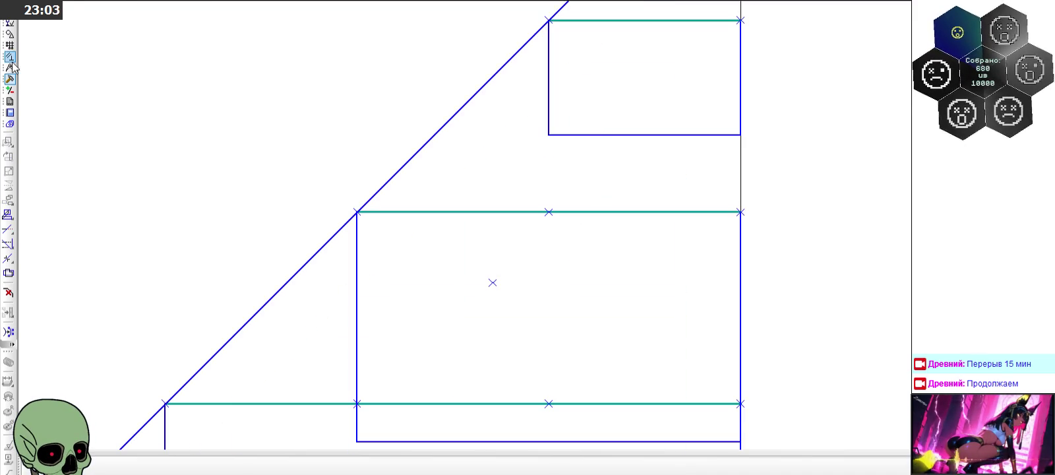
left_click(10, 34)
Step: Turn on grid snapping and pick a cursor step size for drawing segments
left_click(8, 171)
scroll(515, 207, "down", 2)
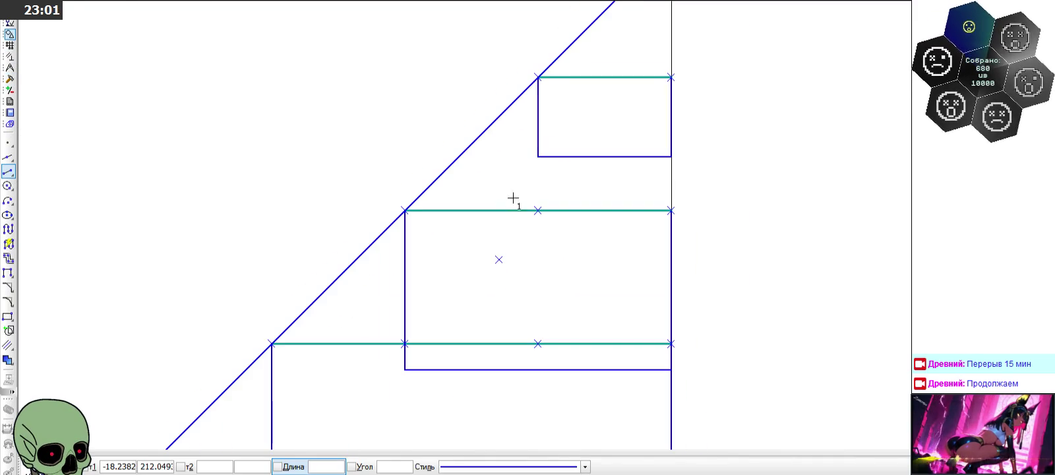
left_click(471, 260)
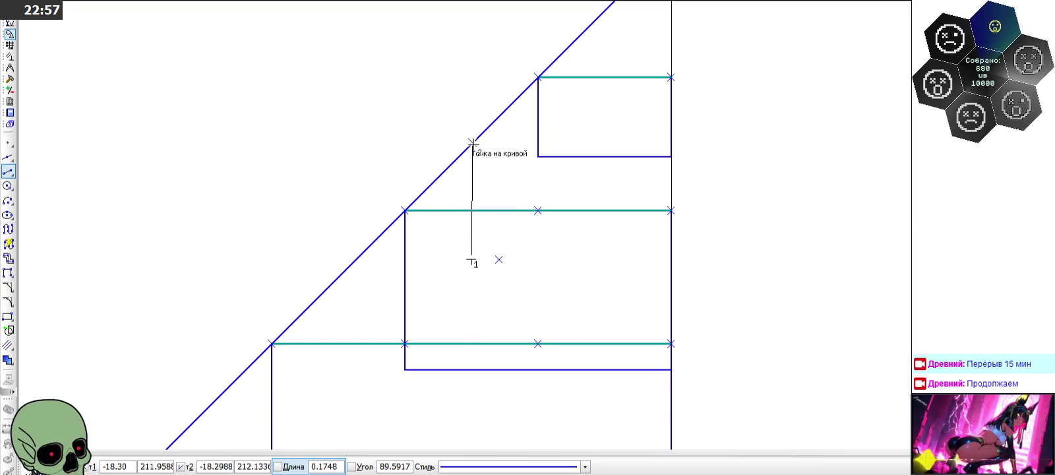
key("Escape")
left_click(473, 259)
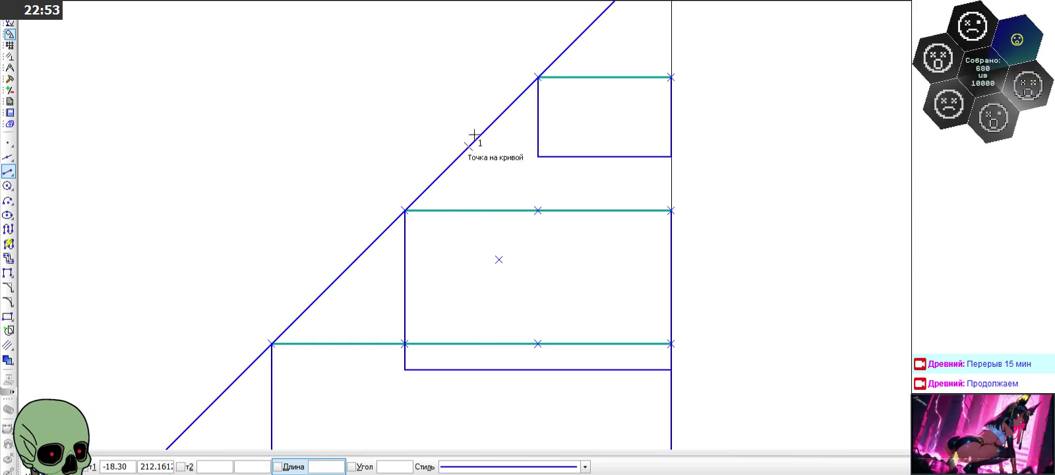
scroll(449, 223, "down", 3)
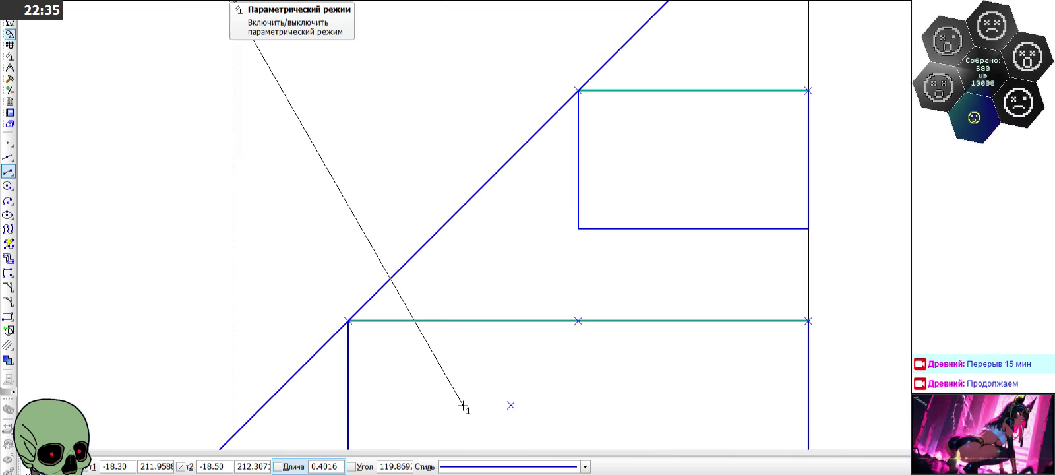
left_click(213, 2)
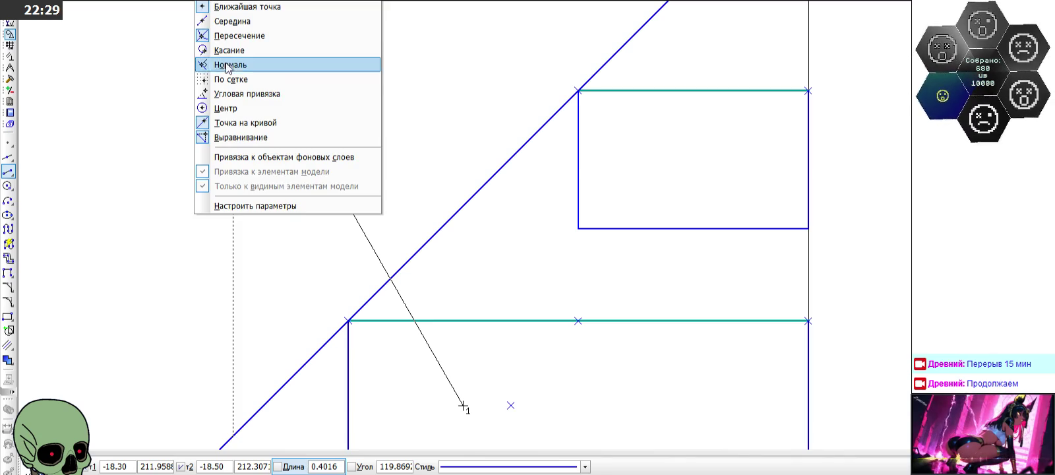
left_click(236, 83)
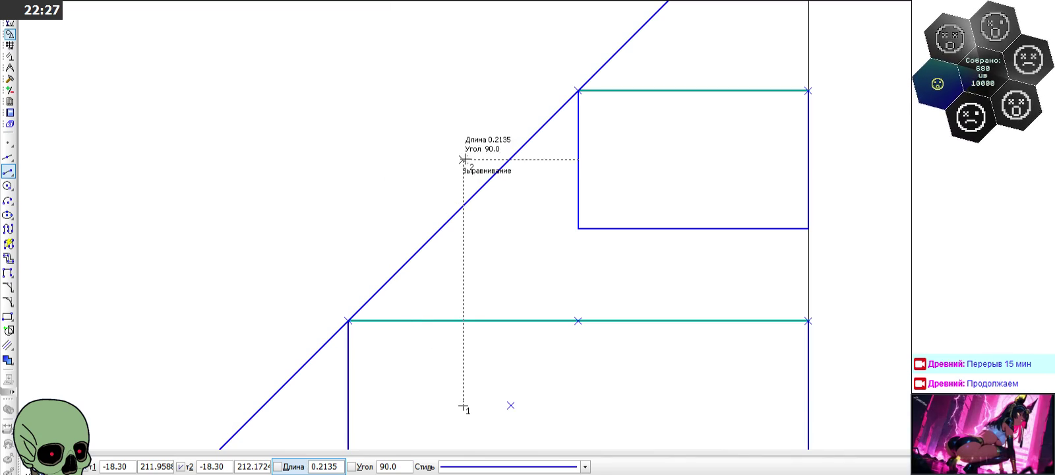
right_click(218, 4)
left_click(235, 79)
type("1")
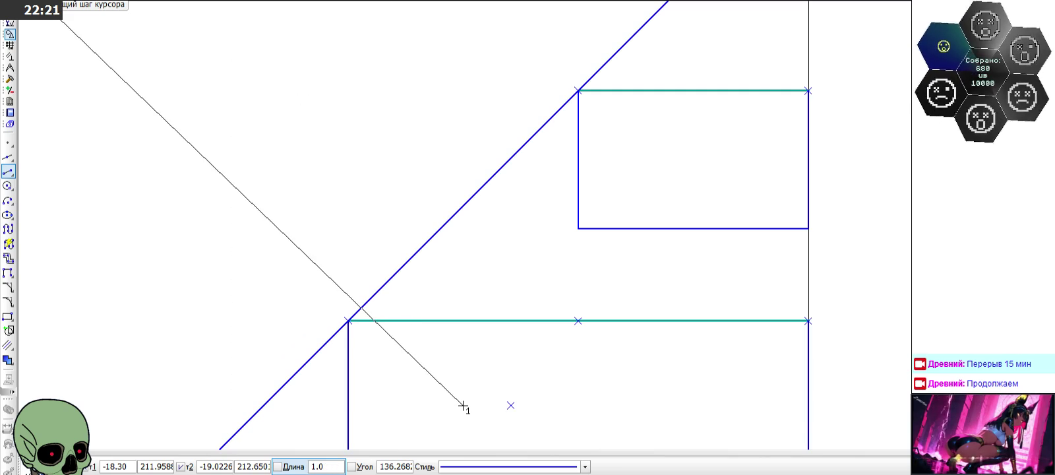
left_click(56, 10)
left_click(66, 29)
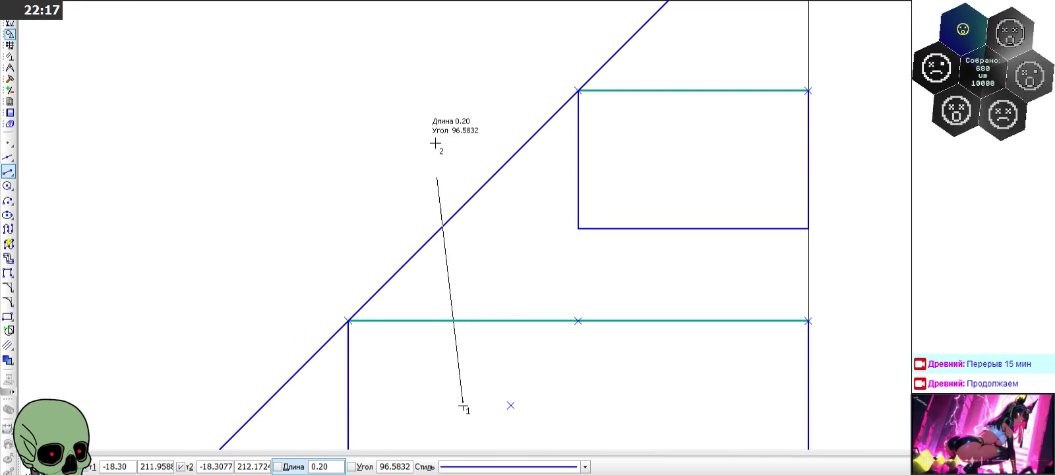
scroll(432, 144, "down", 3)
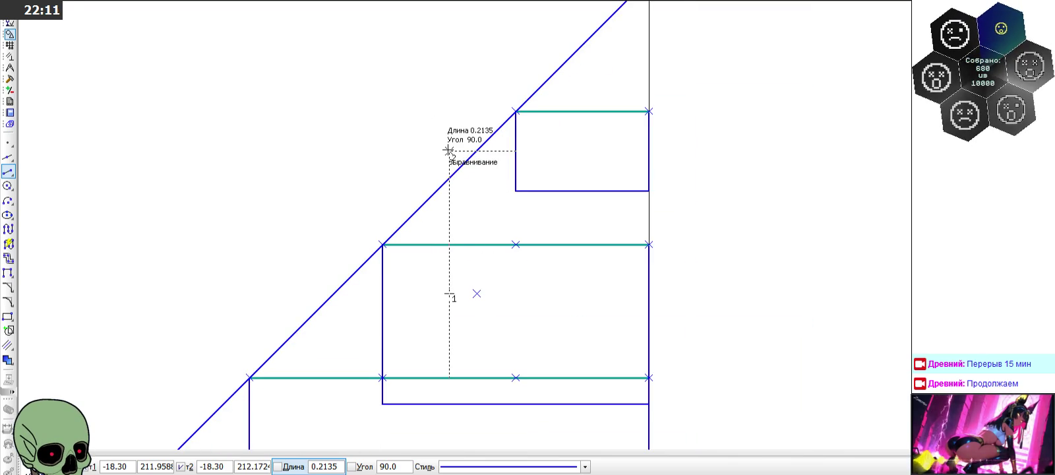
Step: Draw the rectangle's edges from the diagonal out to the existing vertical line
left_click(449, 150)
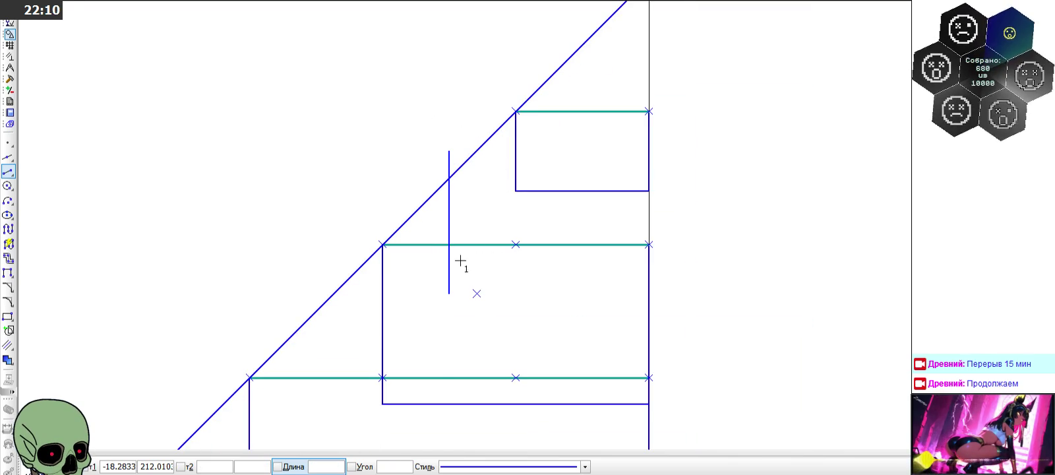
left_click(449, 294)
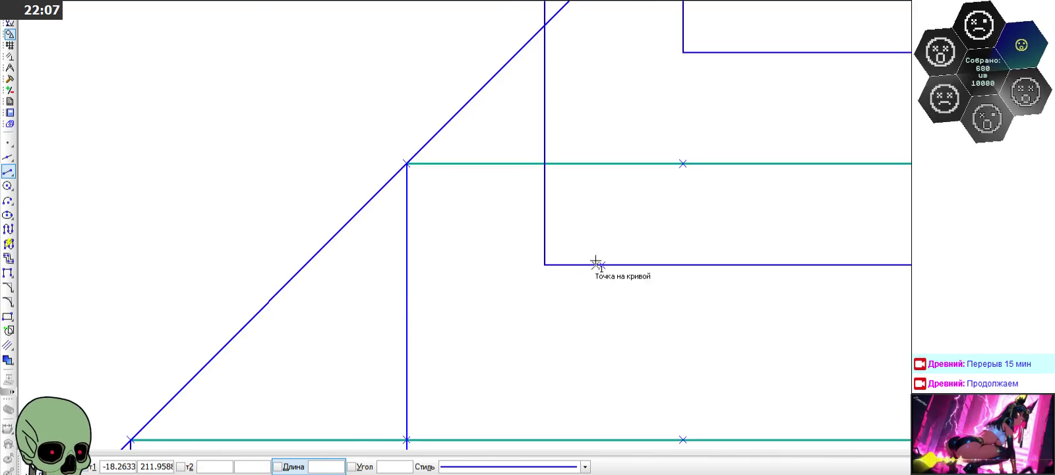
scroll(478, 309, "down", 5)
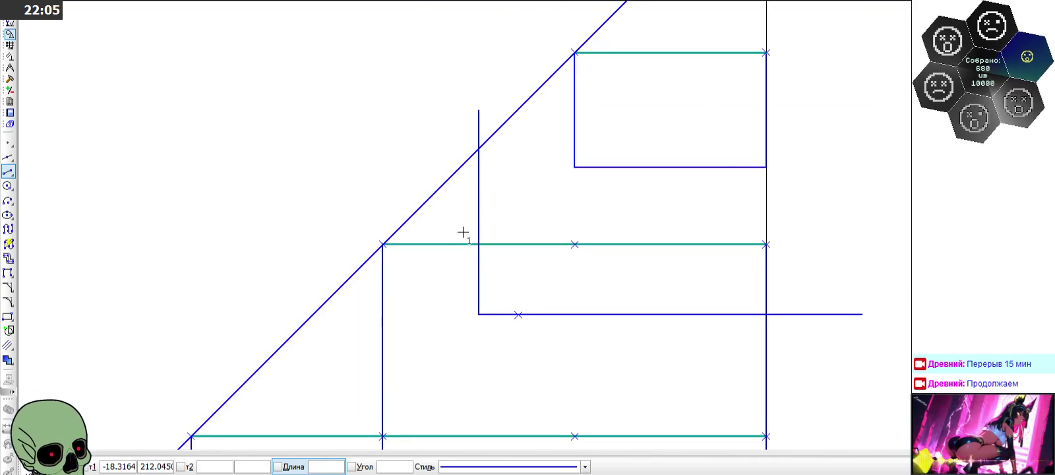
left_click(478, 148)
left_click(861, 149)
left_click(860, 148)
left_click(862, 314)
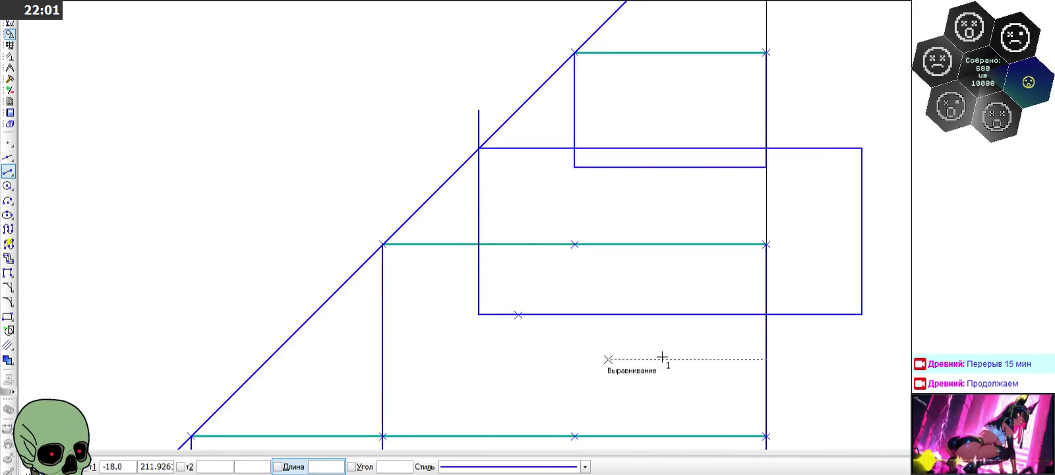
Step: Trim the rectangle's right side and the edge stubs past the vertical line and diagonal
left_click(12, 82)
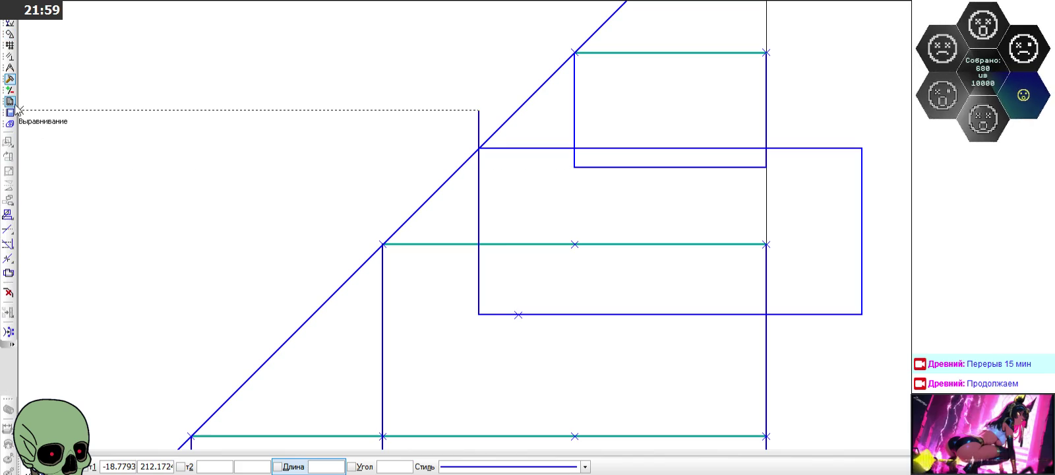
left_click(8, 229)
left_click(842, 308)
left_click(861, 238)
left_click(827, 148)
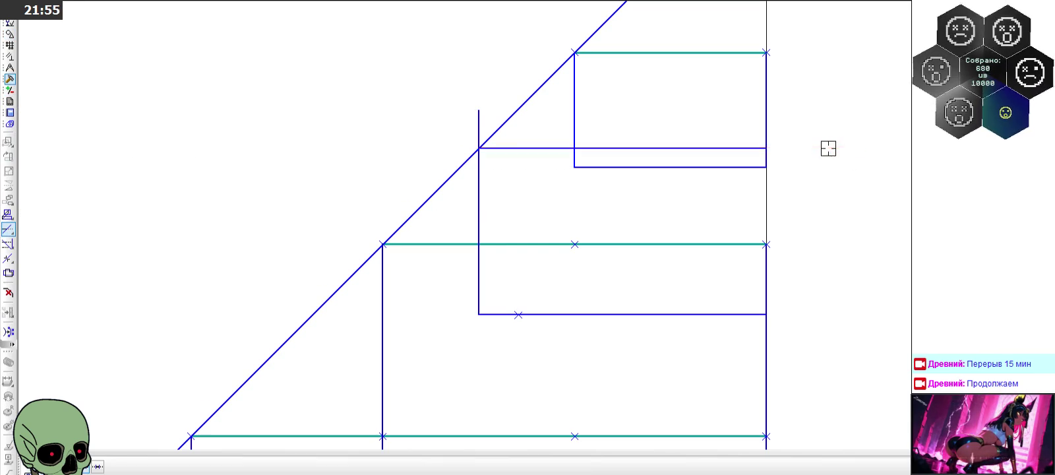
left_click(480, 129)
scroll(407, 132, "down", 2)
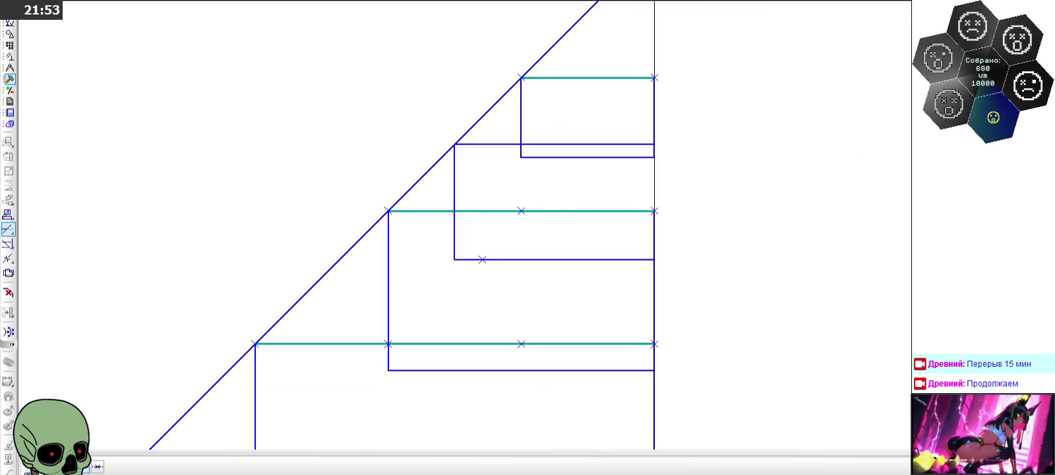
scroll(469, 249, "up", 1)
scroll(306, 244, "up", 2)
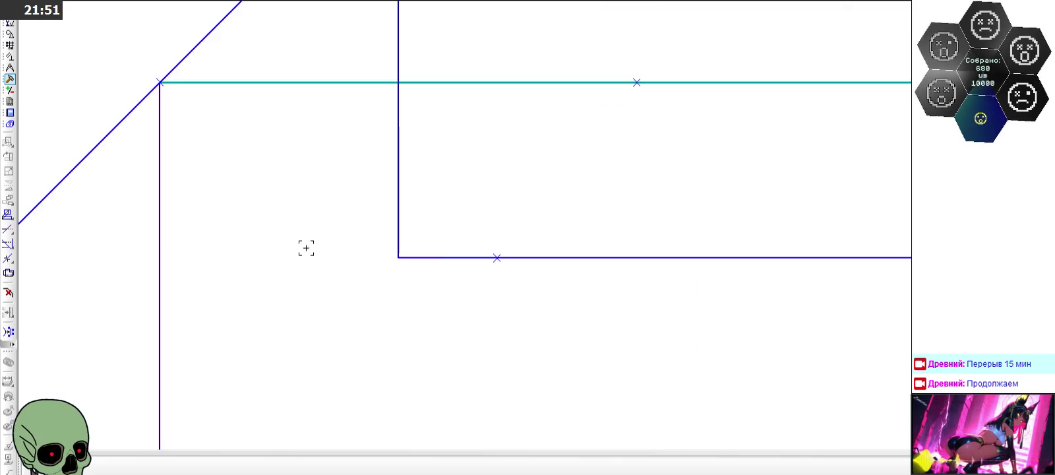
Step: Draw a helper square inside the stepped figure
left_click(10, 34)
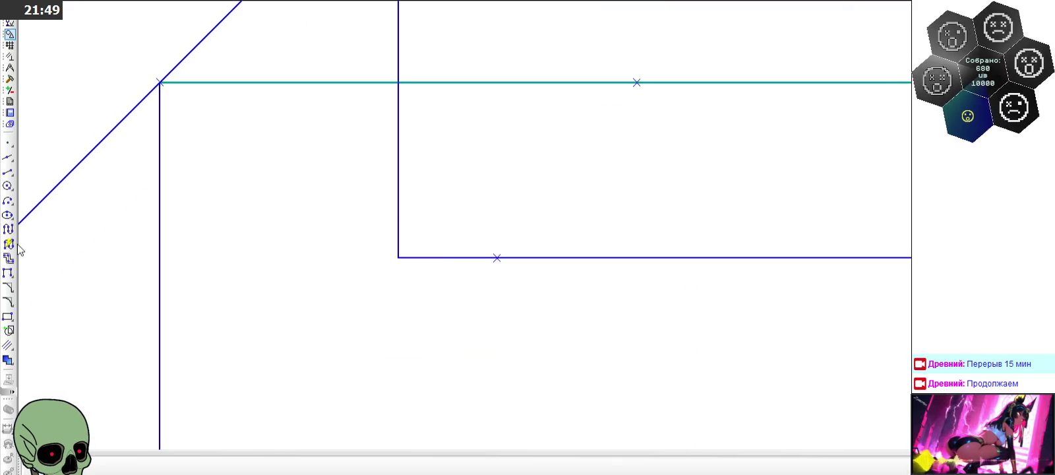
left_click(8, 317)
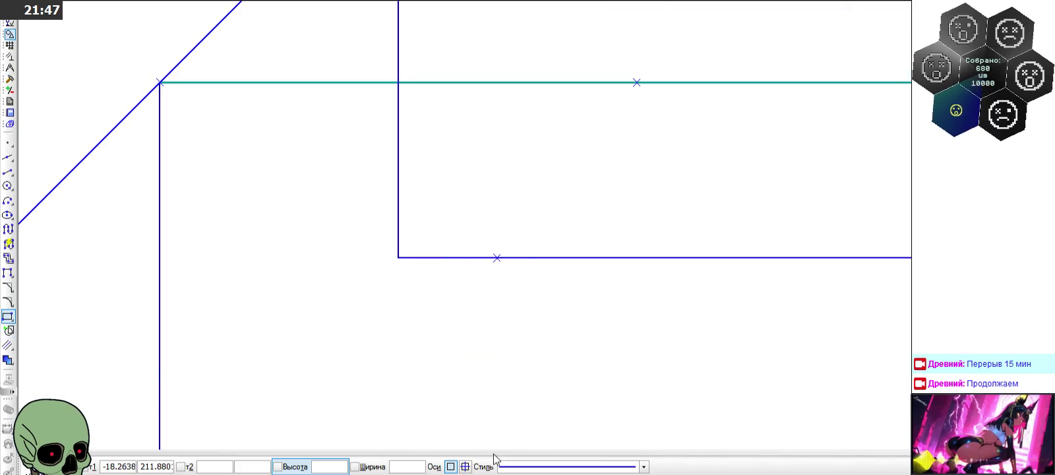
left_click(460, 206)
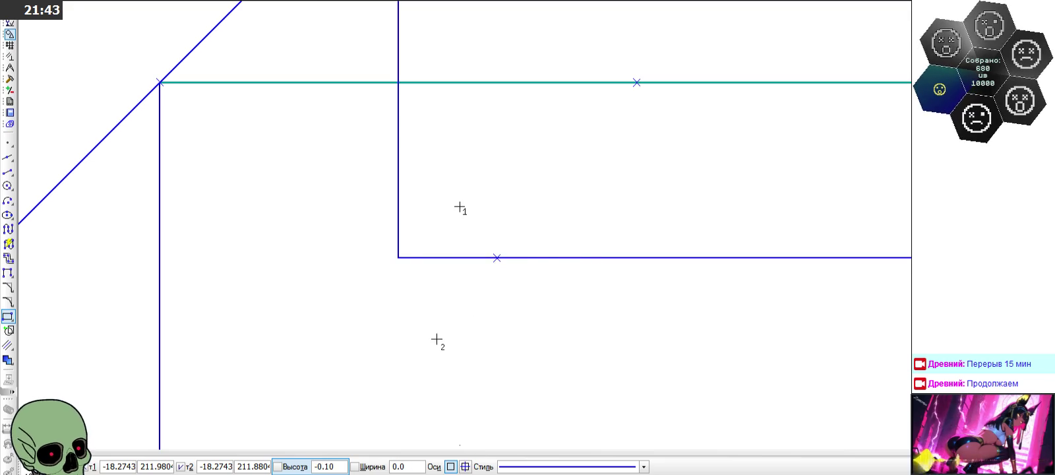
scroll(504, 289, "down", 2)
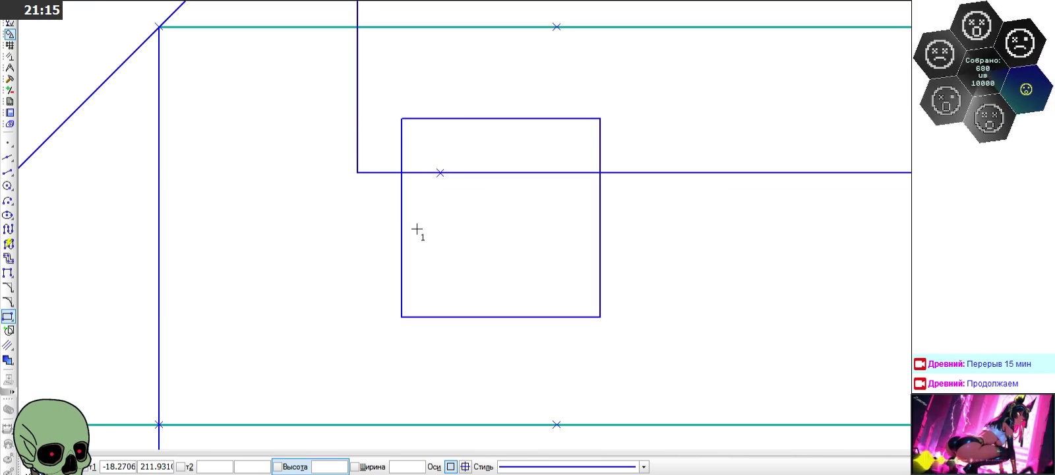
key("Escape")
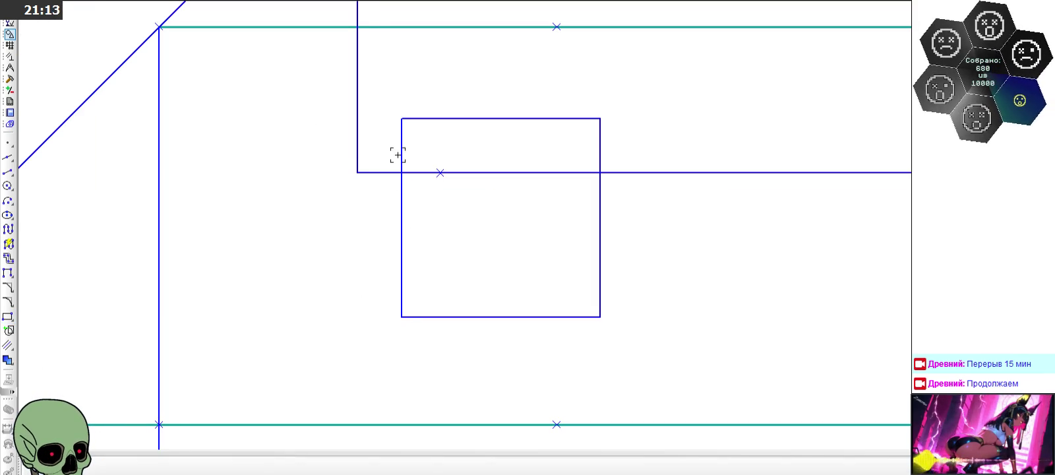
Step: Draw the trapezoid's horizontal bottom and right slanted side inside the square
left_click(8, 171)
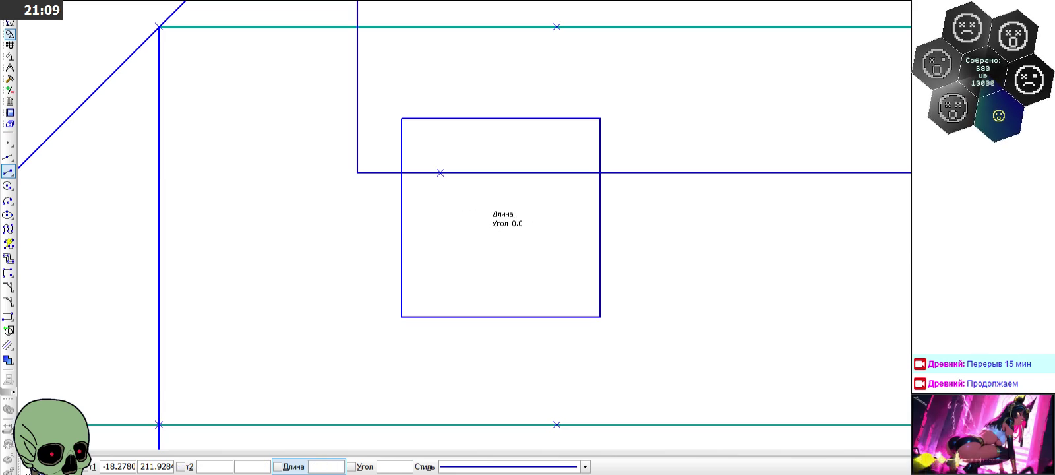
left_click(483, 236)
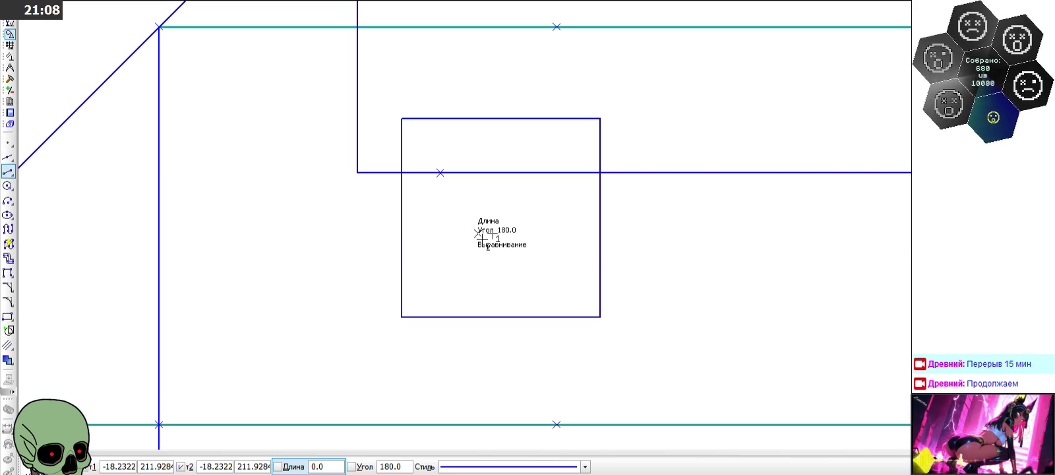
left_click(402, 235)
left_click(494, 234)
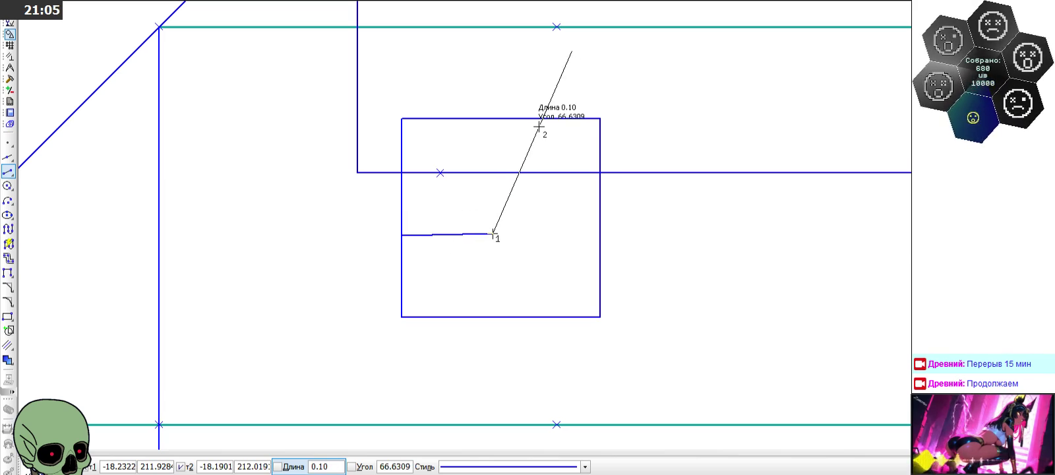
left_click(527, 118)
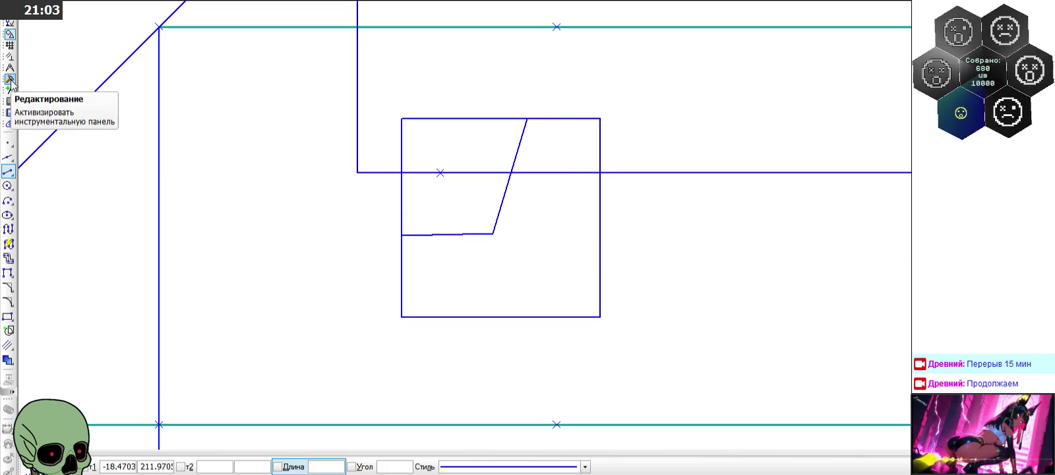
key("Escape")
Step: Delete the helper square, then add the left slanted side and wider top side
left_click(512, 316)
key("Delete")
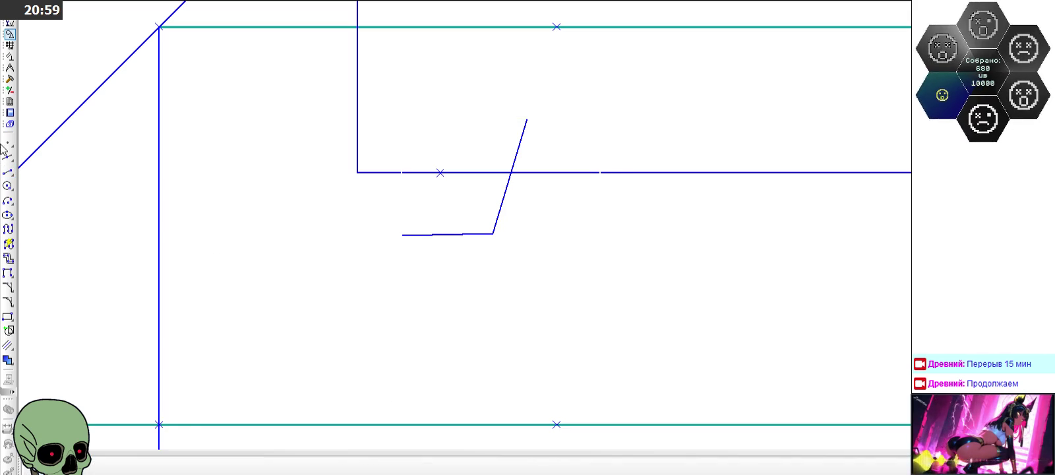
left_click(8, 171)
left_click(402, 235)
left_click(377, 119)
left_click(377, 120)
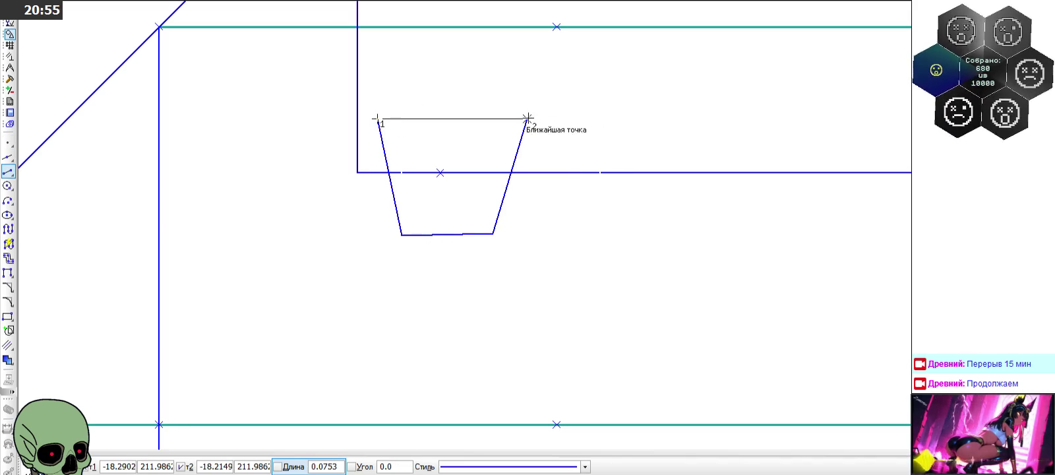
left_click(528, 118)
scroll(490, 184, "down", 2)
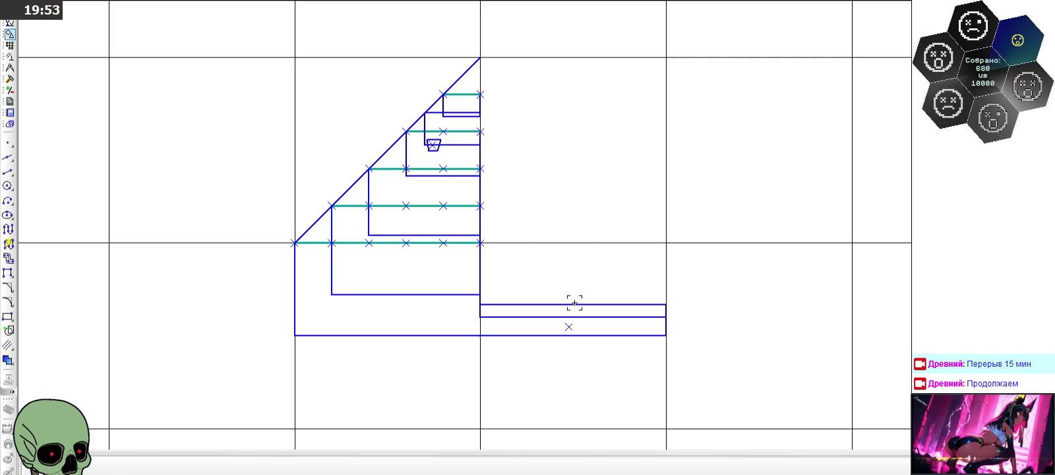
scroll(574, 303, "down", 3)
Step: Zoom in and out to inspect the arrow and triangle figures
scroll(574, 303, "down", 2)
scroll(574, 303, "down", 2)
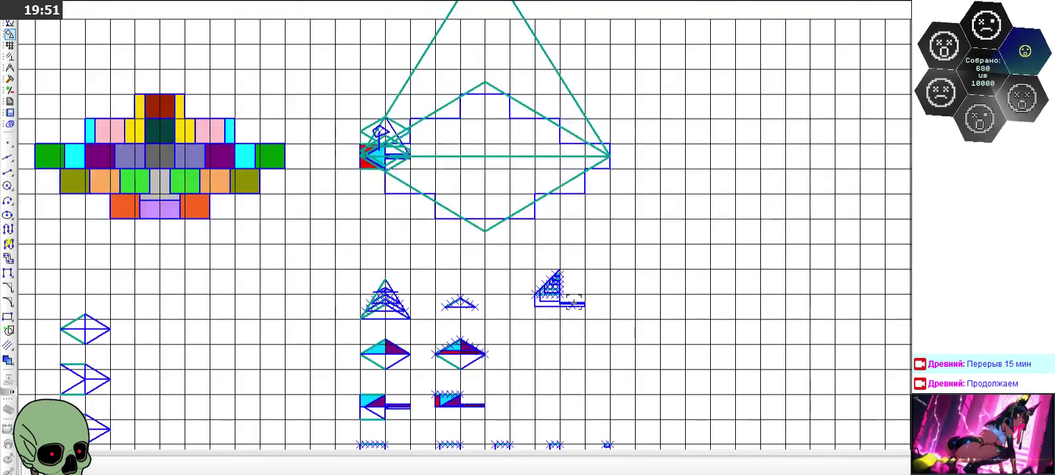
scroll(574, 303, "up", 4)
scroll(574, 302, "down", 5)
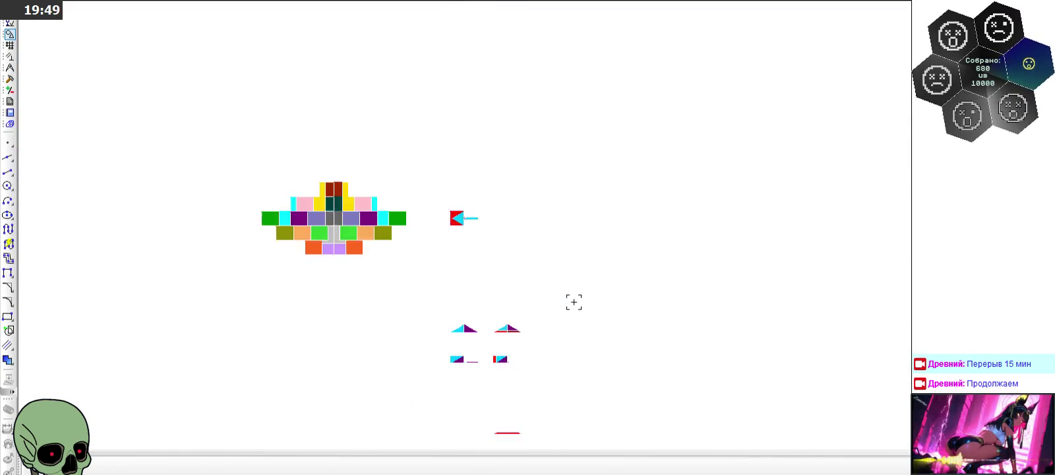
scroll(314, 279, "up", 3)
scroll(339, 306, "up", 3)
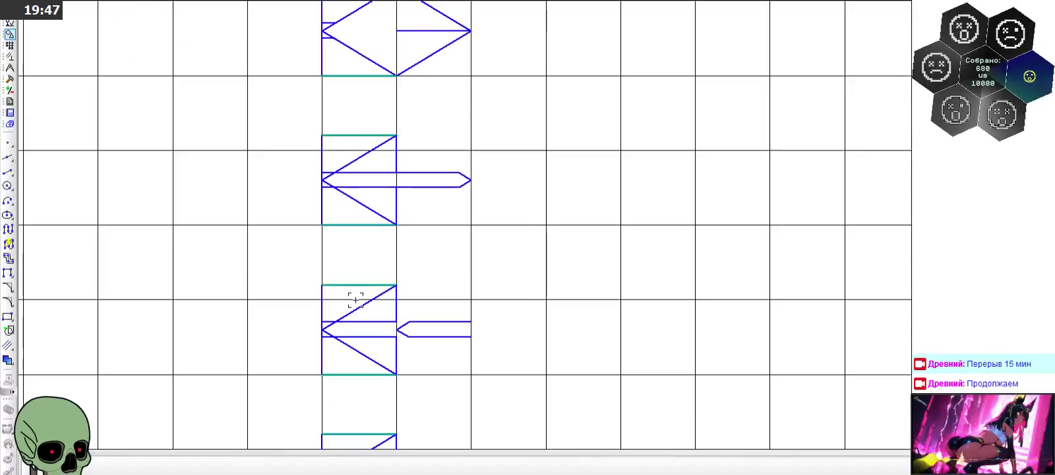
scroll(357, 297, "down", 2)
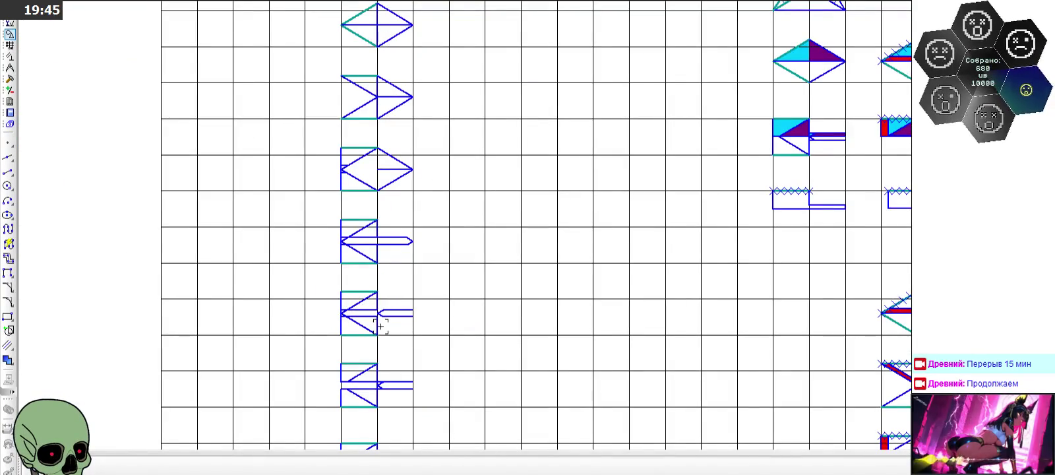
scroll(379, 326, "up", 3)
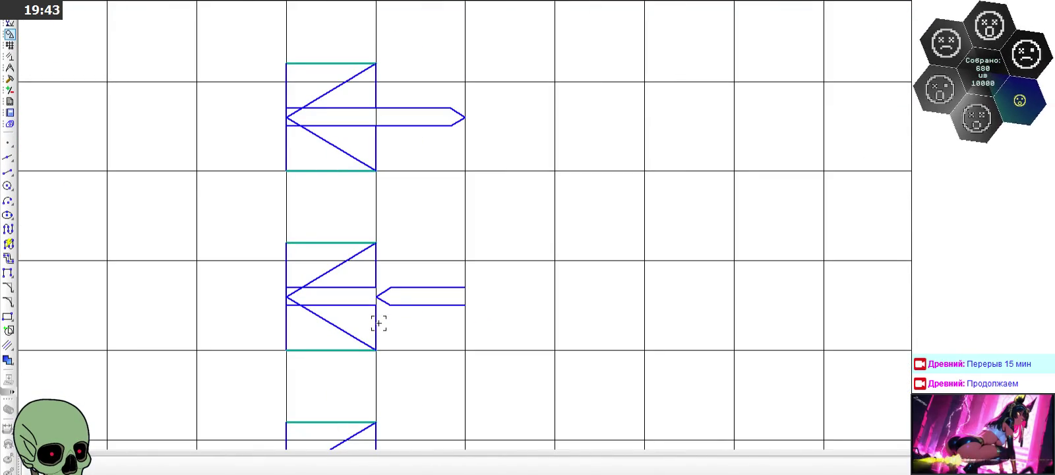
scroll(379, 323, "down", 3)
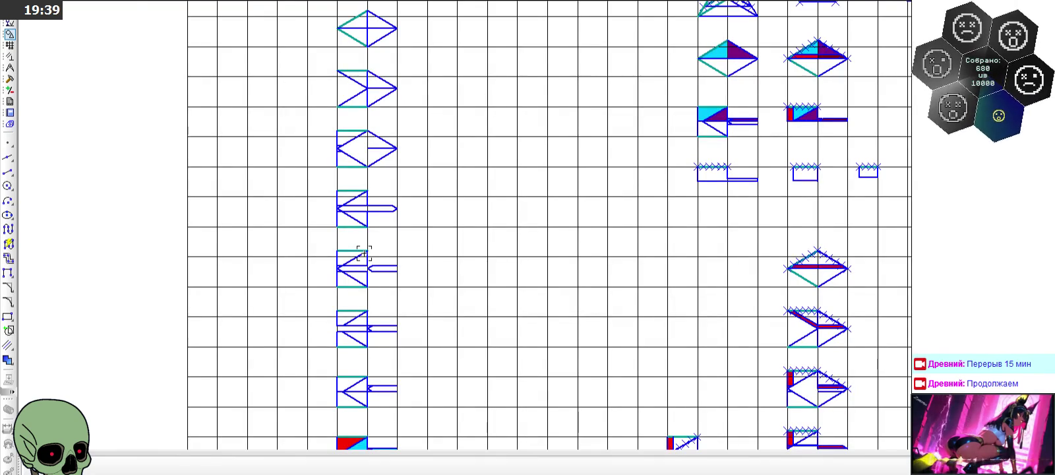
scroll(364, 253, "down", 1)
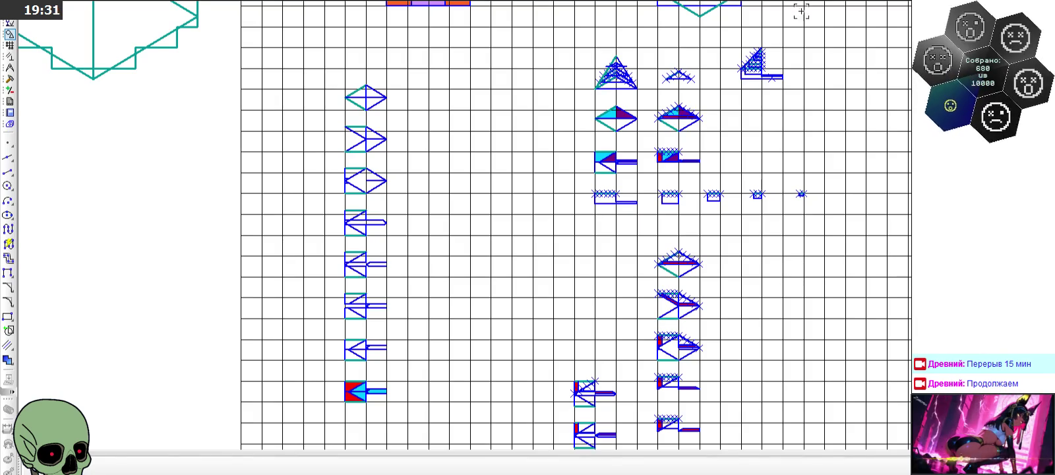
scroll(802, 12, "up", 2)
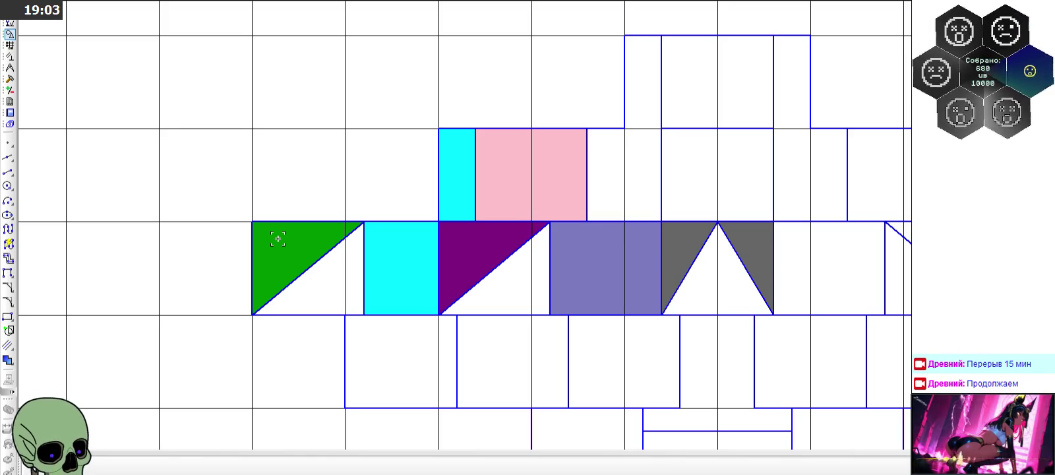
scroll(287, 246, "up", 1)
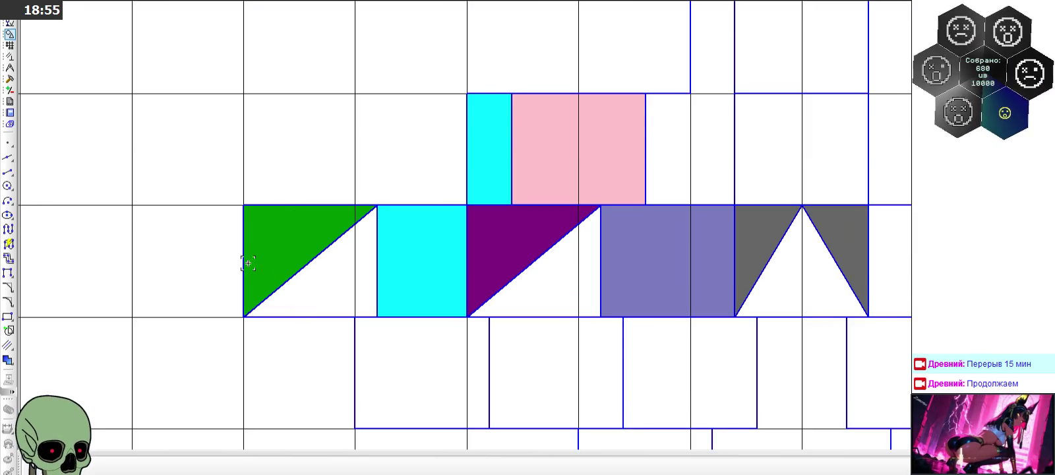
Step: Activate the Отрезок (line segment) tool for a new line
left_click(8, 172)
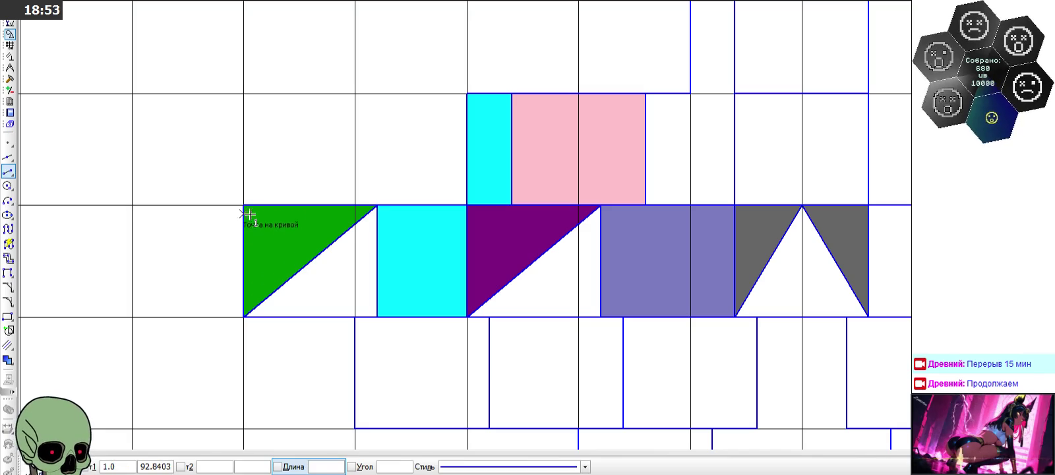
key("Escape")
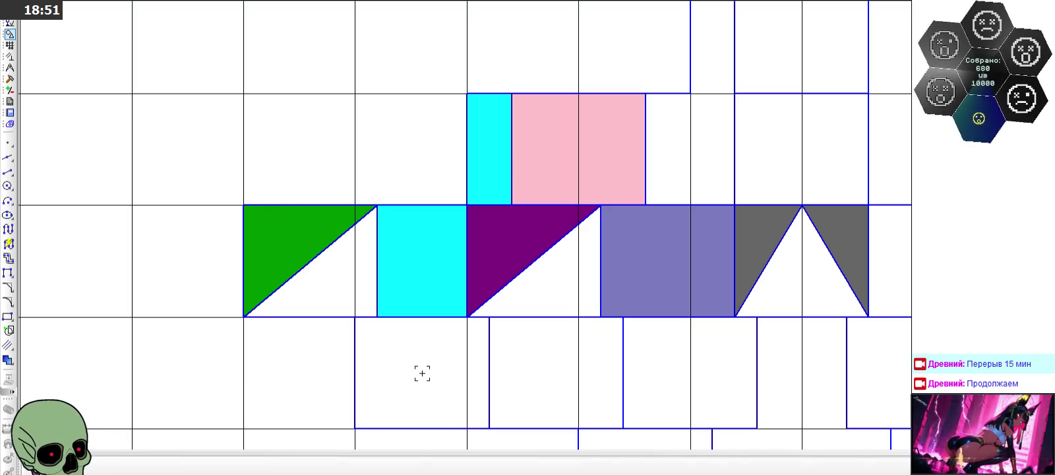
scroll(422, 374, "down", 3)
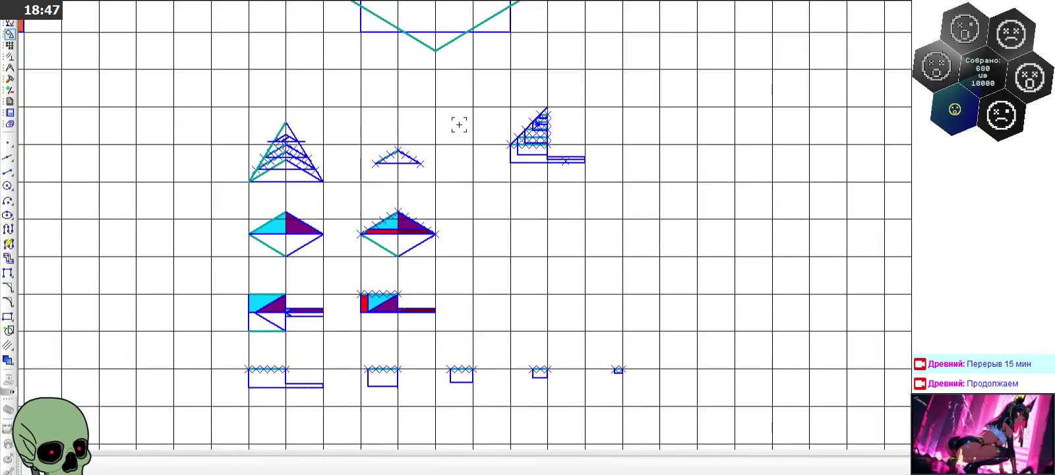
left_click(7, 172)
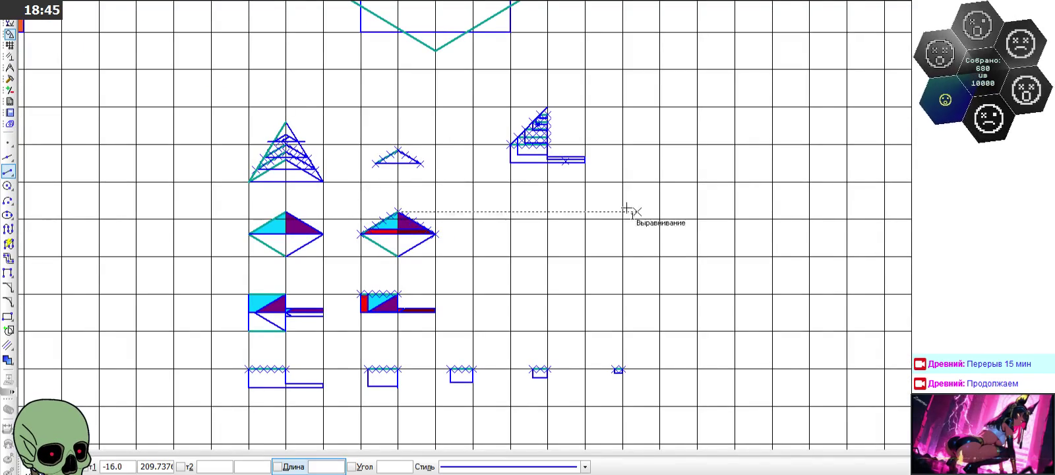
Step: Draw a 0.60-long line on the grid, then undo it
scroll(709, 218, "up", 2)
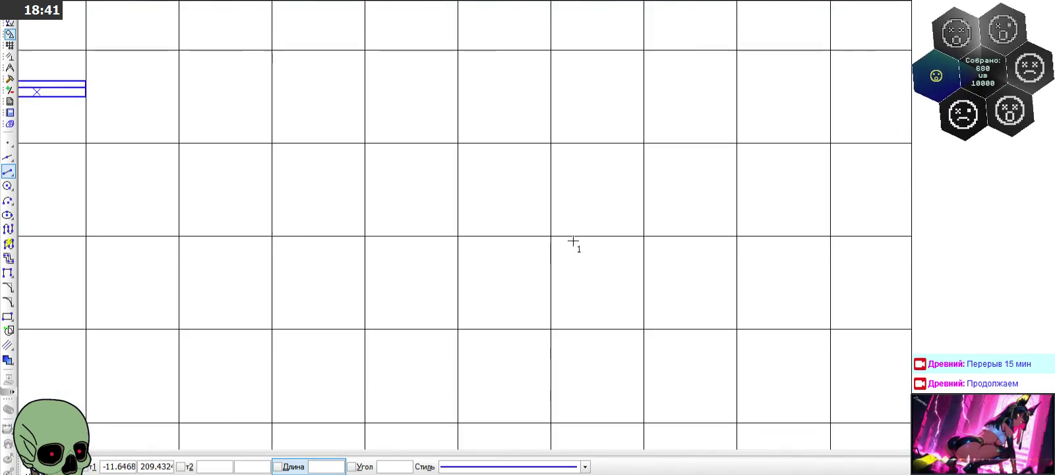
type("0,6")
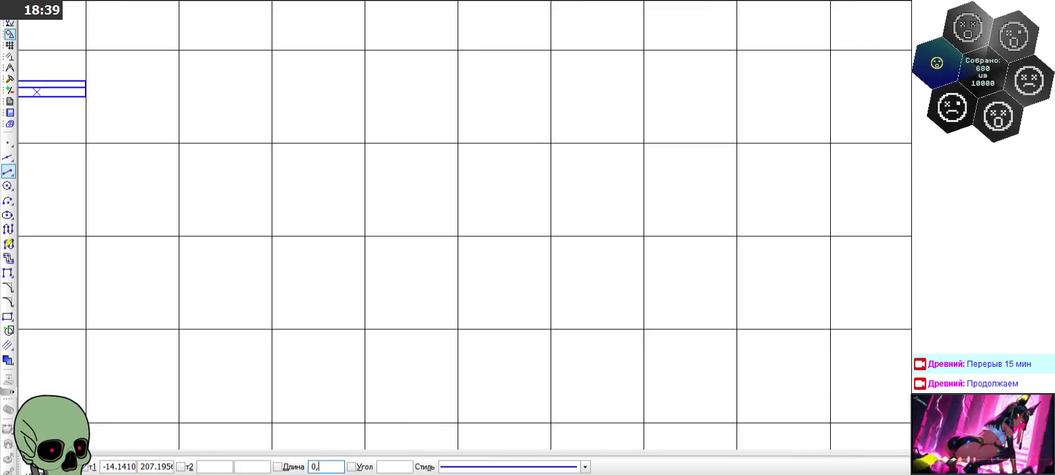
key("Return")
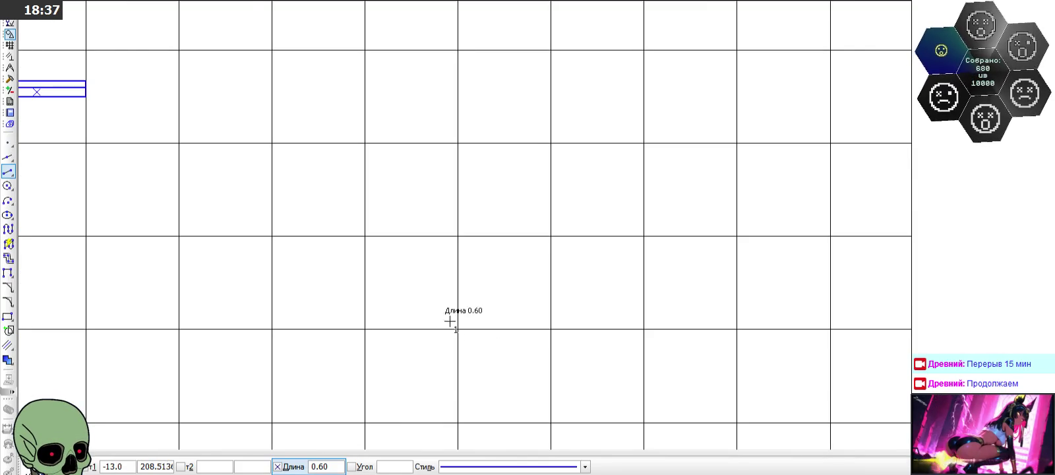
left_click(367, 328)
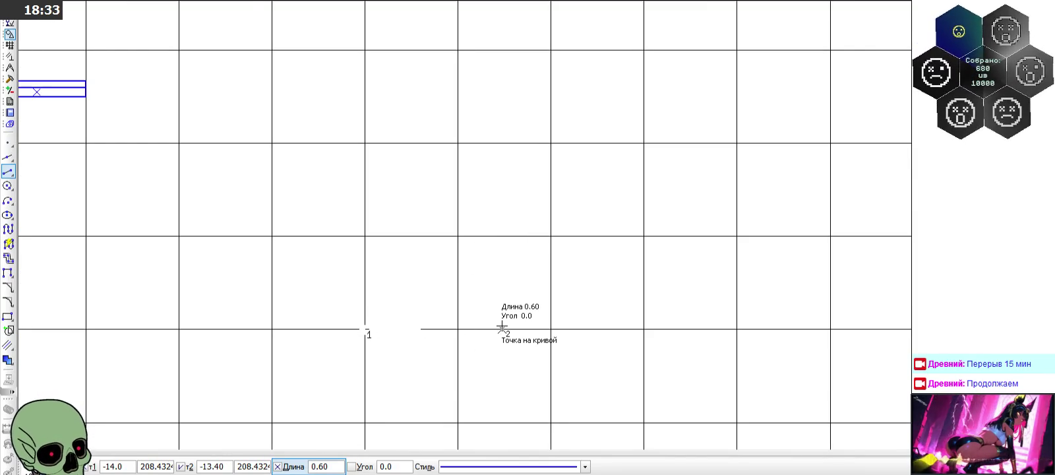
left_click(422, 328)
scroll(519, 259, "down", 1)
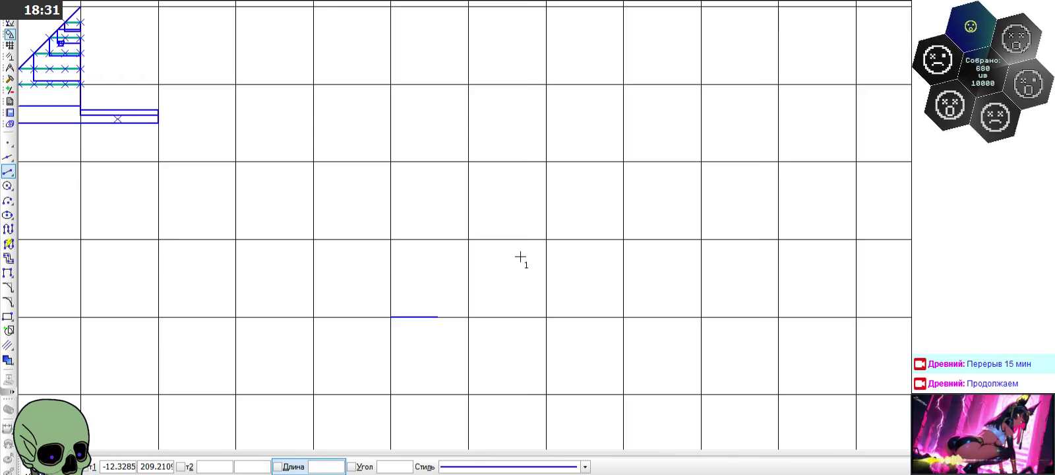
key("ctrl+z")
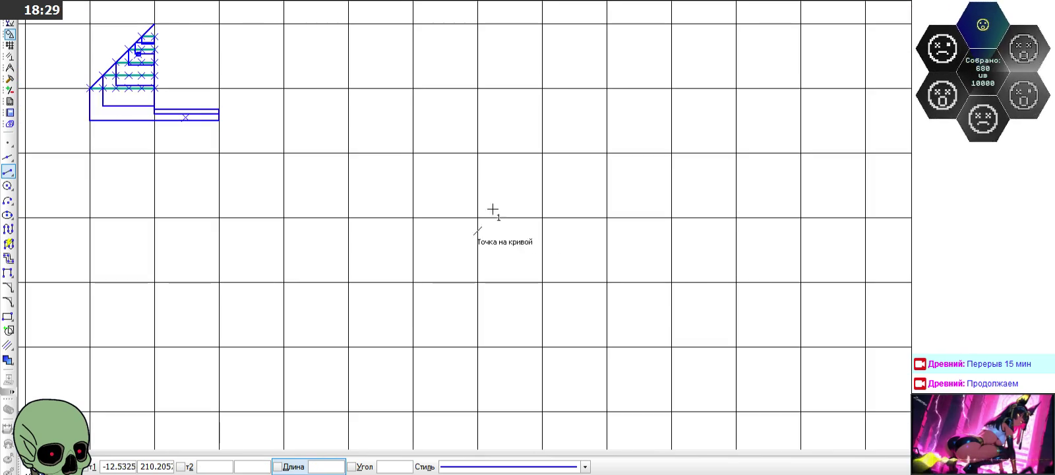
Step: Draw a rectangle with a 1.20-long top side and a diagonal across it
left_click(335, 466)
type("1.2")
key("Return")
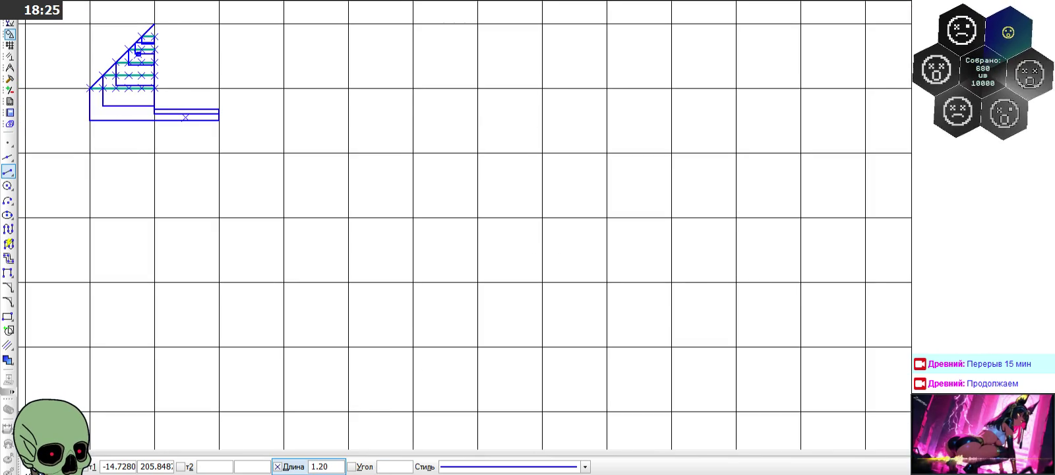
left_click(413, 281)
left_click(449, 280)
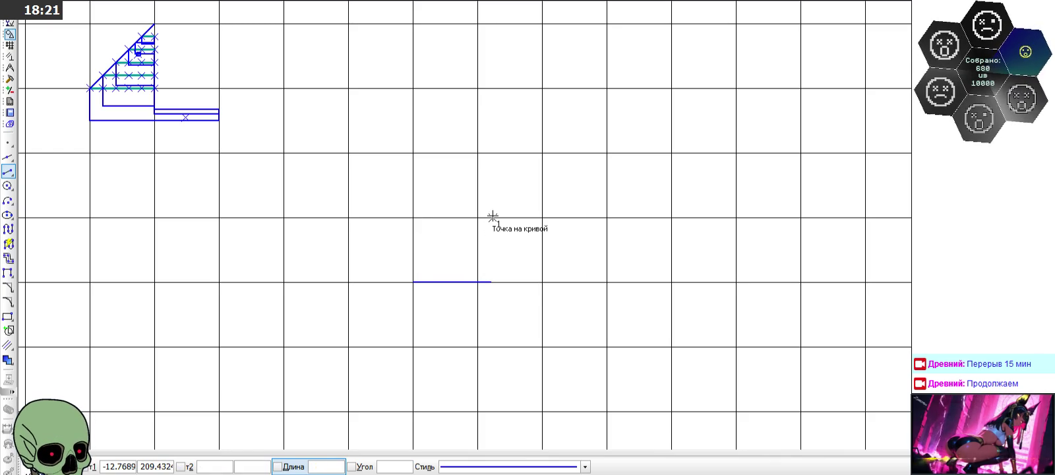
left_click(491, 282)
left_click(491, 198)
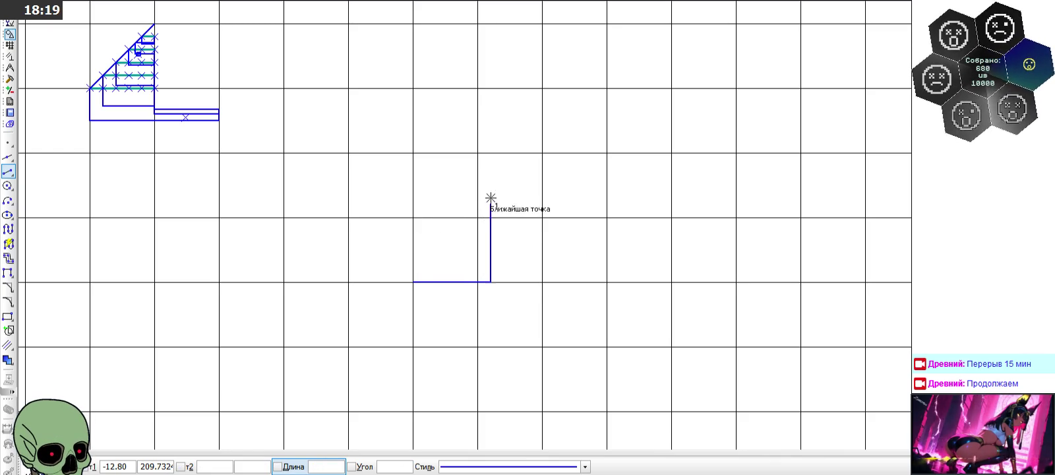
left_click(490, 217)
left_click(412, 217)
left_click(413, 282)
left_click(491, 217)
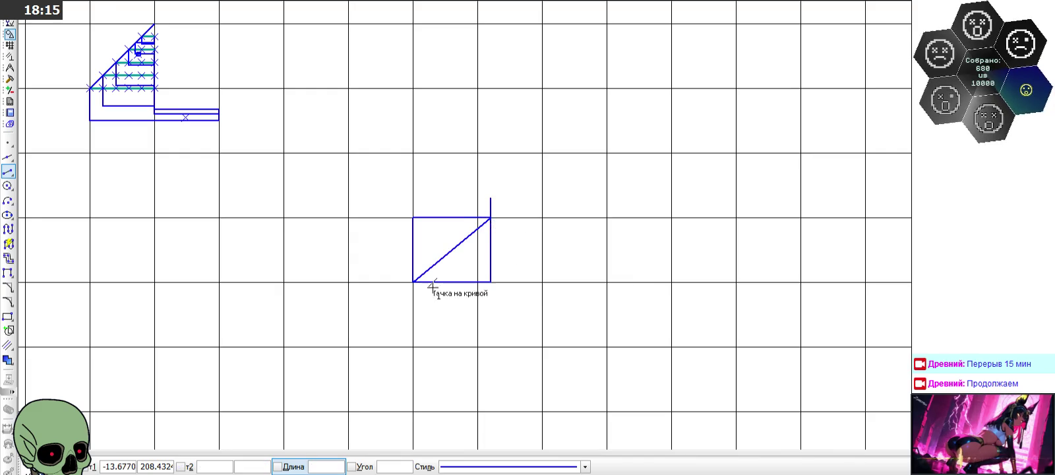
scroll(349, 337, "up", 2)
left_click(79, 466)
Step: Delete the rectangle's bottom edge to leave the right triangle
left_click(509, 256)
key("Delete")
scroll(535, 171, "down", 3)
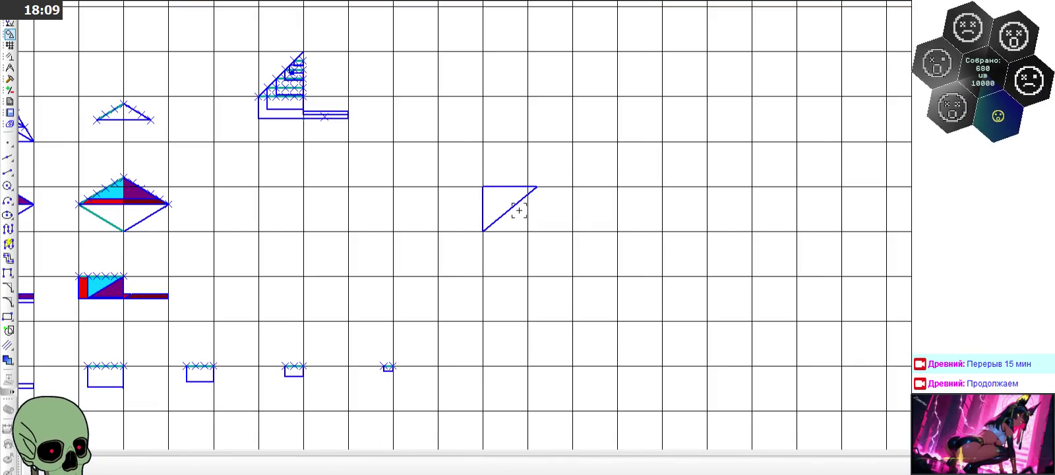
scroll(529, 202, "down", 1)
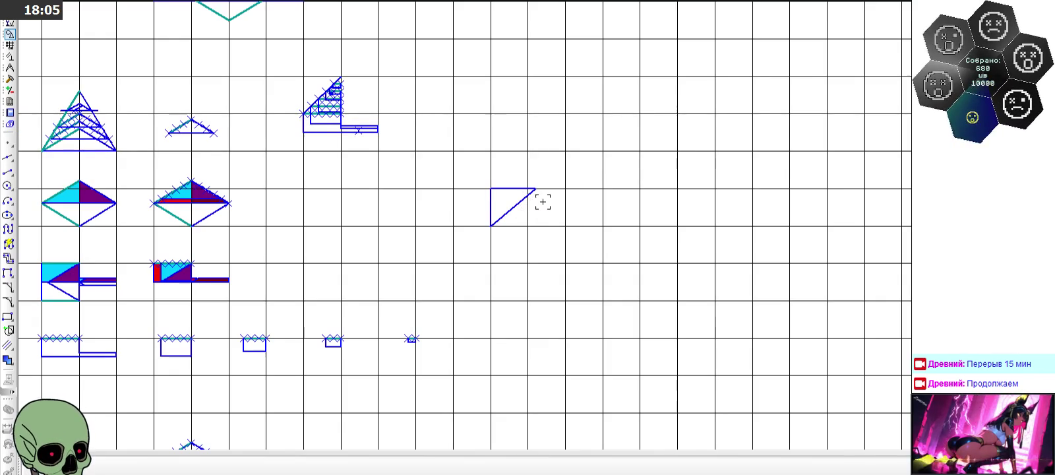
scroll(545, 202, "up", 1)
scroll(546, 202, "up", 1)
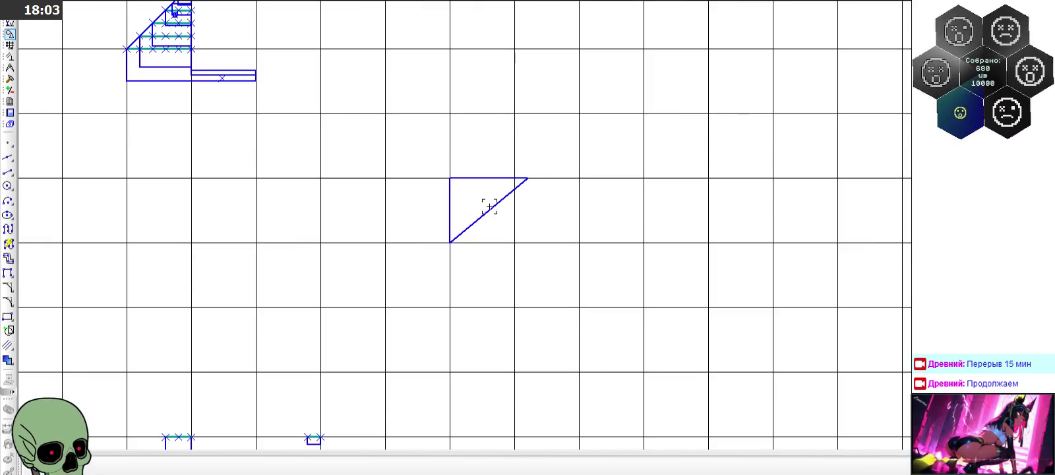
left_click(8, 172)
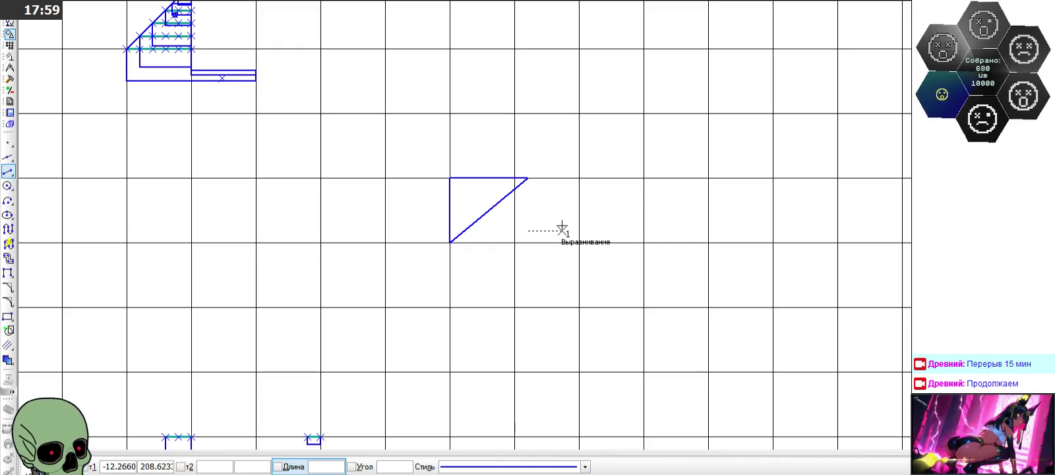
scroll(552, 228, "up", 1)
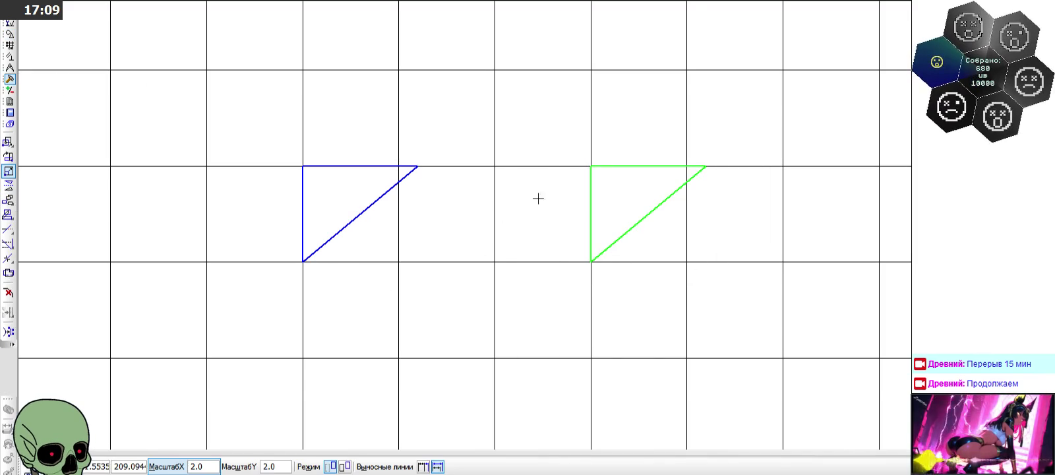
Step: Scale the green triangle copy by 0.8 in both X and Y
left_click(196, 467)
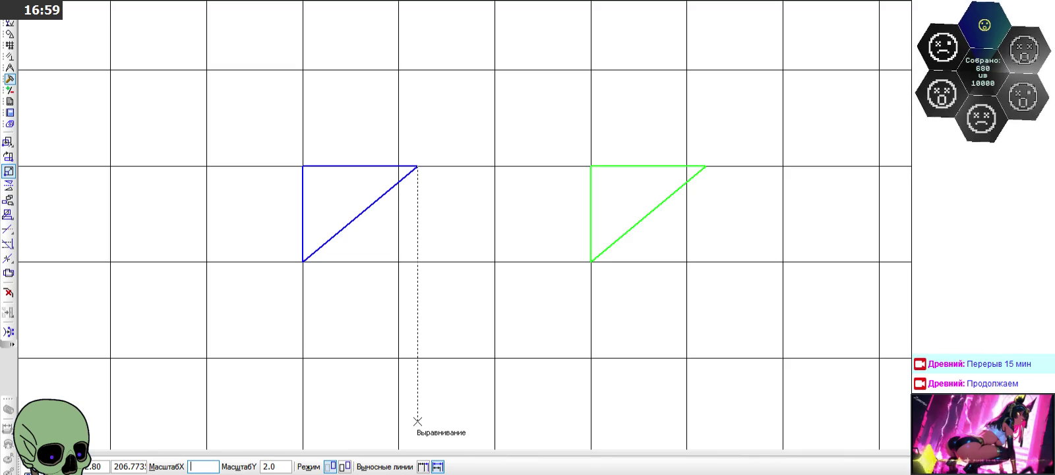
type("4,")
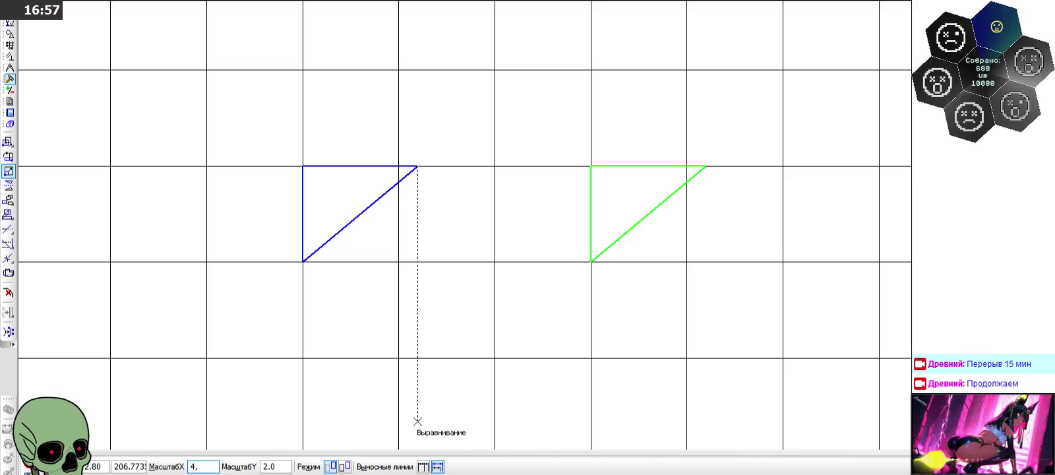
key("BackSpace")
type("/5")
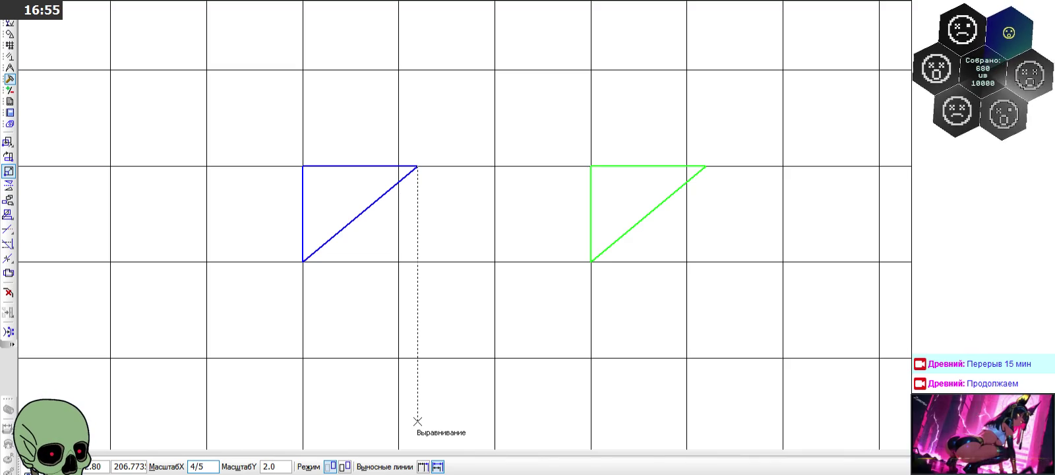
key("Tab")
type("0,8")
key("Return")
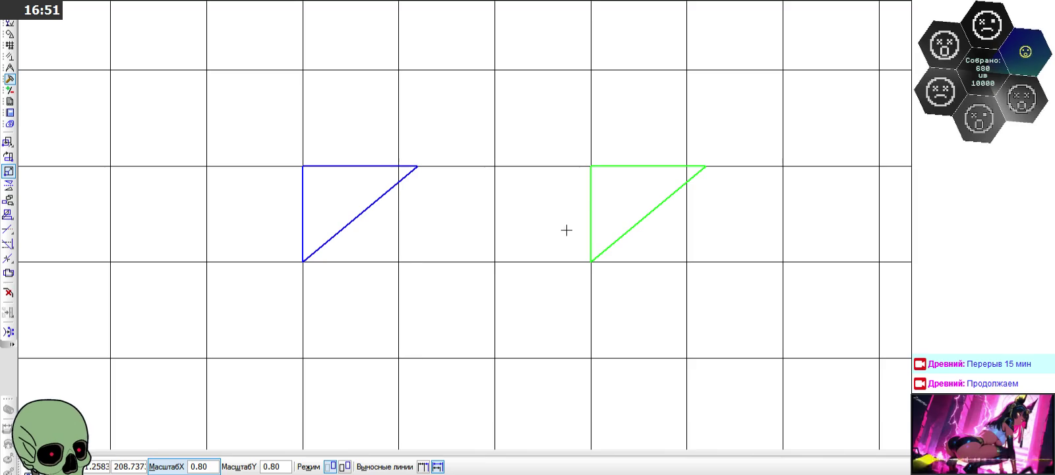
left_click(591, 166)
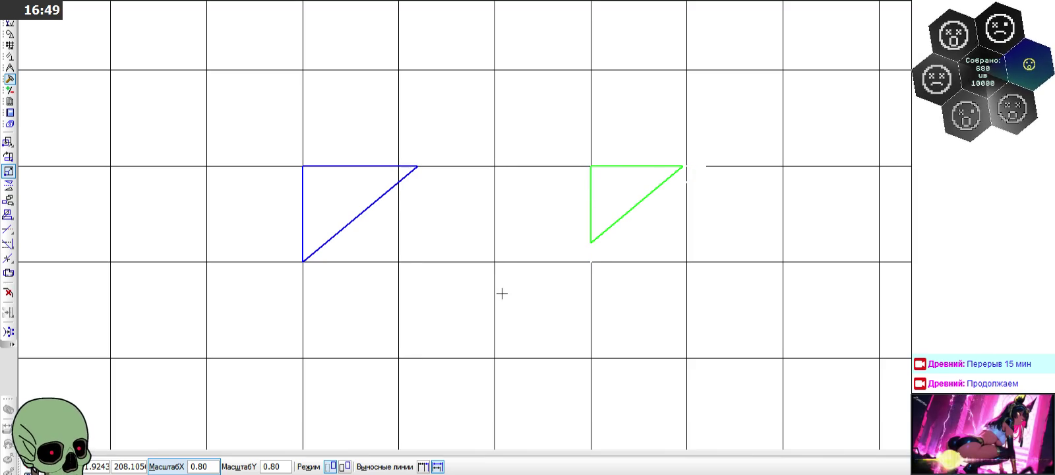
left_click(27, 469)
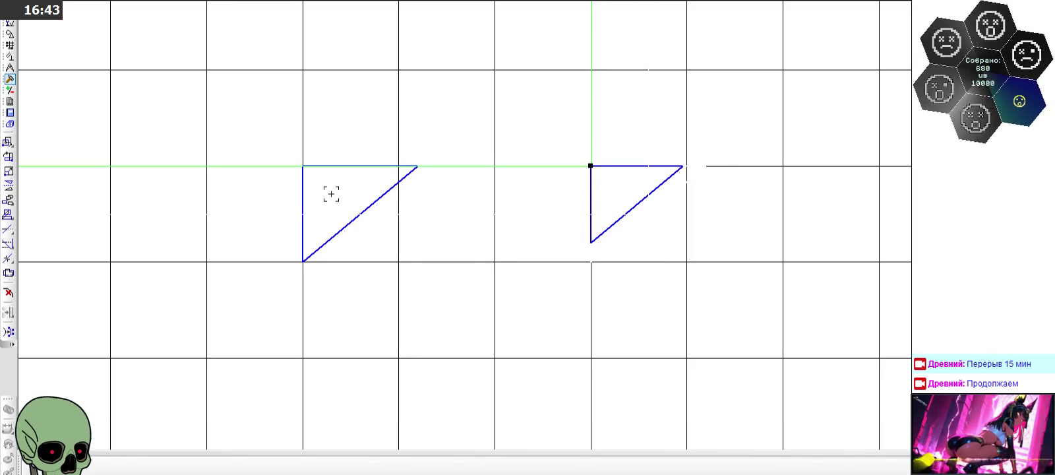
Step: Window-select the smaller right triangle and drag it lower on the grid
left_click_drag(564, 141, 718, 274)
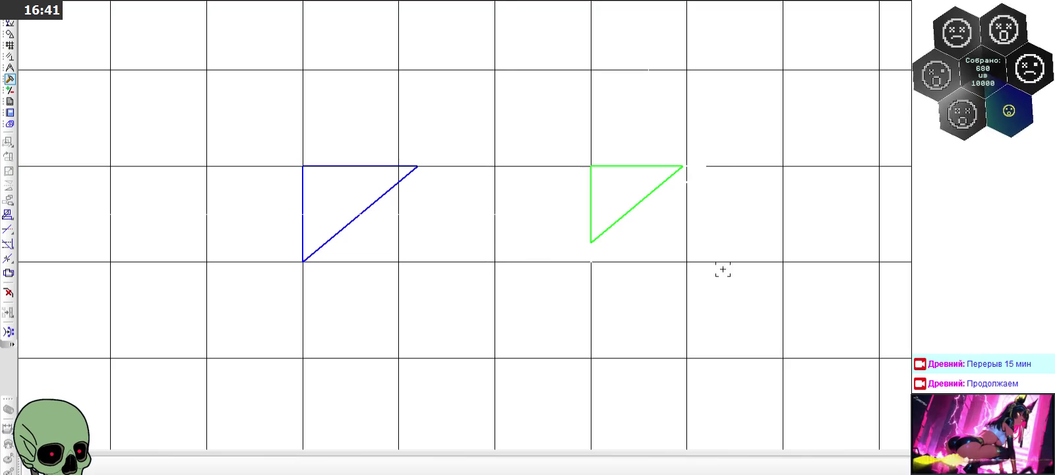
scroll(411, 191, "down", 2)
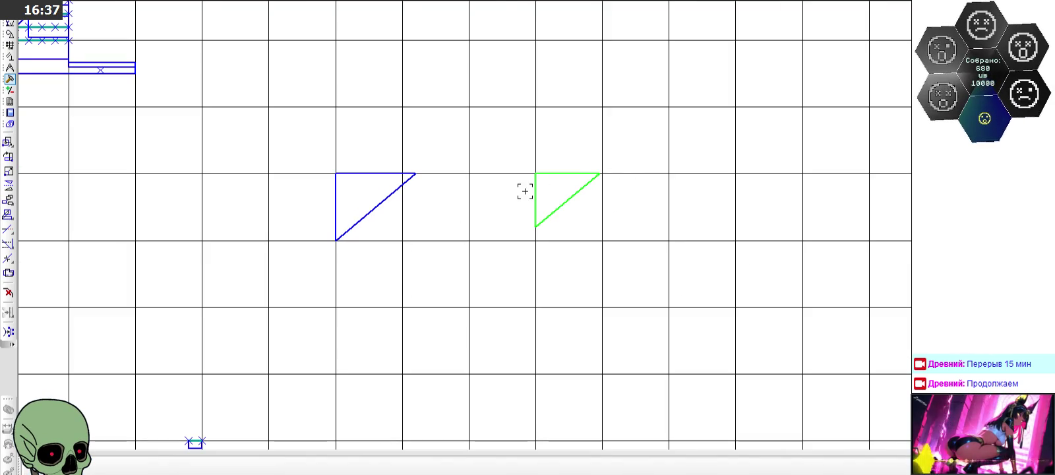
left_click_drag(535, 173, 338, 309)
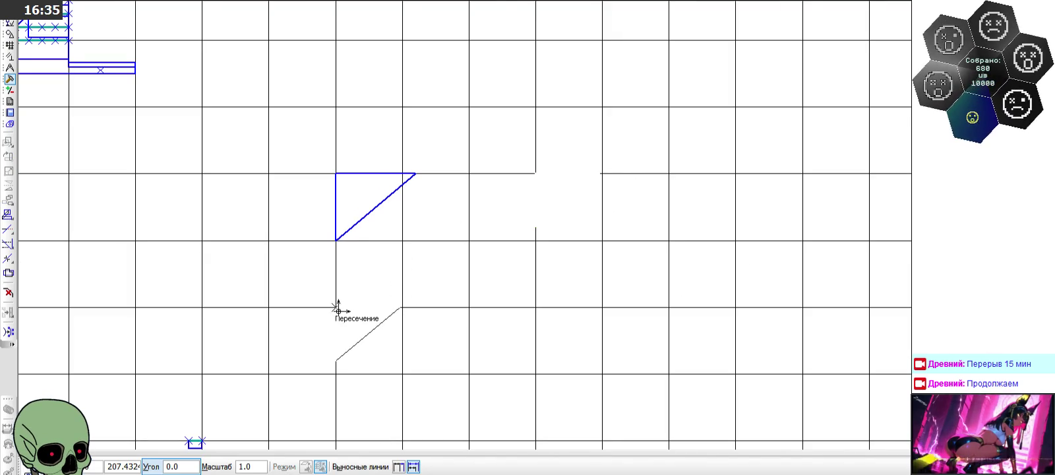
Step: Place the moved triangle below the first one and fix another copy
left_click(338, 308)
scroll(377, 132, "down", 4)
scroll(349, 293, "up", 1)
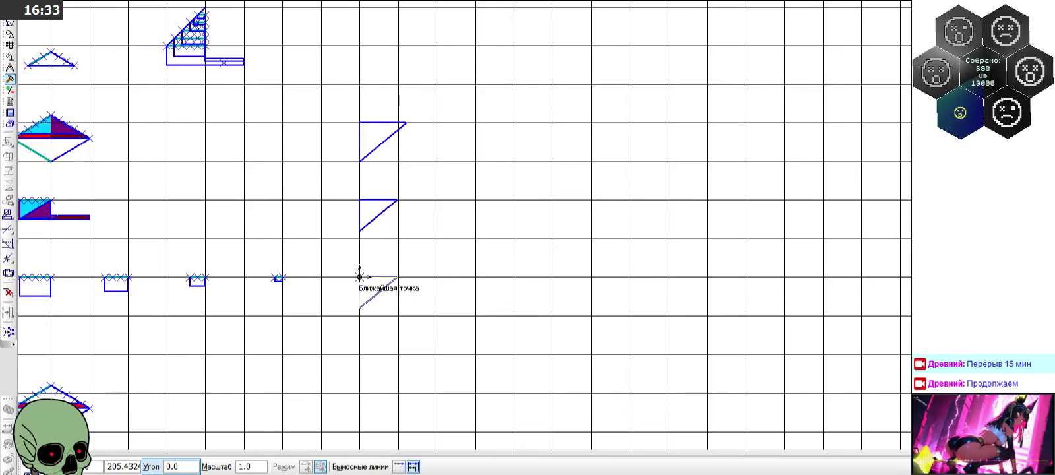
left_click(359, 276)
scroll(404, 302, "up", 2)
Step: Delete the middle triangle and paste a copy beside the top one
left_click_drag(324, 216, 436, 324)
scroll(402, 307, "down", 3)
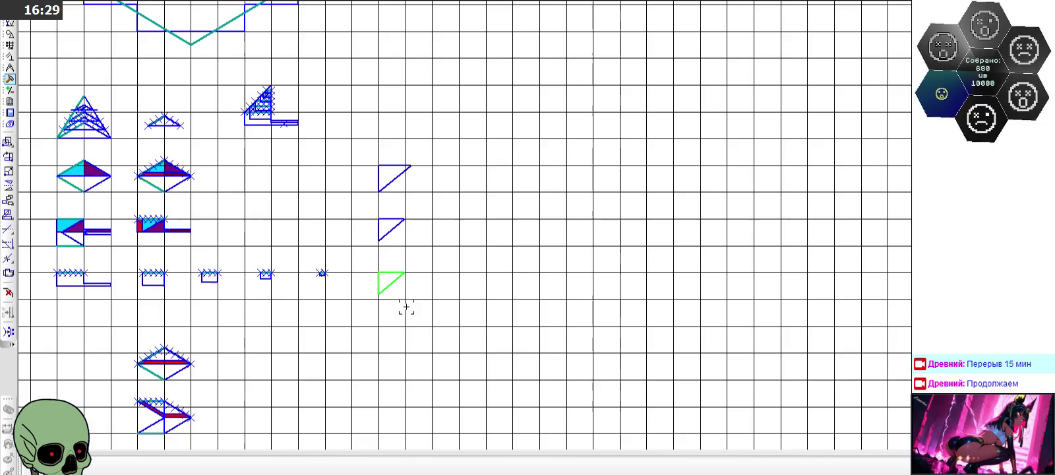
scroll(366, 220, "up", 1)
left_click_drag(368, 223, 397, 253)
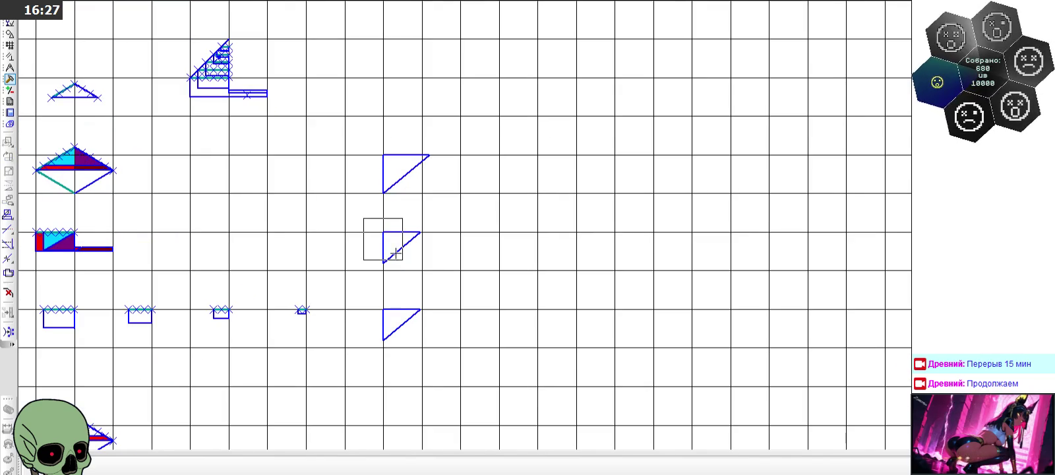
left_click_drag(443, 278, 443, 264)
key("Delete")
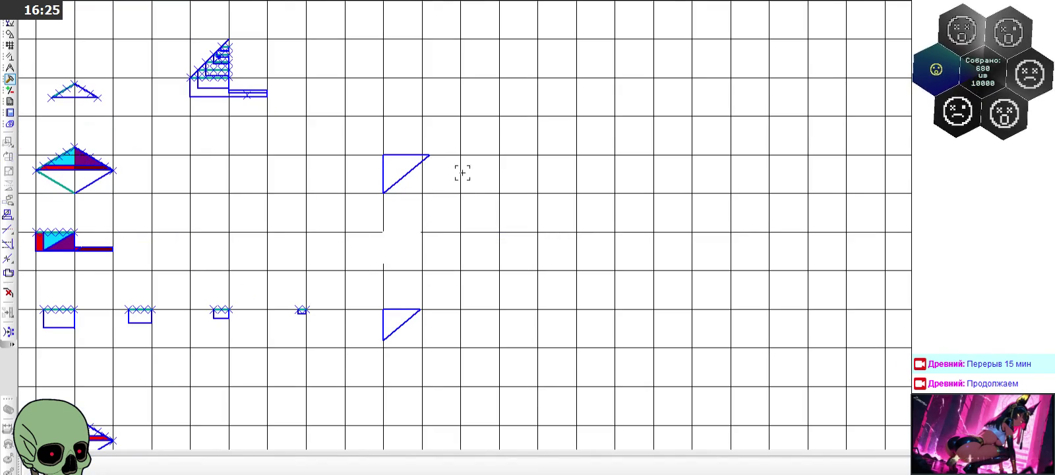
key("ctrl+v")
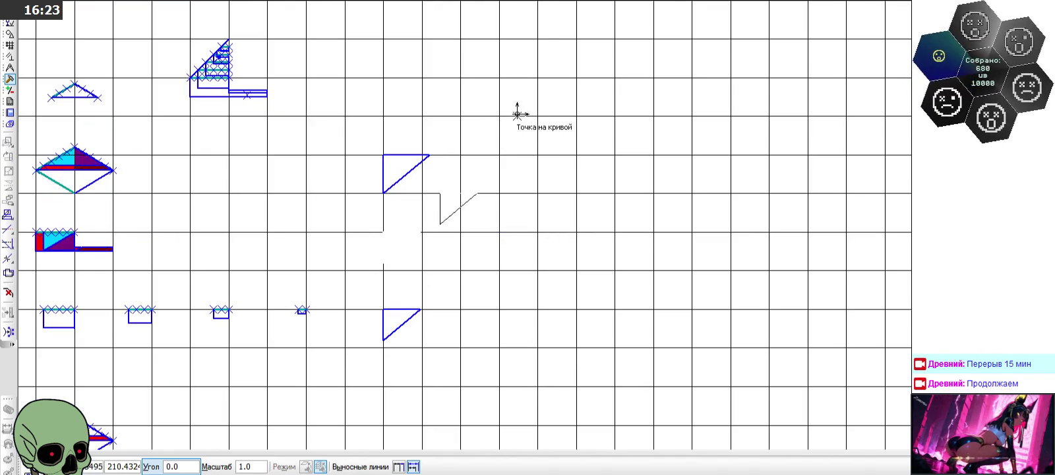
left_click(538, 78)
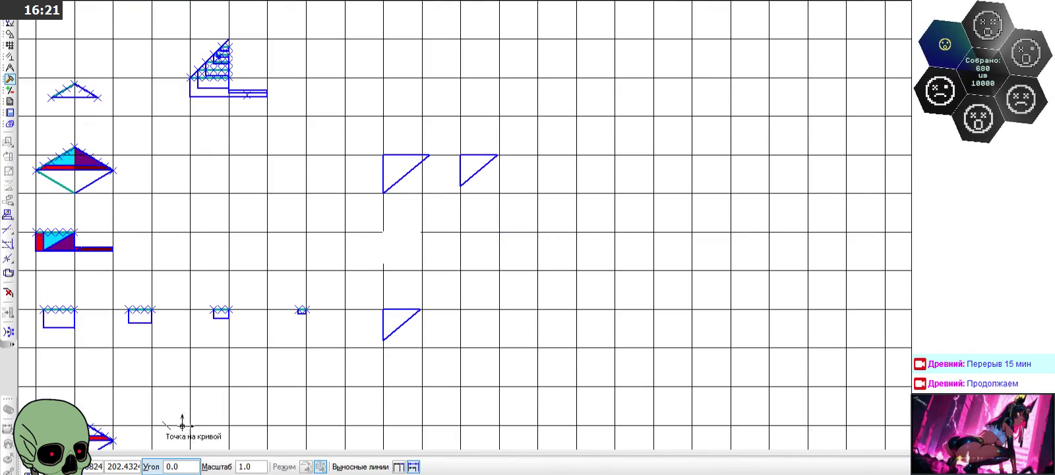
key("Escape")
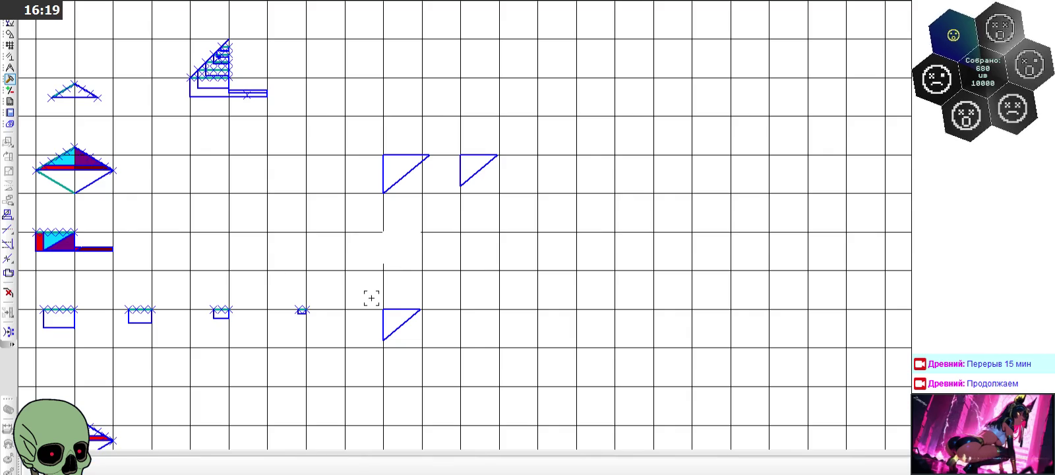
Step: Cut the lower triangle into the top row, then delete the three-triangle row
left_click_drag(364, 294, 450, 358)
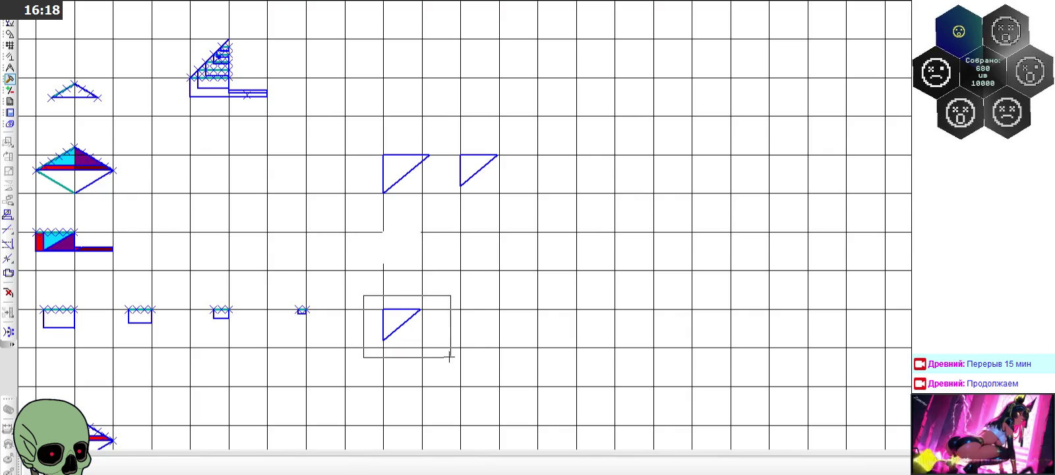
left_click(381, 310)
key("ctrl+v")
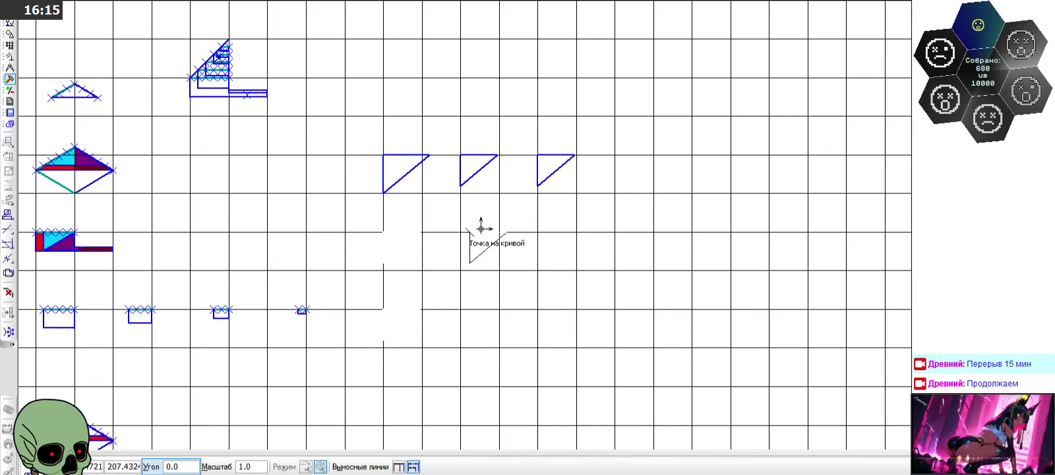
scroll(482, 196, "down", 2)
left_click(514, 195)
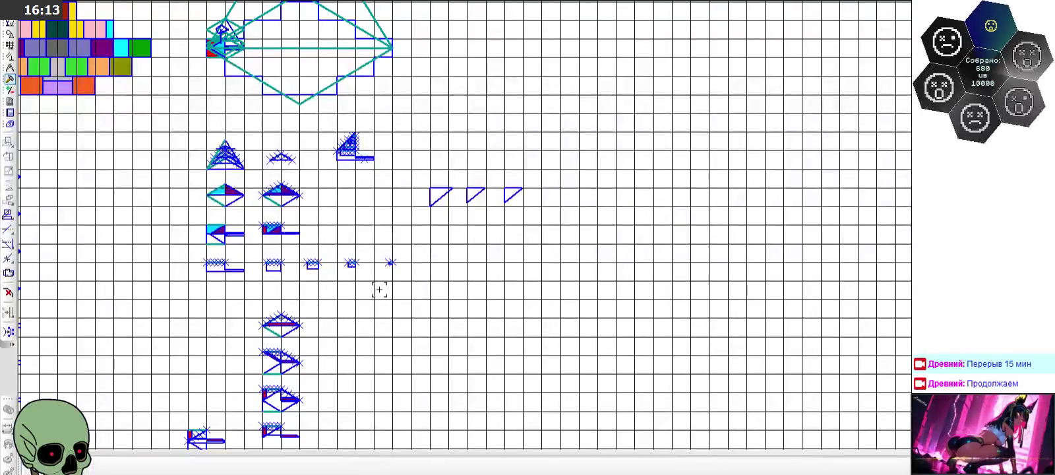
scroll(437, 198, "up", 2)
left_click_drag(403, 166, 596, 232)
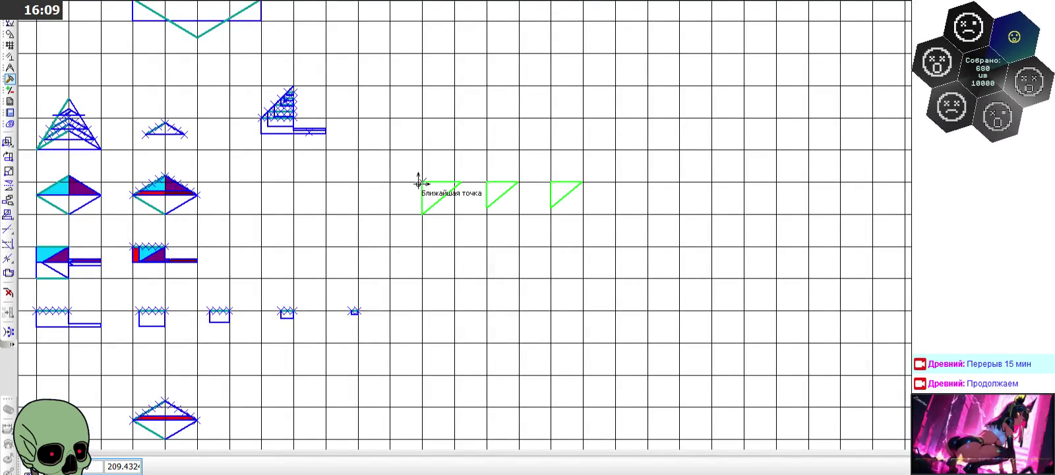
key("Delete")
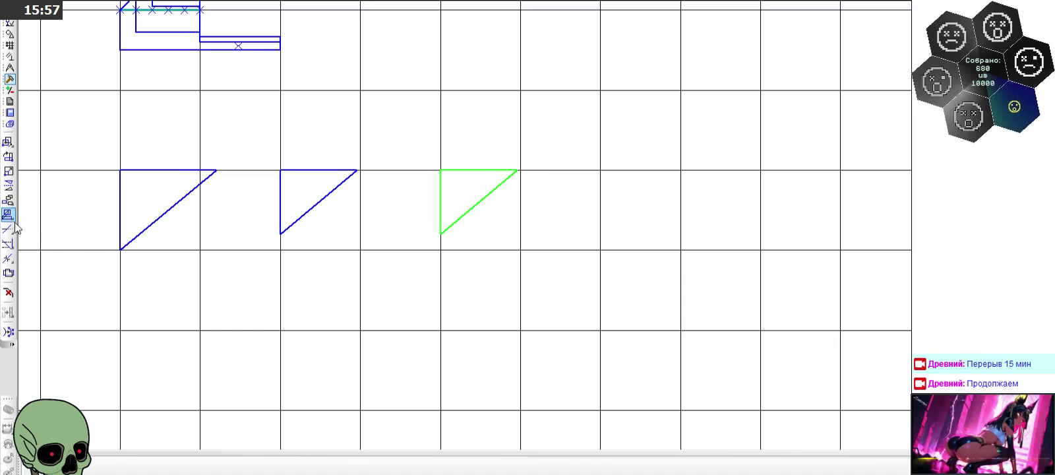
left_click(9, 171)
type("6/8")
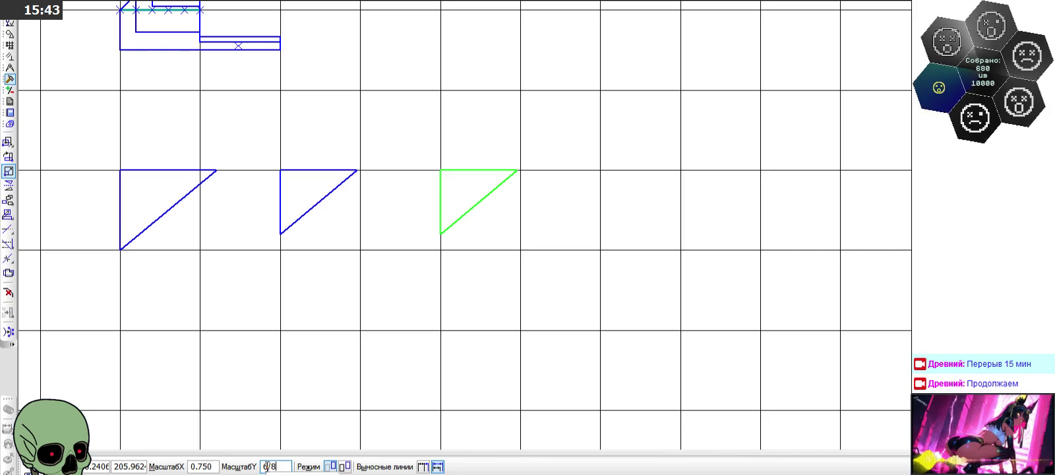
Step: Shrink the triangle to a 0.75 scale about its corner
key("Return")
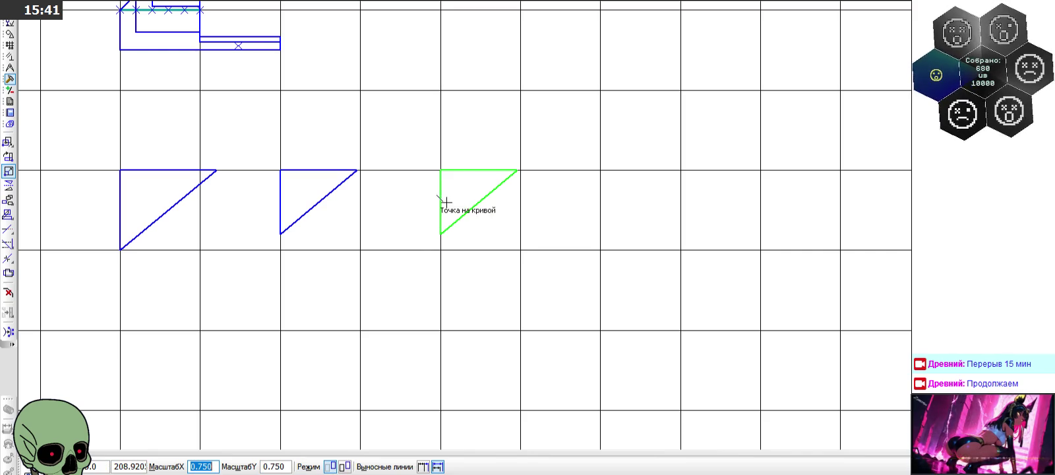
left_click(441, 171)
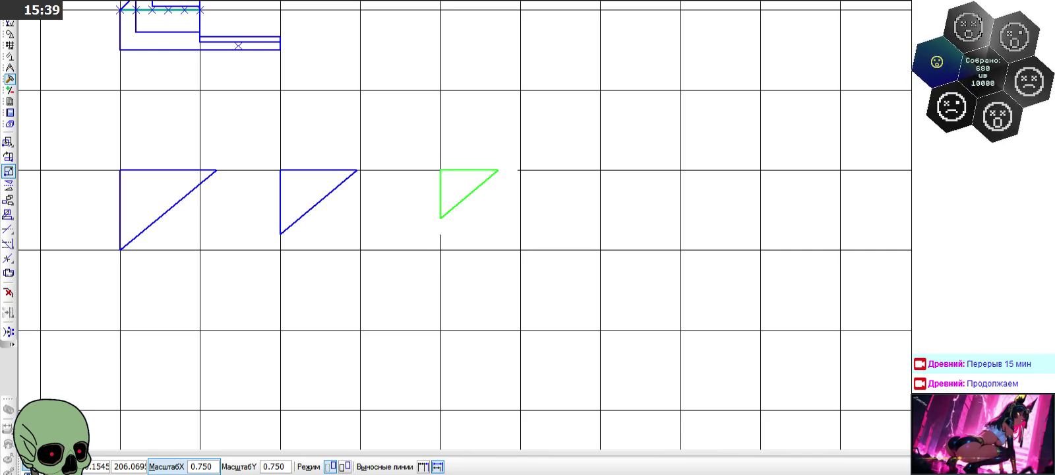
key("Escape")
key("Escape")
Step: Paste two copies of the large left triangle further right in the row
left_click_drag(94, 151, 232, 248)
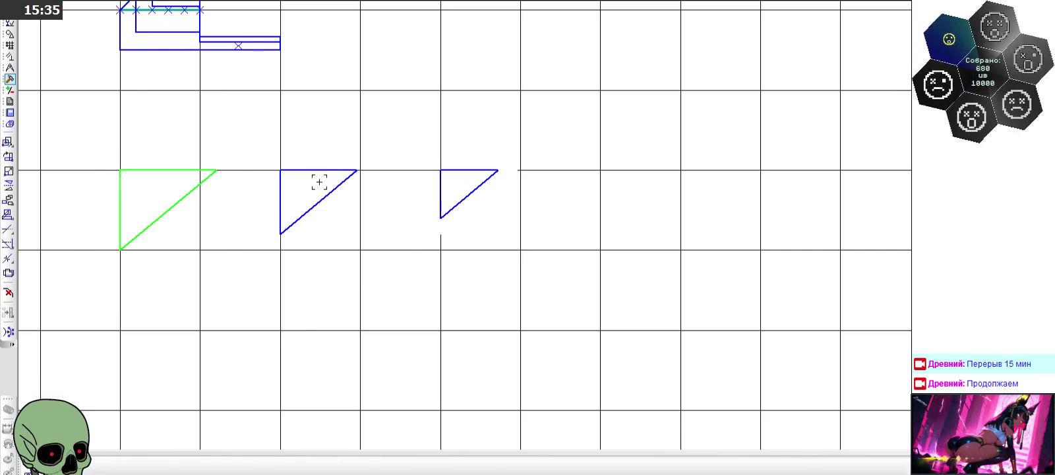
key("ctrl+v")
left_click(600, 170)
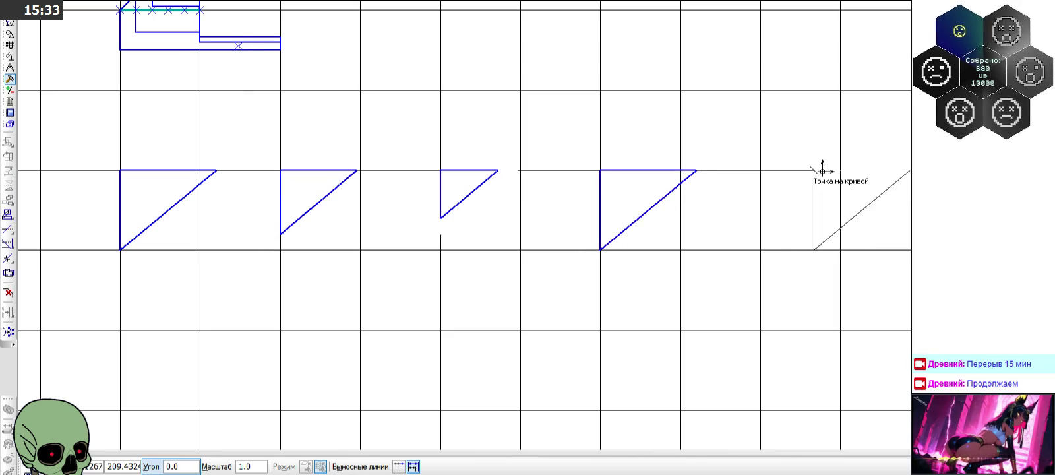
left_click(760, 170)
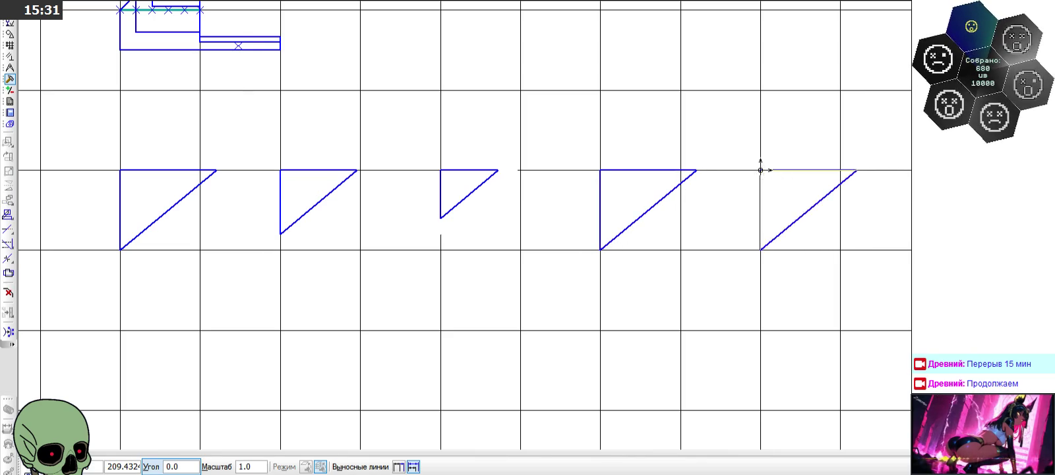
key("Escape")
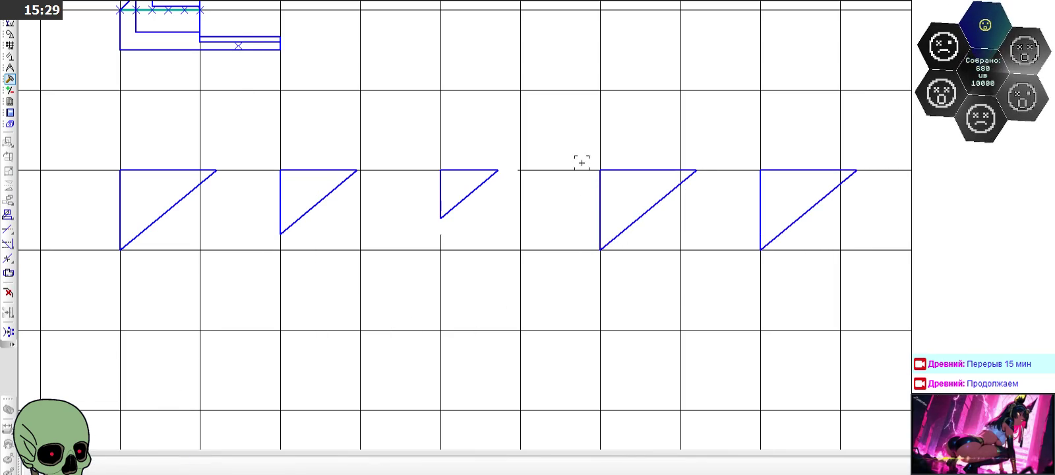
Step: Scale the fourth triangle in the row to 0.4 in both directions
left_click_drag(567, 143, 711, 300)
scroll(448, 246, "down", 1)
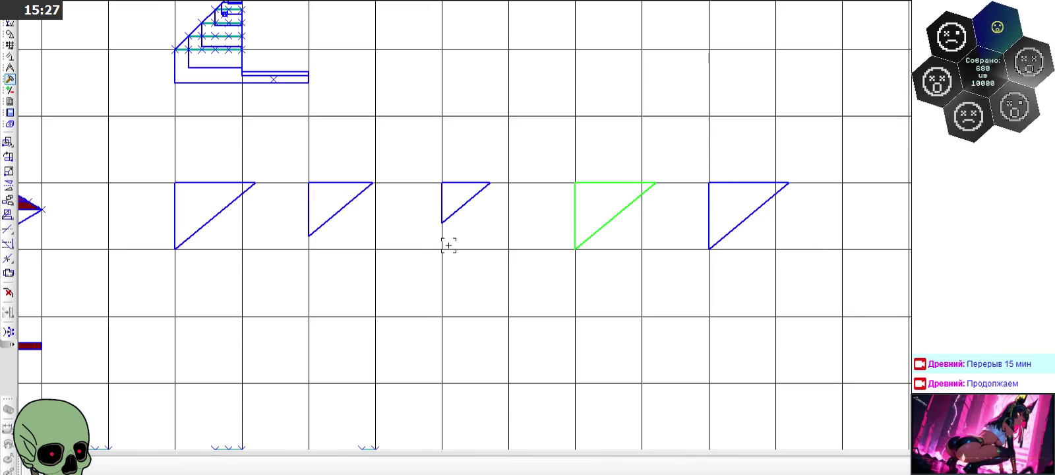
left_click(8, 171)
double_click(203, 466)
type("0,4")
double_click(267, 467)
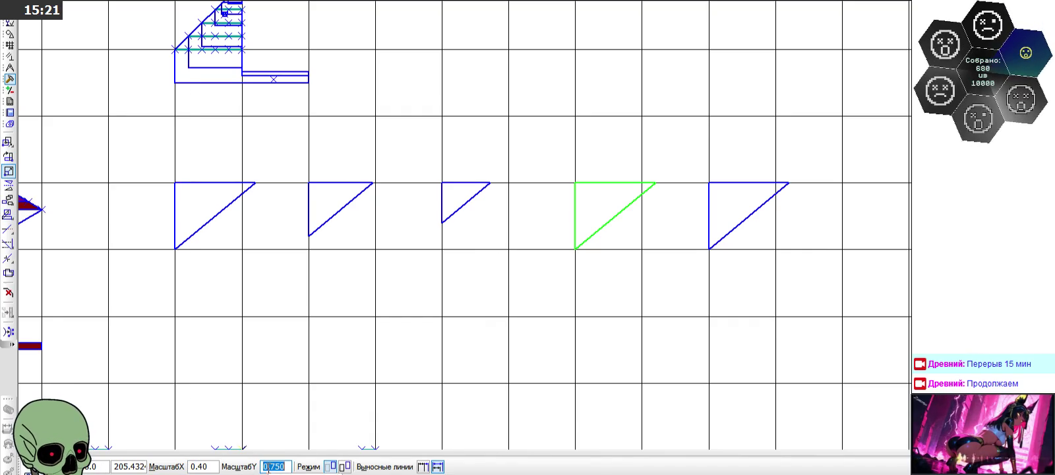
type("0.4")
key("Return")
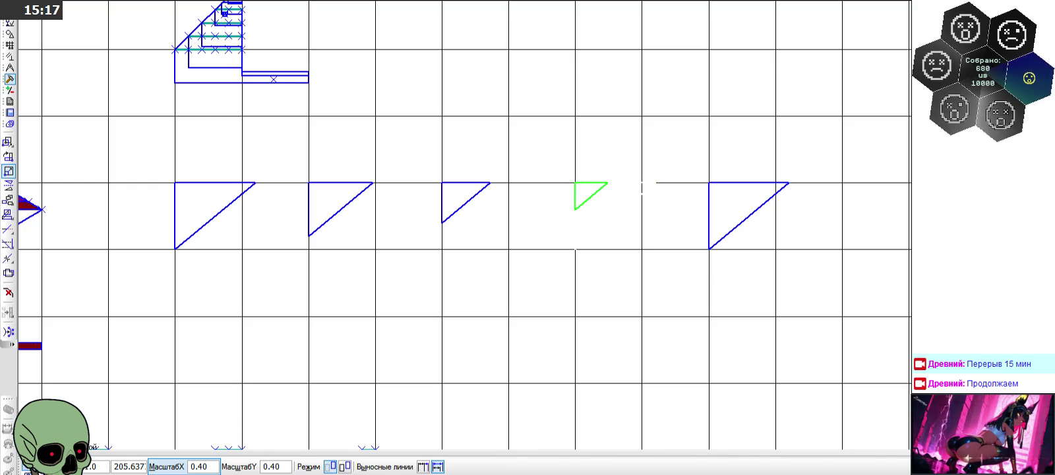
key("Escape")
Step: Scale the rightmost triangle to 0.2 about its corner
left_click(724, 209)
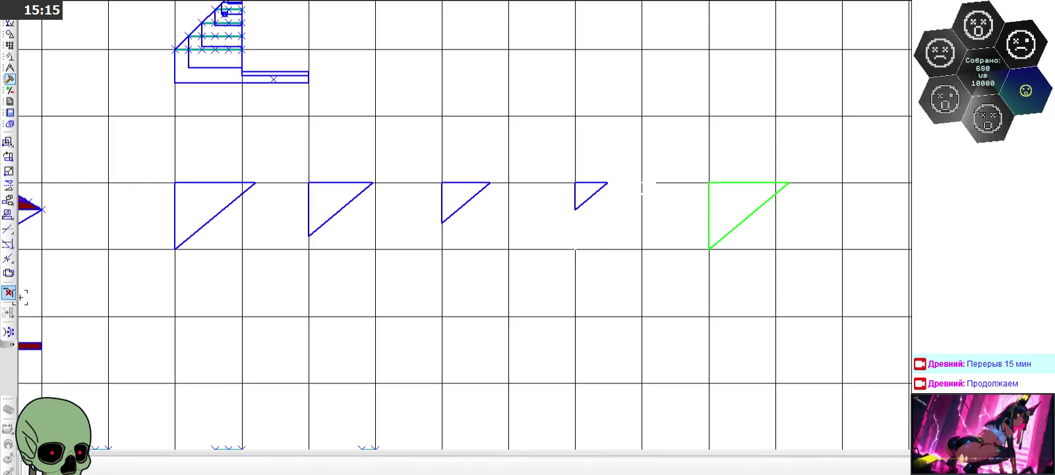
left_click(8, 171)
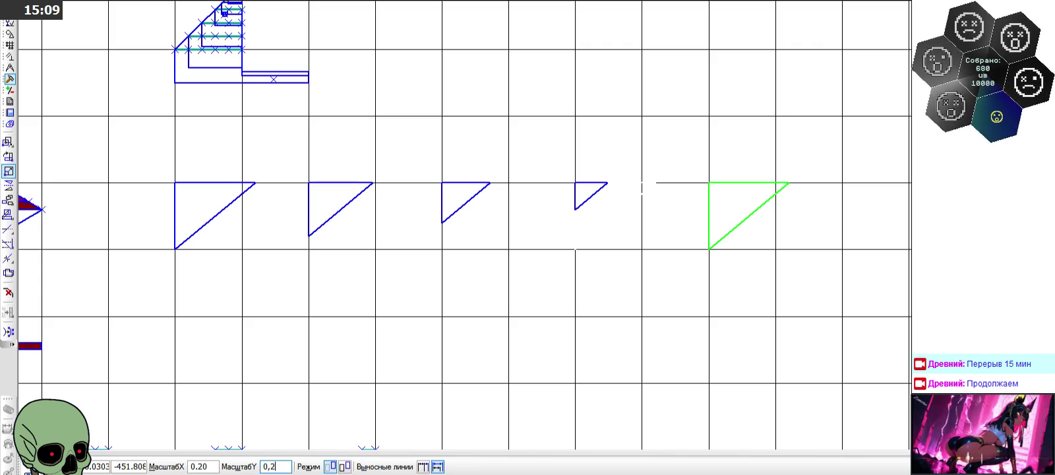
left_click(709, 183)
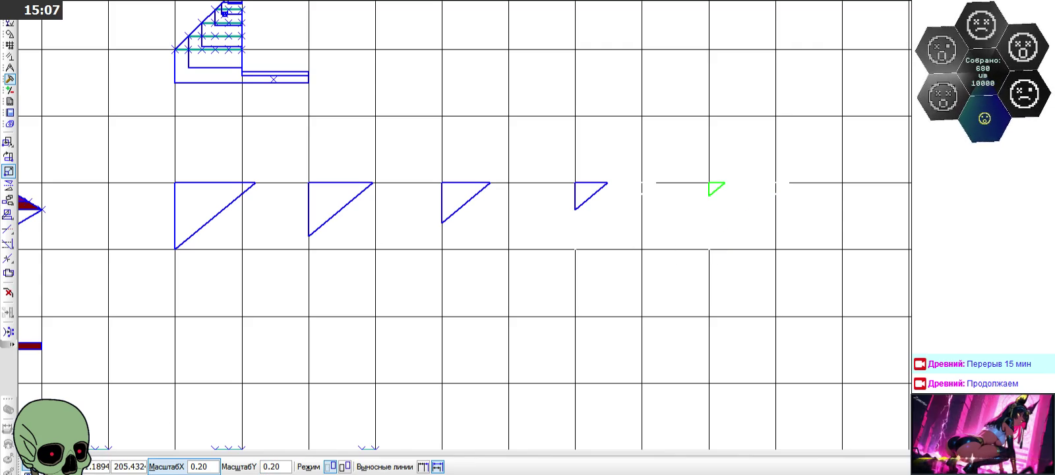
key("Escape")
scroll(455, 214, "down", 3)
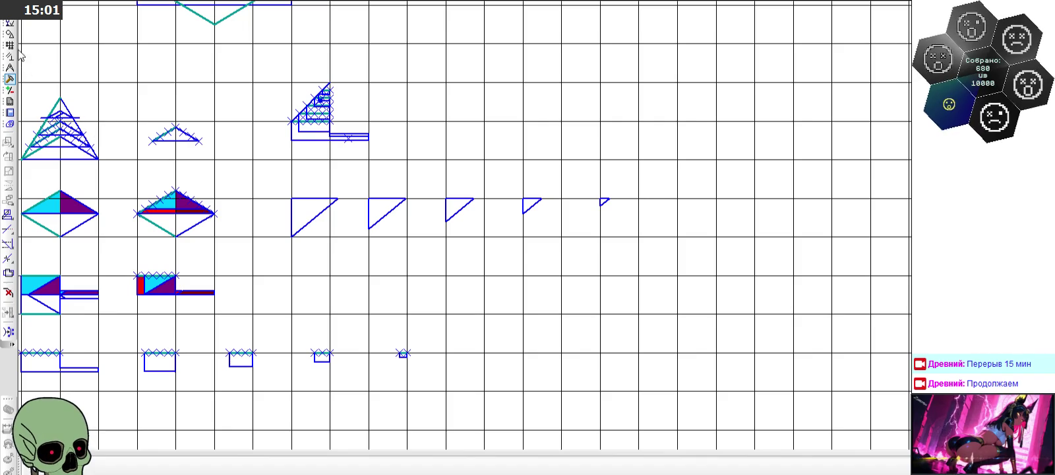
Step: Copy the largest right triangle into the row above
key("Escape")
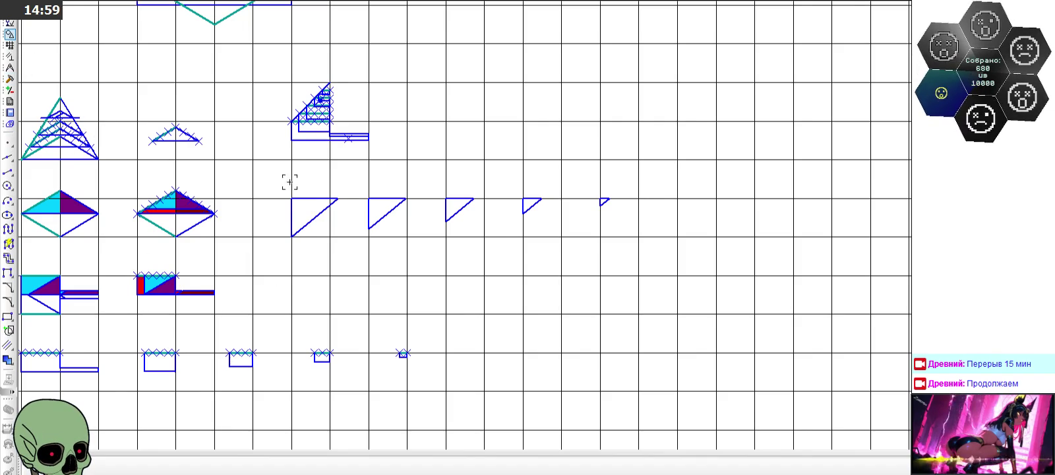
scroll(292, 184, "up", 1)
left_click_drag(277, 192, 358, 261)
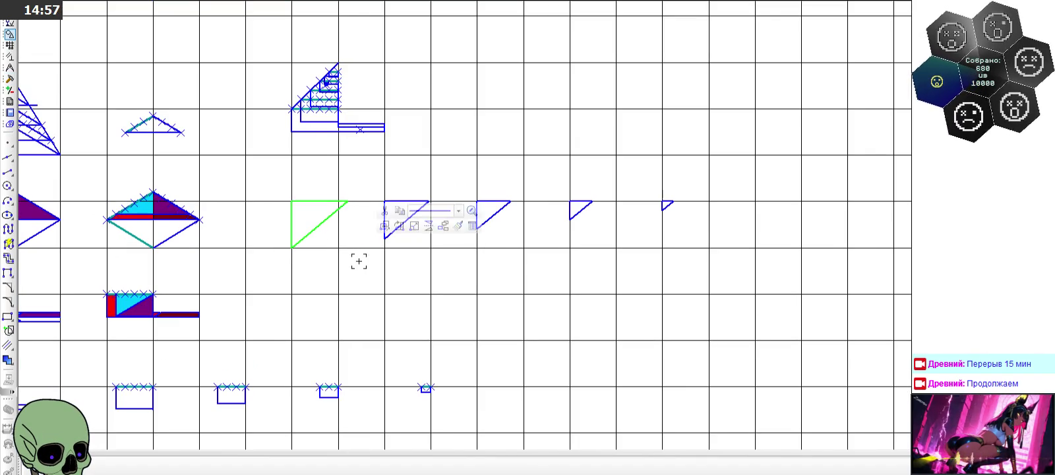
key("ctrl+c")
key("ctrl+v")
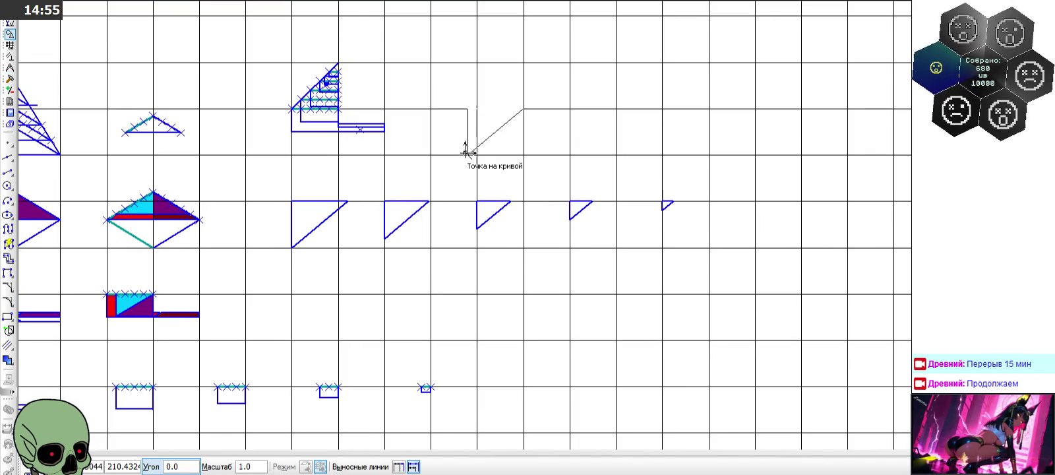
left_click(477, 108)
key("Escape")
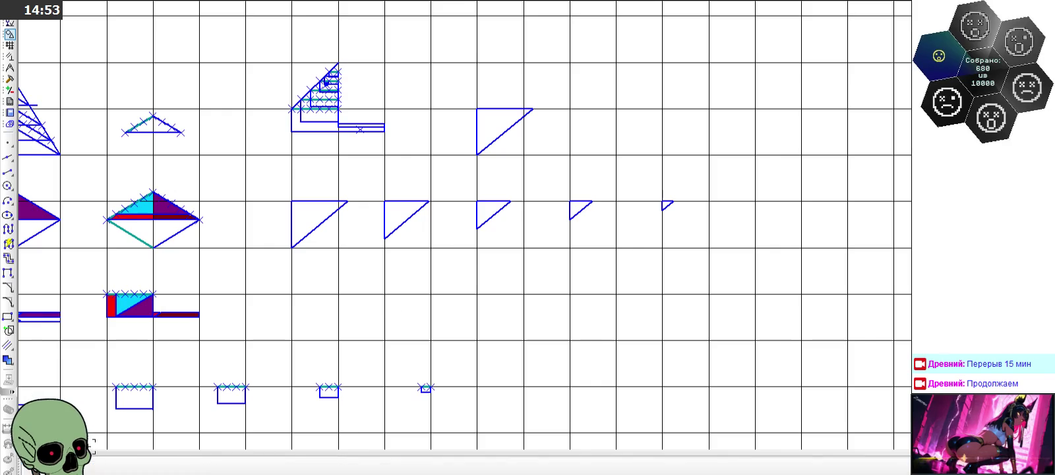
Step: Copy the second-largest triangle into the upper row and select the new copy
scroll(479, 193, "up", 1)
left_click_drag(327, 188, 426, 266)
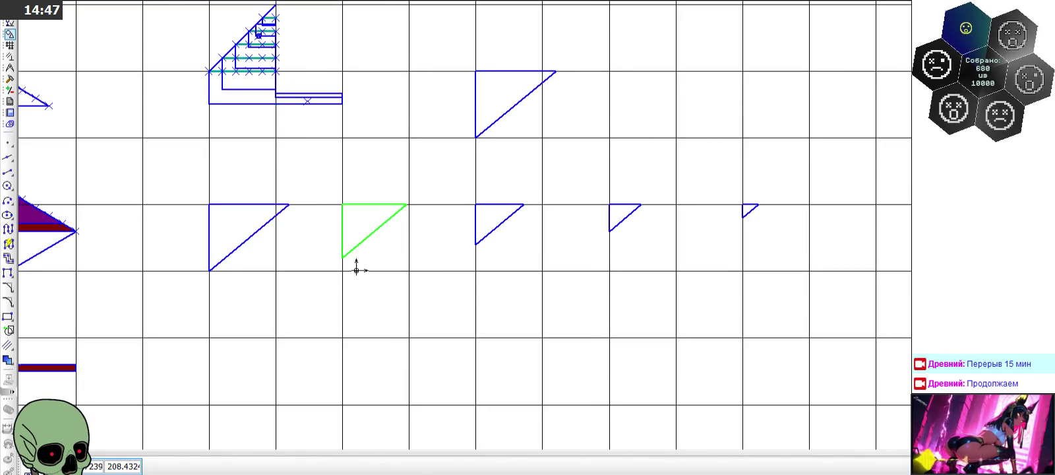
key("ctrl+c")
key("ctrl+v")
left_click(675, 132)
scroll(564, 235, "down", 1)
scroll(624, 134, "up", 1)
left_click_drag(649, 82, 739, 168)
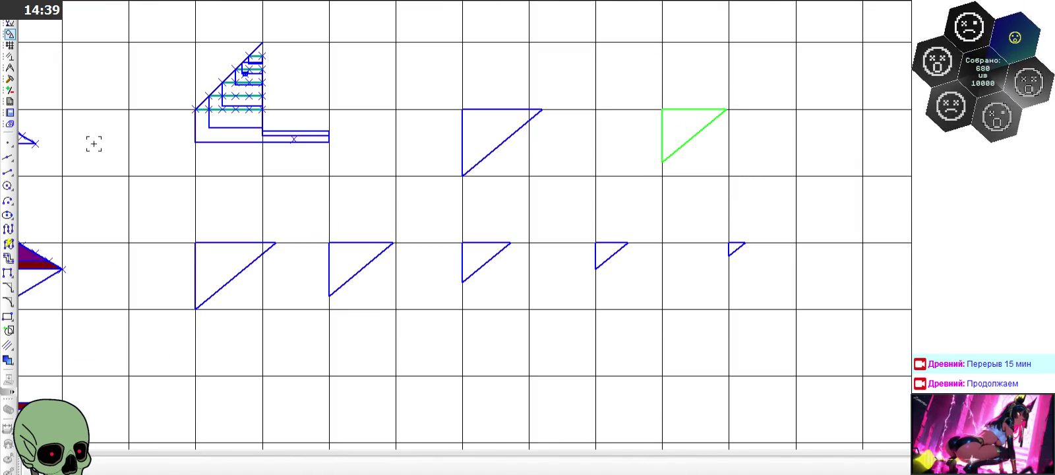
left_click(9, 89)
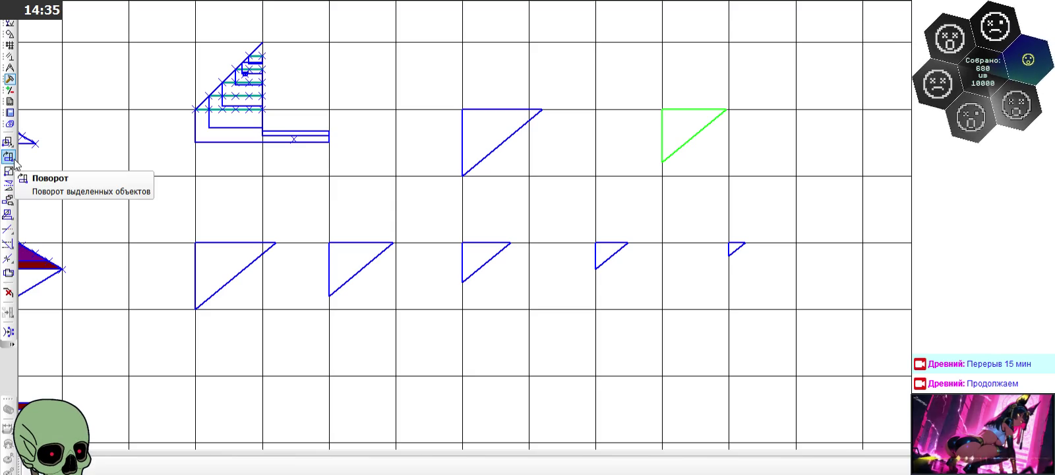
Step: Shift the triangle up by 0.2 and paste a copy onto the large triangle's left edge
left_click(8, 141)
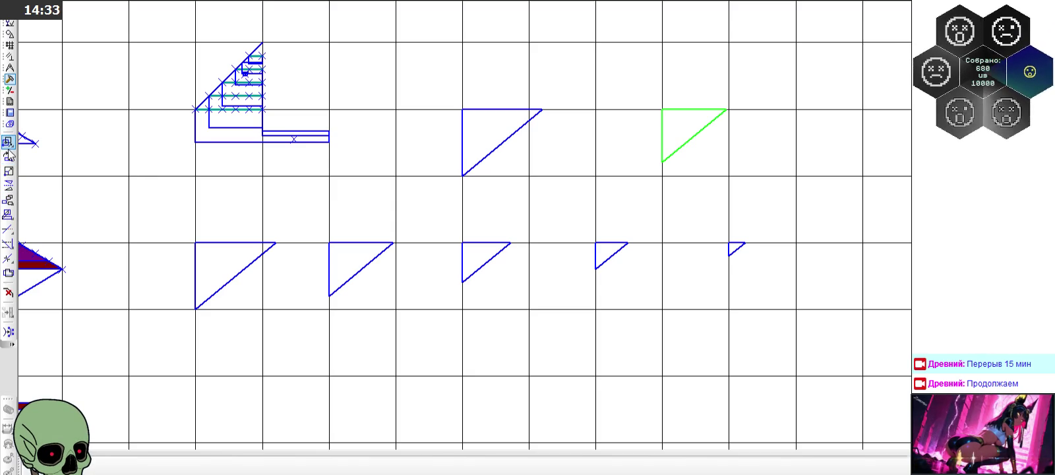
left_click(316, 466)
type("0")
left_click(391, 467)
type("0.2")
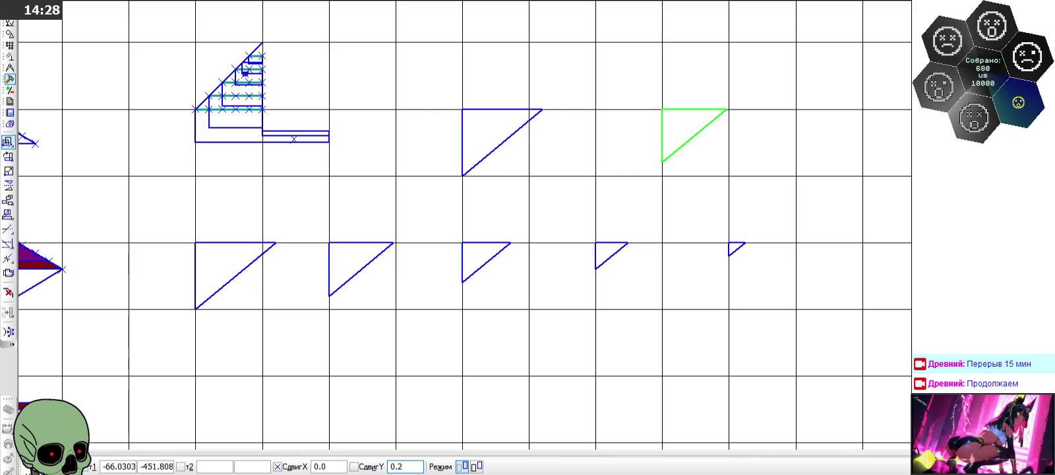
key("Return")
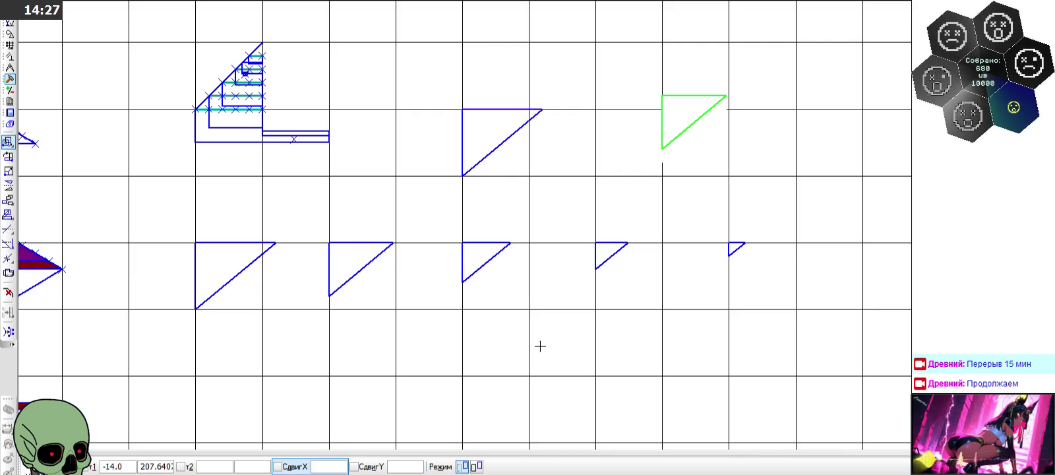
key("Escape")
left_click(661, 176)
key("ctrl+v")
left_click(462, 176)
key("Escape")
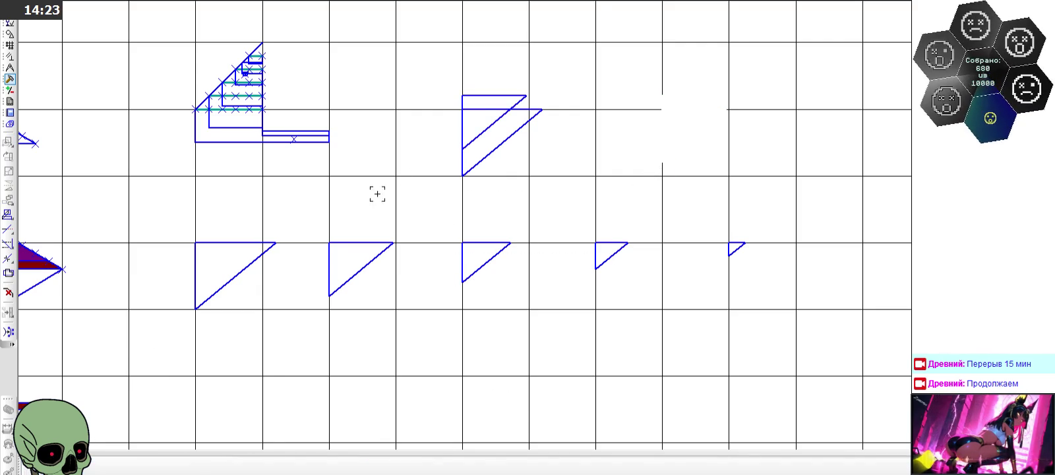
Step: Place a copy of the third lower-row triangle in the upper row
left_click_drag(440, 220, 515, 294)
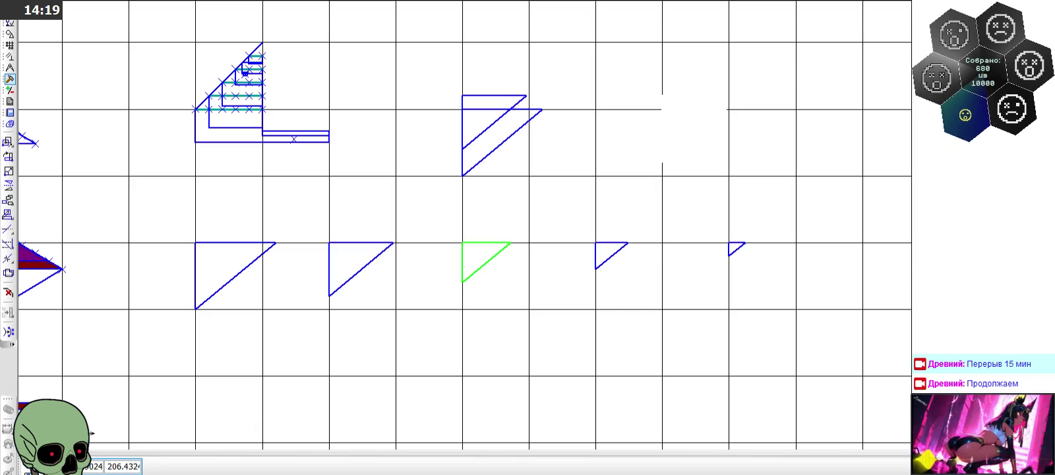
left_click_drag(440, 219, 520, 306)
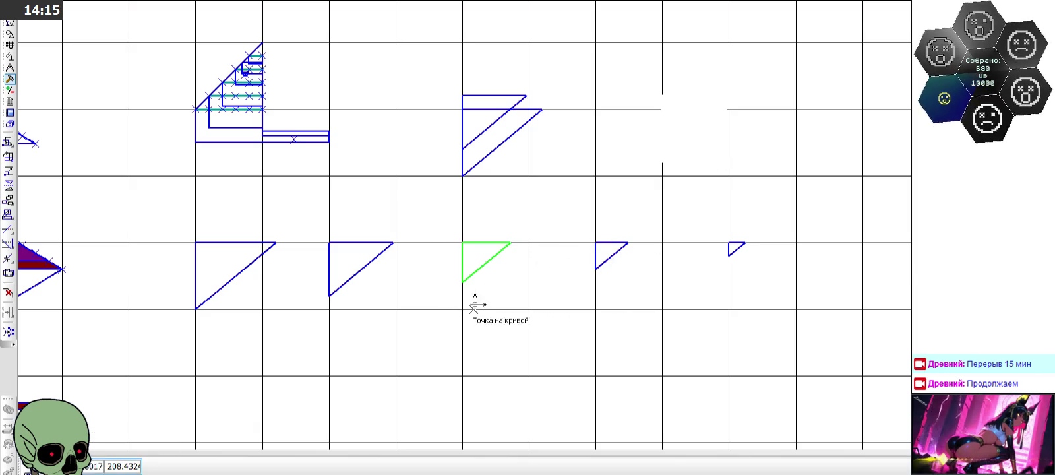
left_click(663, 176)
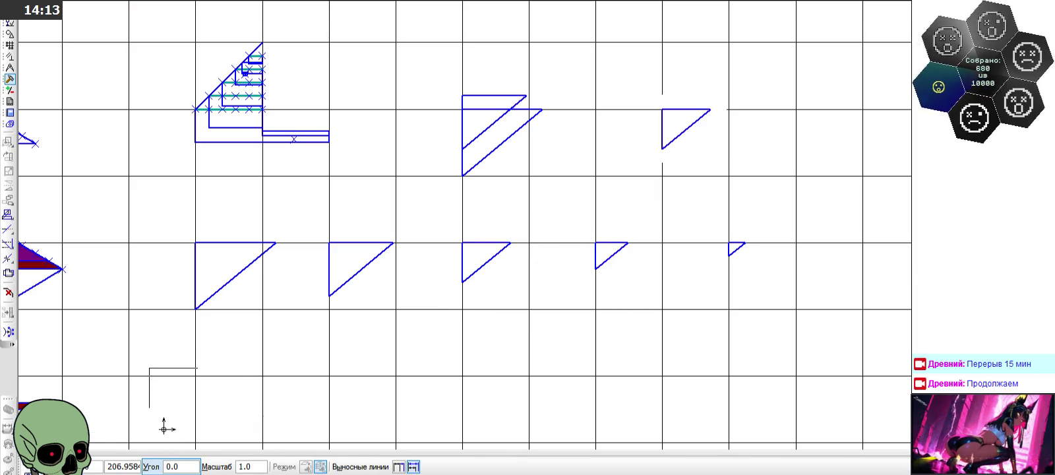
key("Escape")
Step: Shift that copy up by 0.4 and place it on top of the stack
left_click_drag(627, 74, 781, 199)
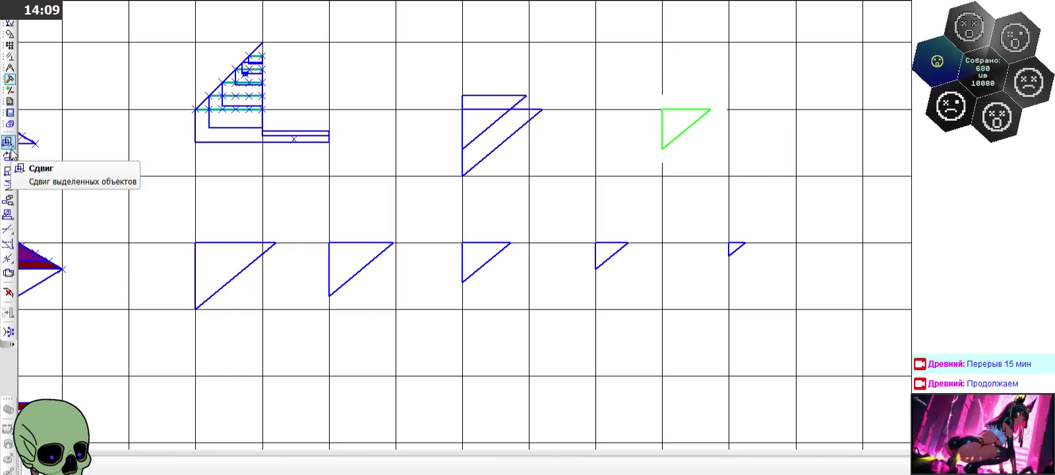
left_click(8, 142)
left_click(323, 468)
type("0")
left_click(391, 467)
type("0.4")
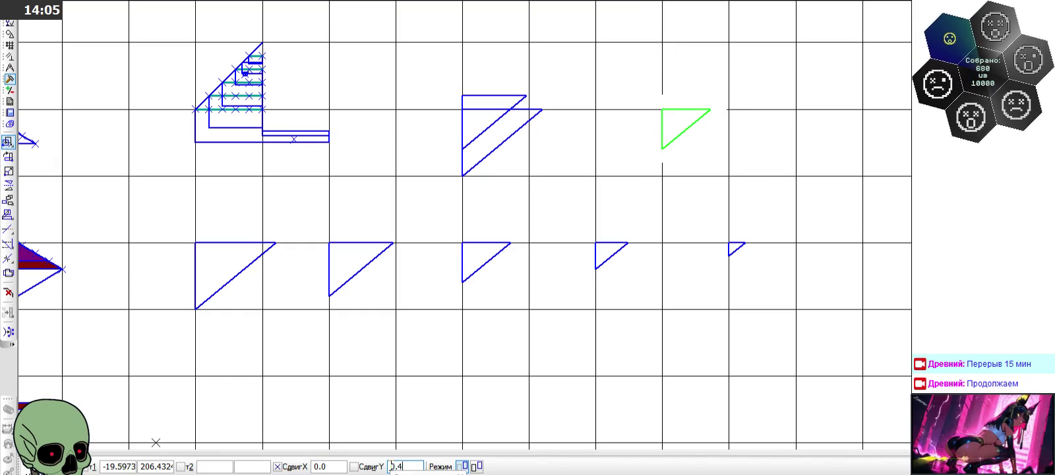
key("Return")
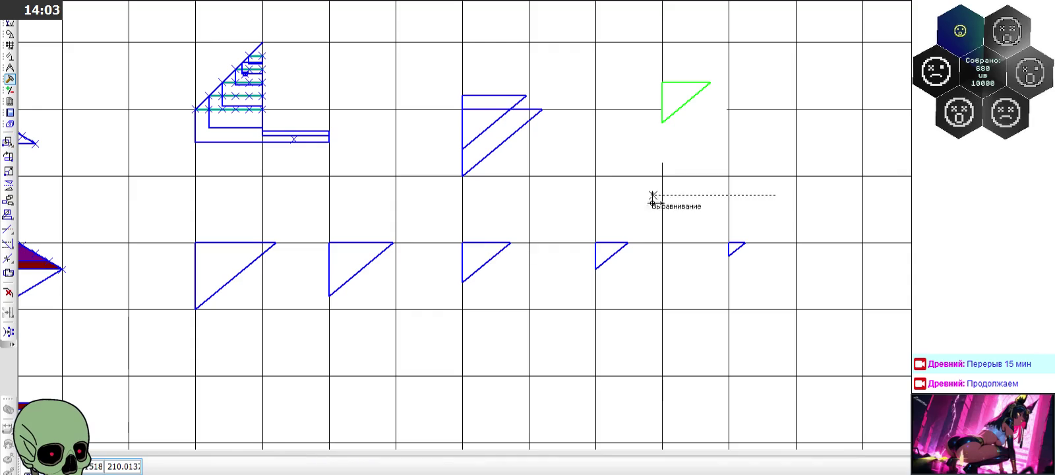
left_click(663, 176)
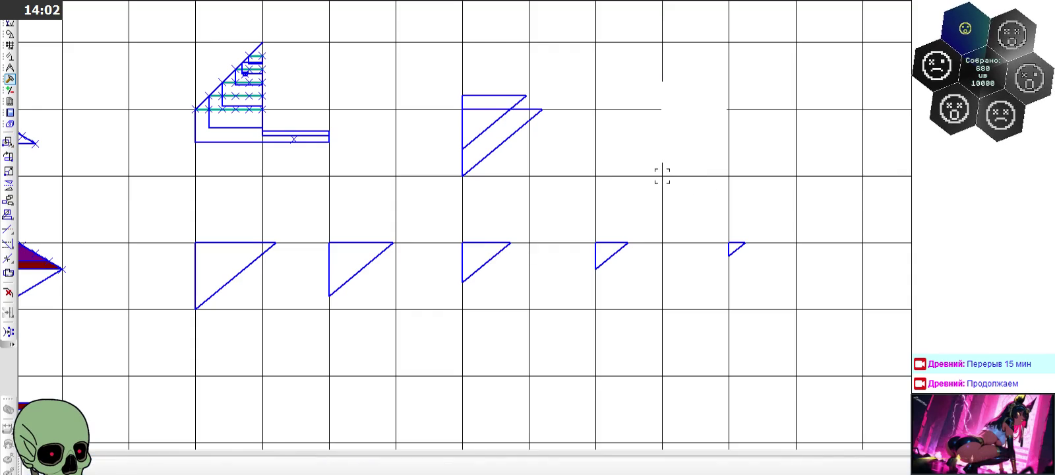
left_click(462, 176)
key("Escape")
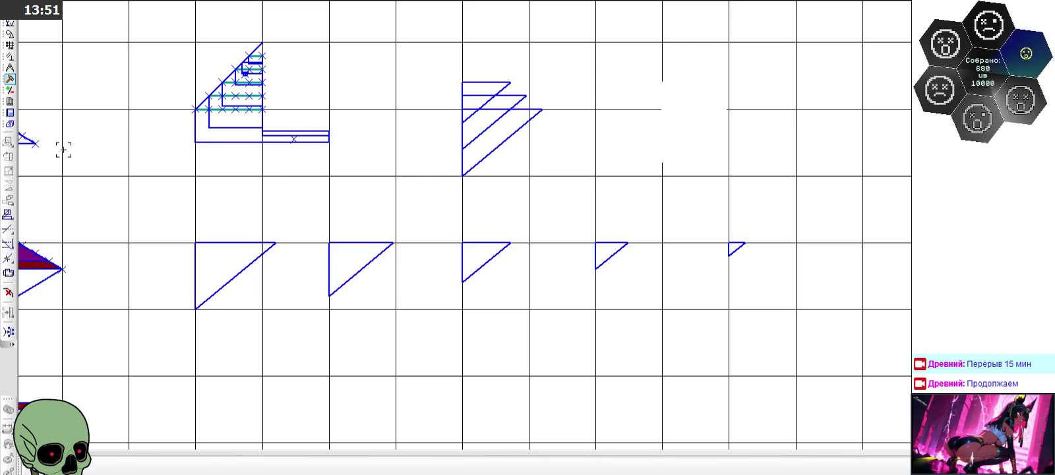
left_click(10, 33)
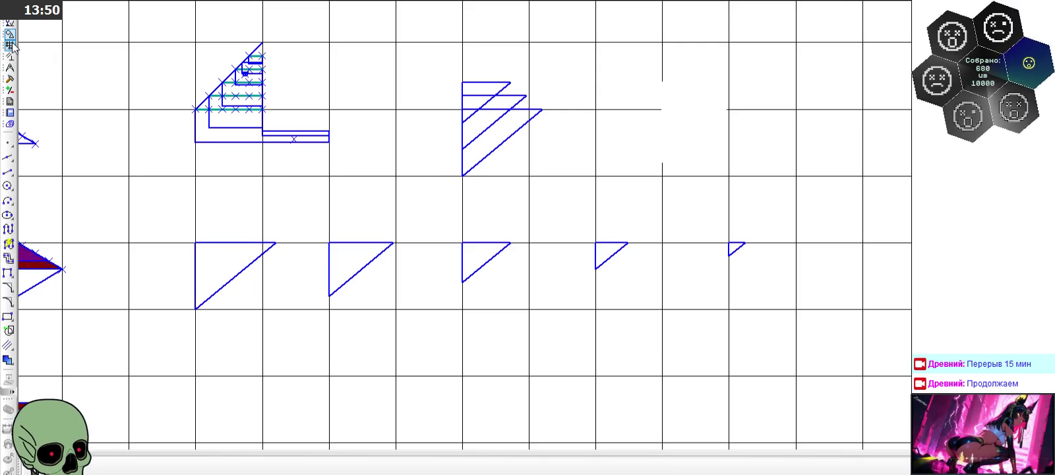
Step: Draw a line segment from the stack's right tip to a point above its left edge
left_click(9, 164)
key("Escape")
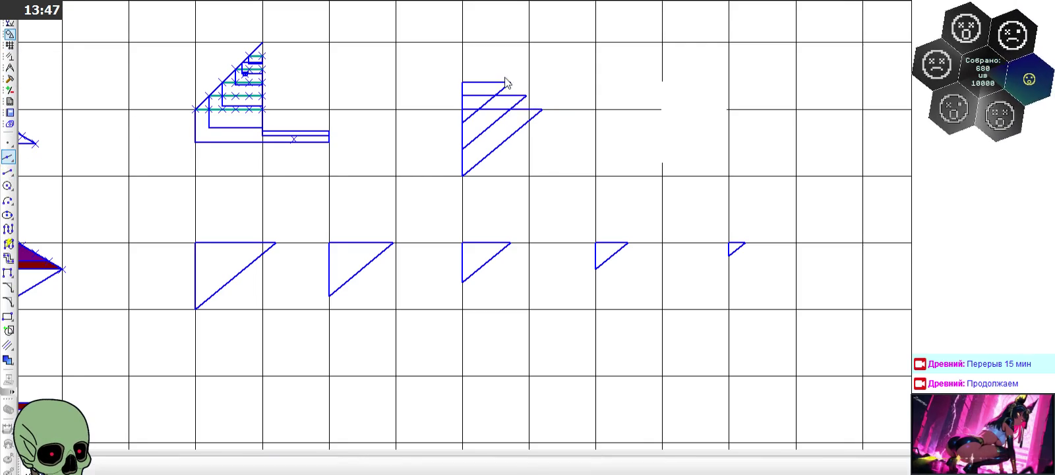
left_click(9, 172)
scroll(524, 70, "up", 3)
left_click(556, 137)
left_click(432, 25)
scroll(497, 244, "down", 2)
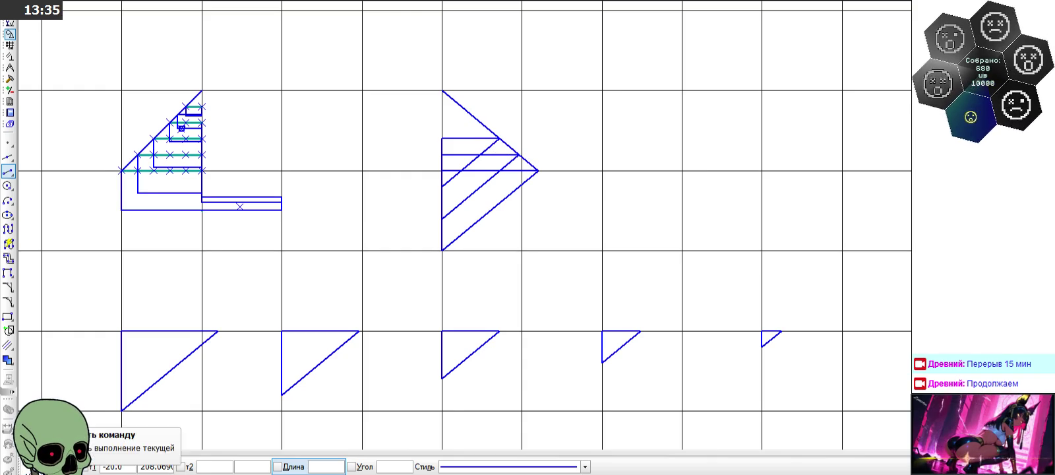
left_click(76, 462)
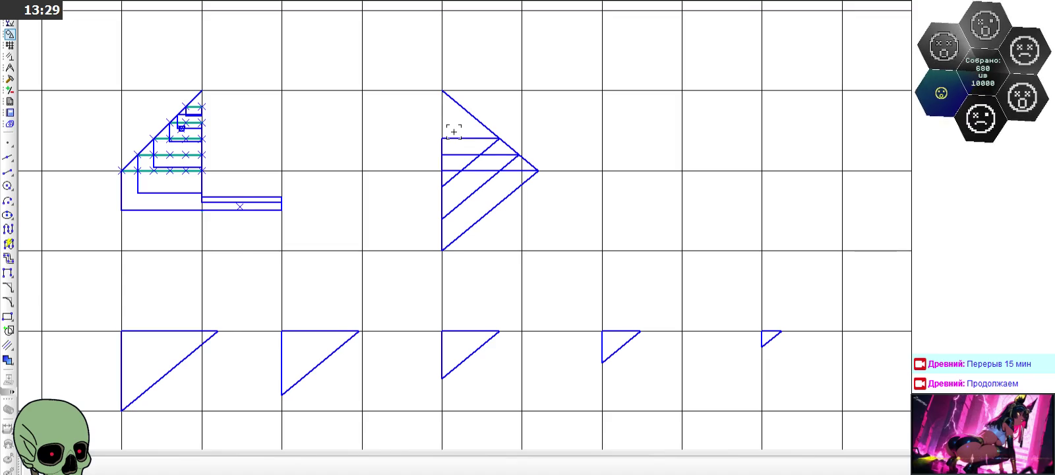
Step: Measure the left diamond's cyan regions with the Area tool: 0.266667 and 0.033333 mm²
scroll(454, 131, "down", 1)
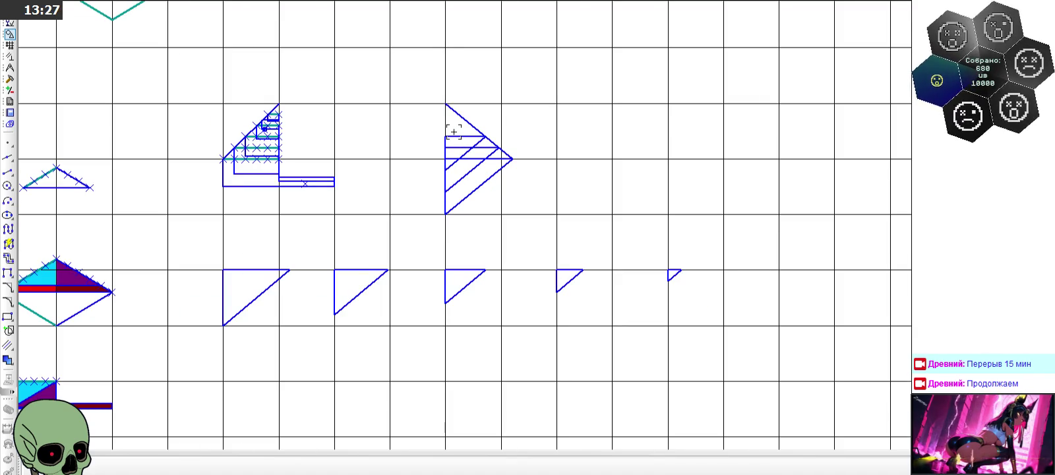
scroll(453, 132, "down", 2)
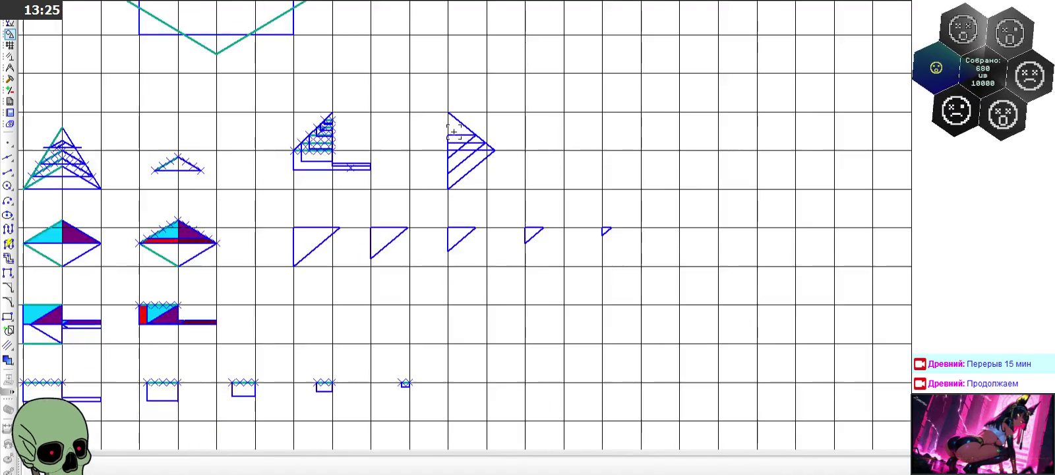
scroll(453, 132, "down", 1)
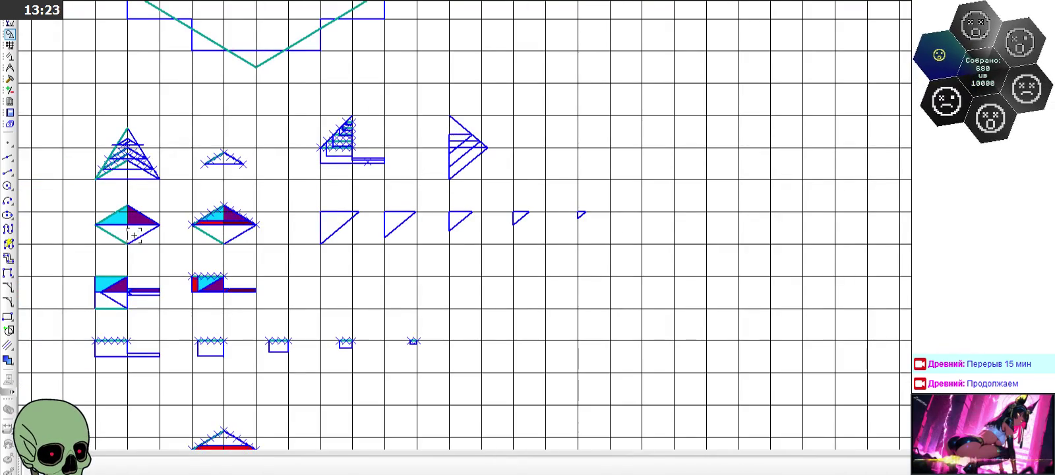
scroll(101, 208, "up", 3)
scroll(101, 208, "up", 1)
left_click(10, 79)
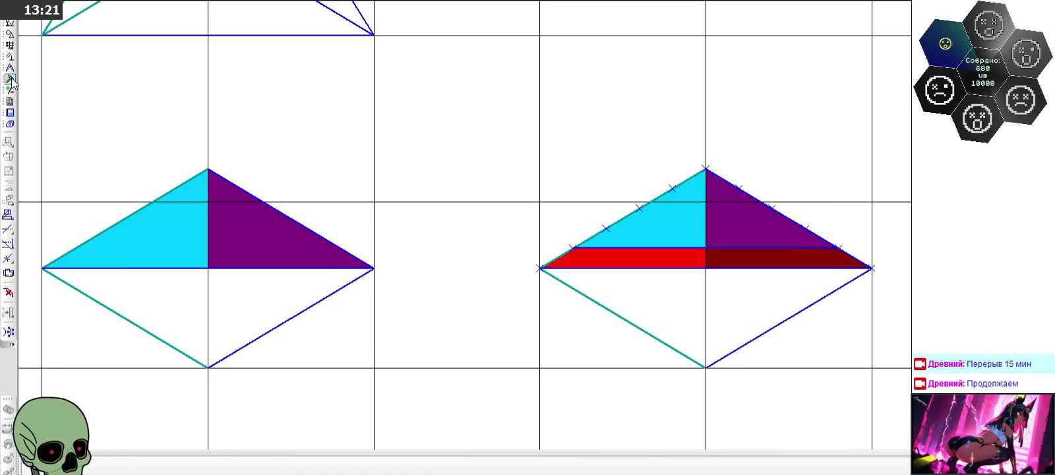
scroll(421, 169, "down", 1)
scroll(421, 169, "down", 1)
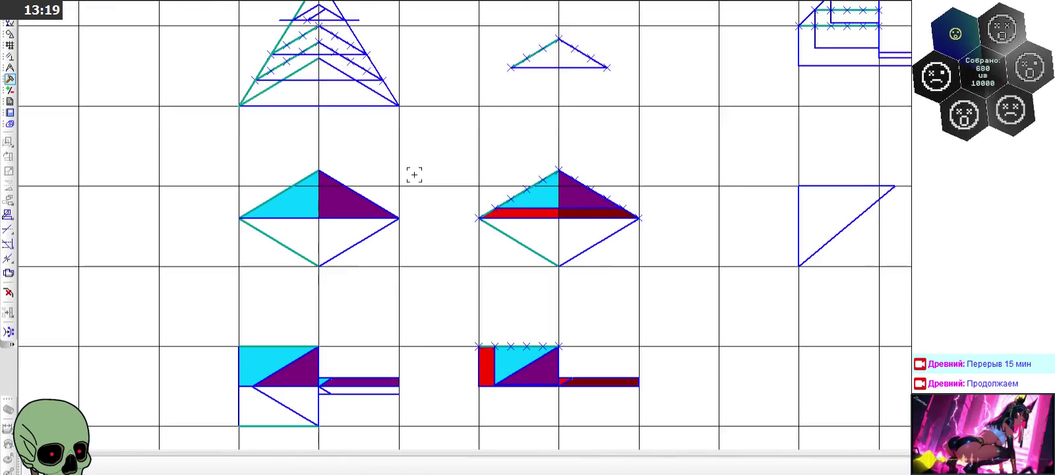
scroll(123, 163, "up", 2)
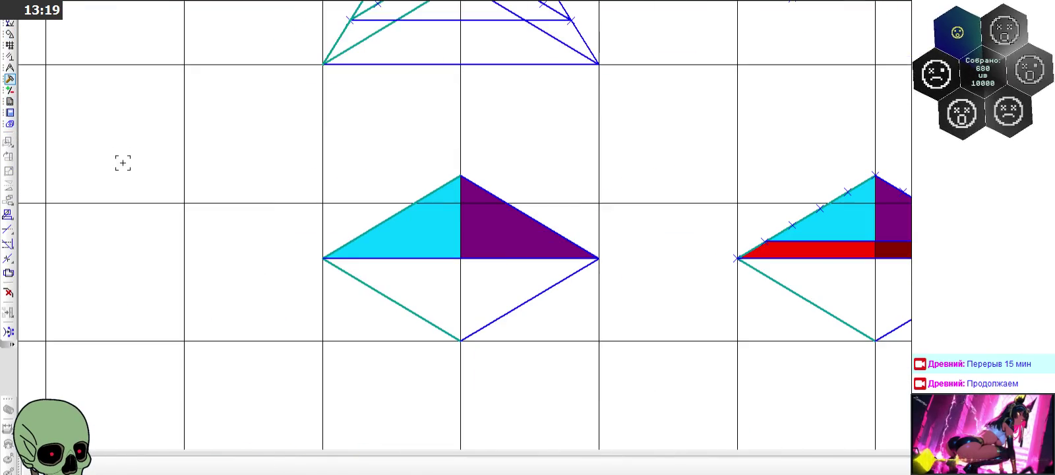
left_click(10, 68)
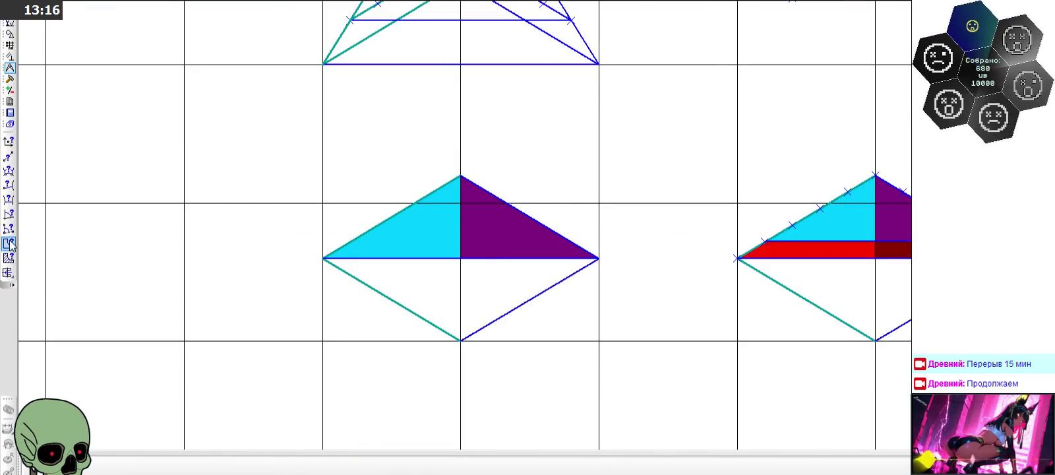
left_click(432, 219)
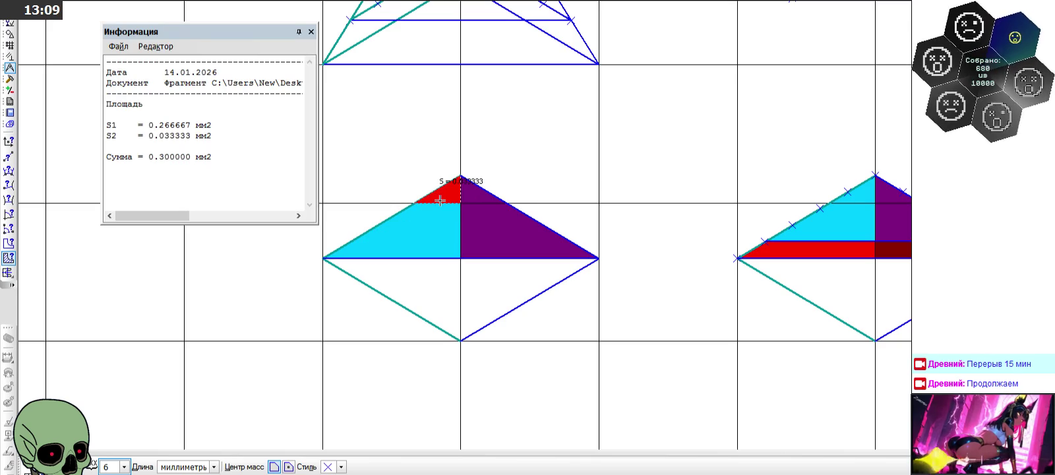
left_click(311, 32)
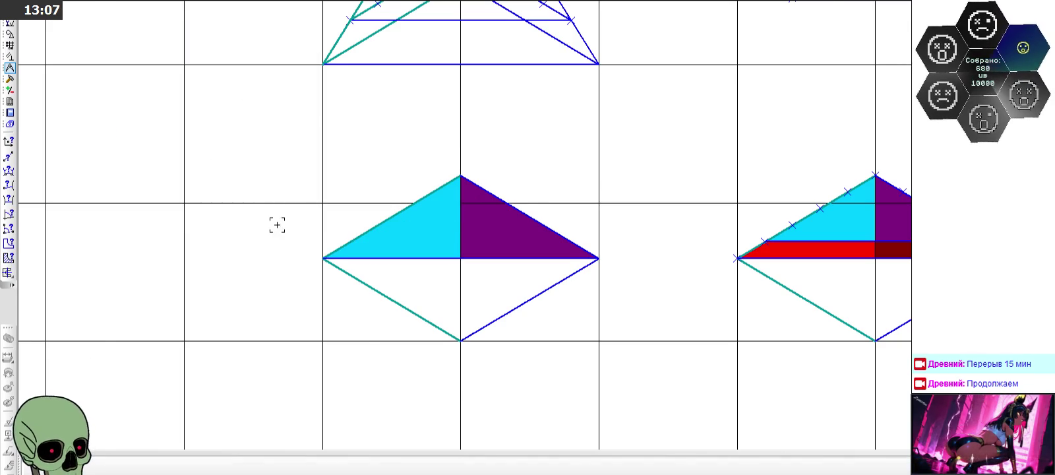
scroll(277, 225, "down", 3)
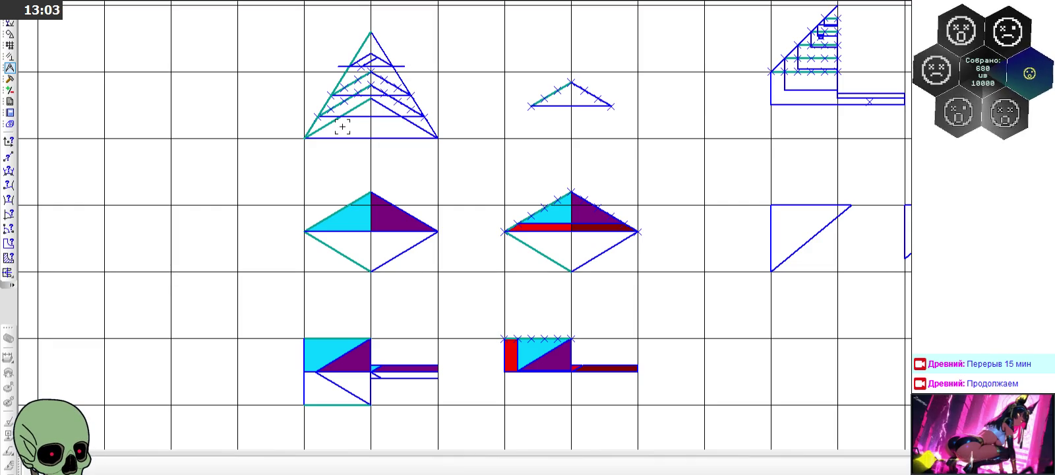
scroll(409, 125, "down", 5)
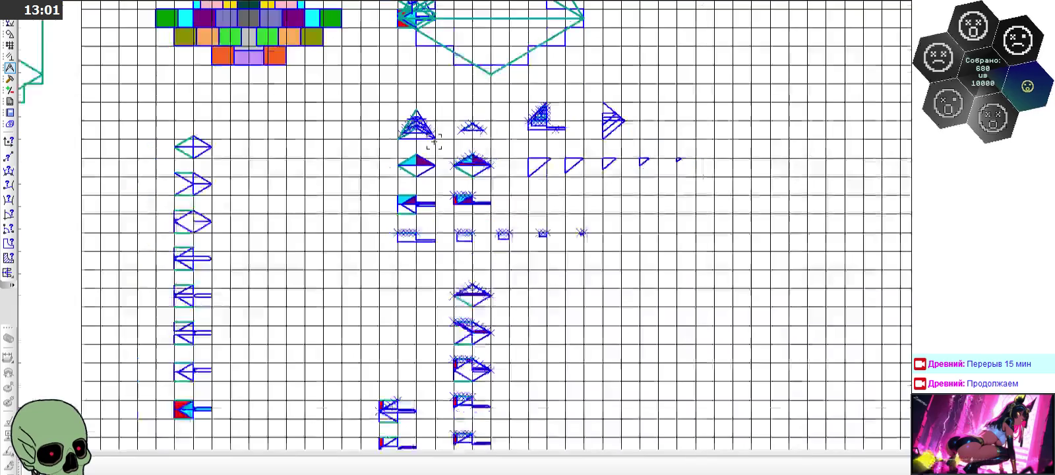
Step: Paste a copy of the small pyramid's outer triangle into the blank area left of the grid
scroll(406, 118, "down", 3)
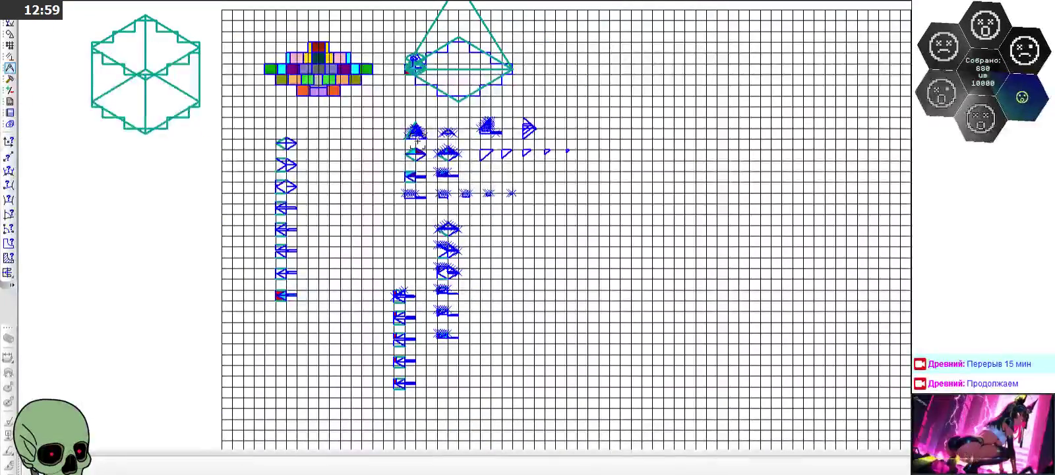
scroll(413, 119, "up", 4)
scroll(417, 126, "up", 5)
left_click(382, 112)
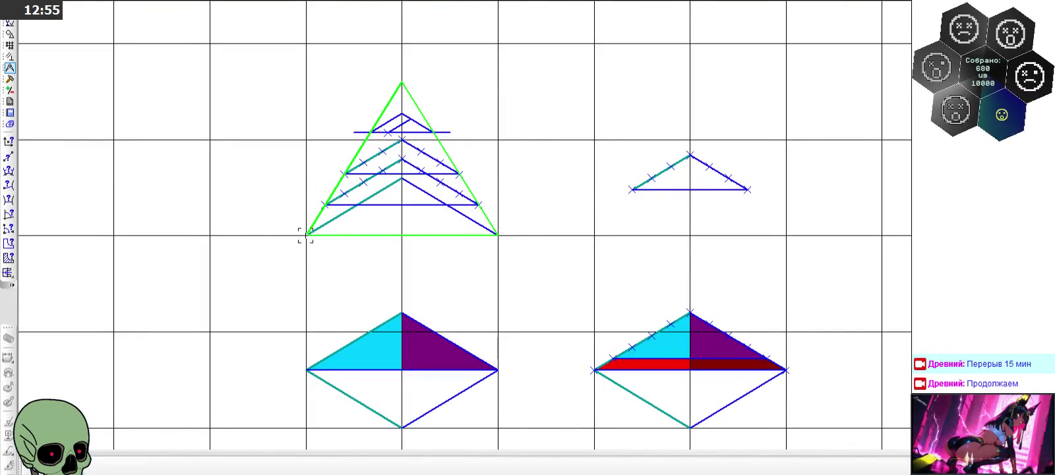
scroll(559, 204, "down", 4)
scroll(559, 205, "down", 3)
scroll(238, 246, "up", 2)
key("ctrl+v")
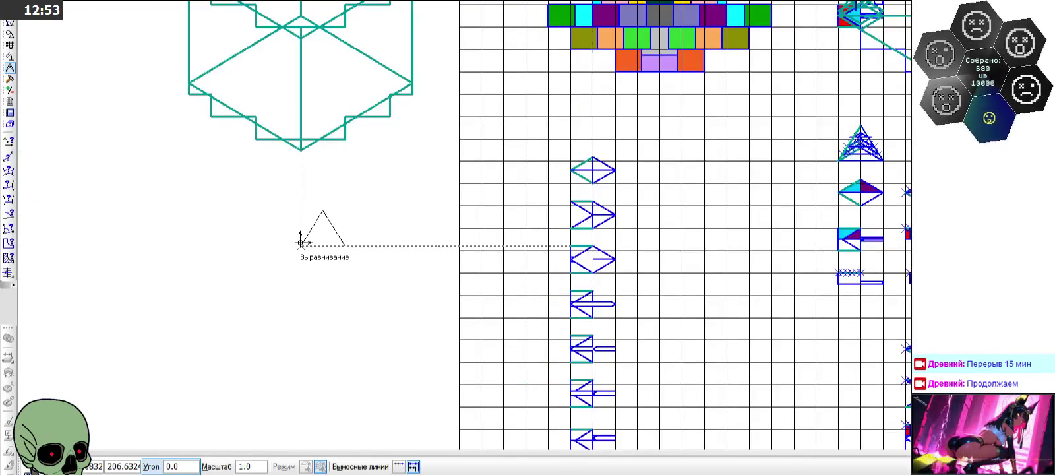
left_click(300, 243)
left_click(18, 462)
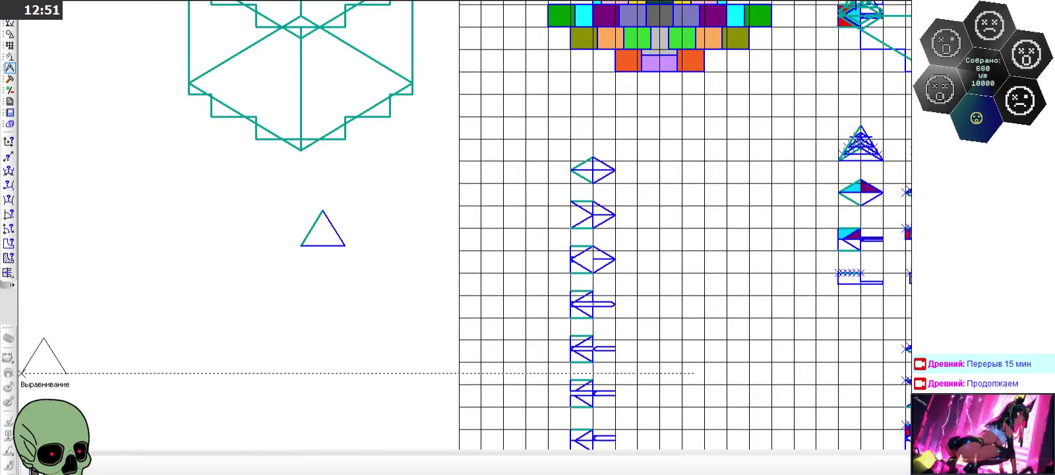
Step: Measure the copied triangle's area: 1.600000
key("ctrl+m")
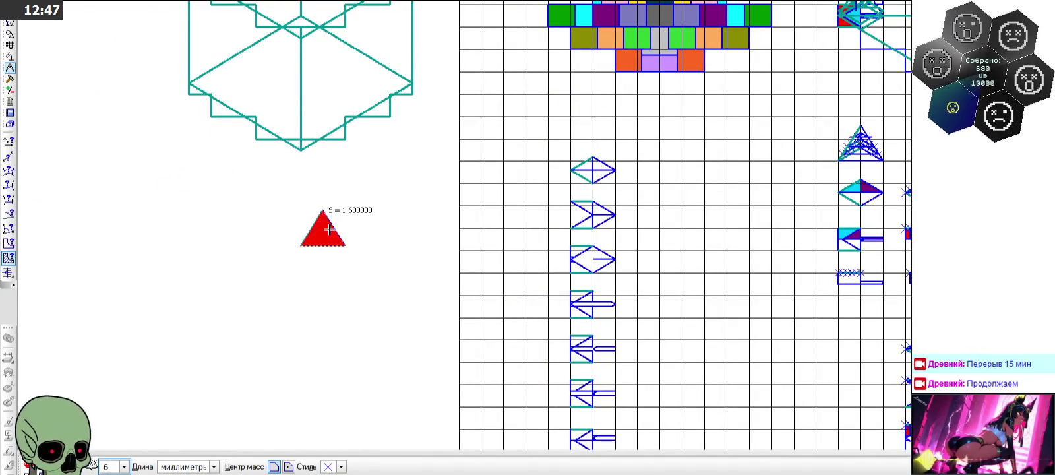
key("Escape")
scroll(225, 181, "down", 3)
scroll(236, 193, "down", 2)
scroll(599, 169, "up", 5)
scroll(473, 114, "up", 2)
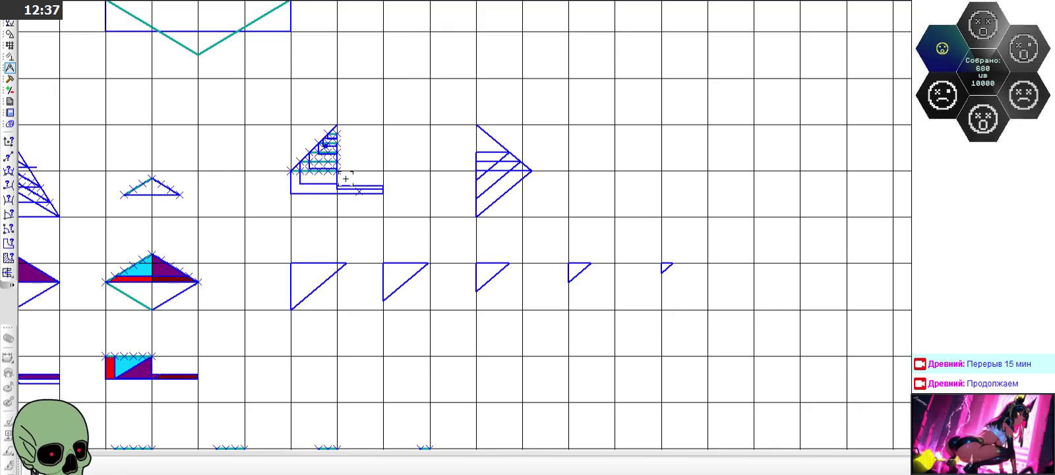
Step: Measure the upper and lower thin strips of the stepped figure: 0.066667 and 0.100000 mm²
scroll(345, 178, "up", 2)
scroll(344, 178, "up", 2)
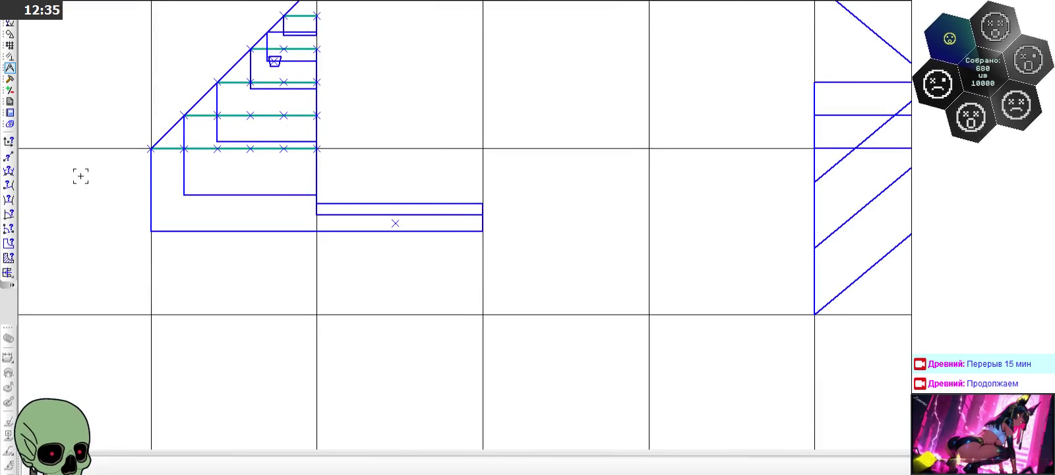
left_click(8, 258)
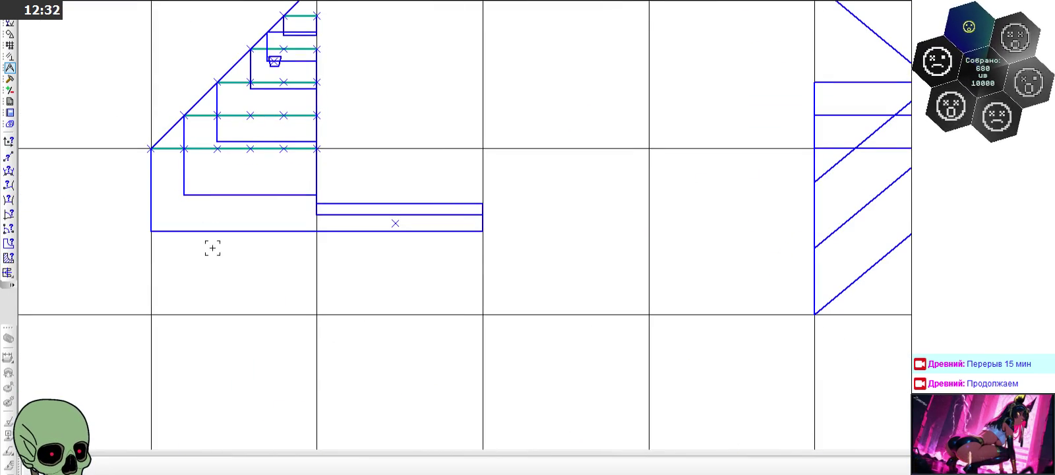
left_click(8, 258)
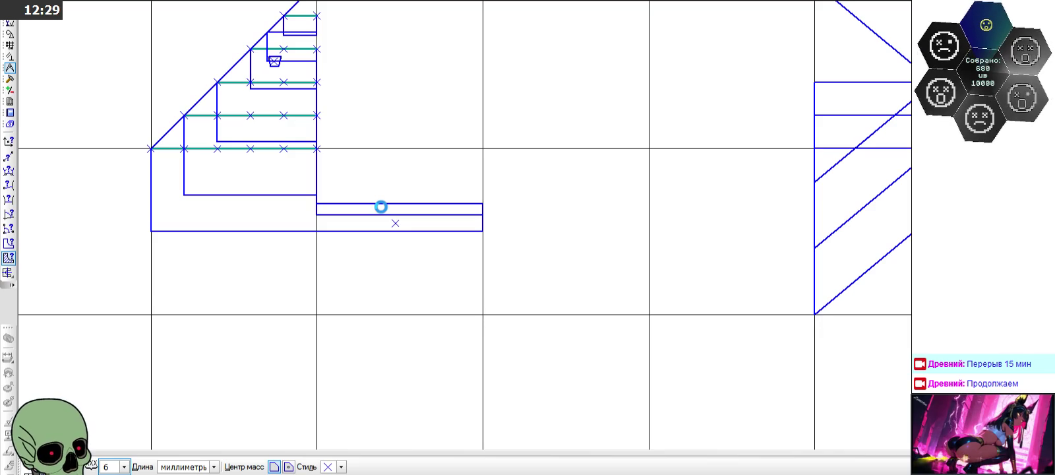
left_click(381, 207)
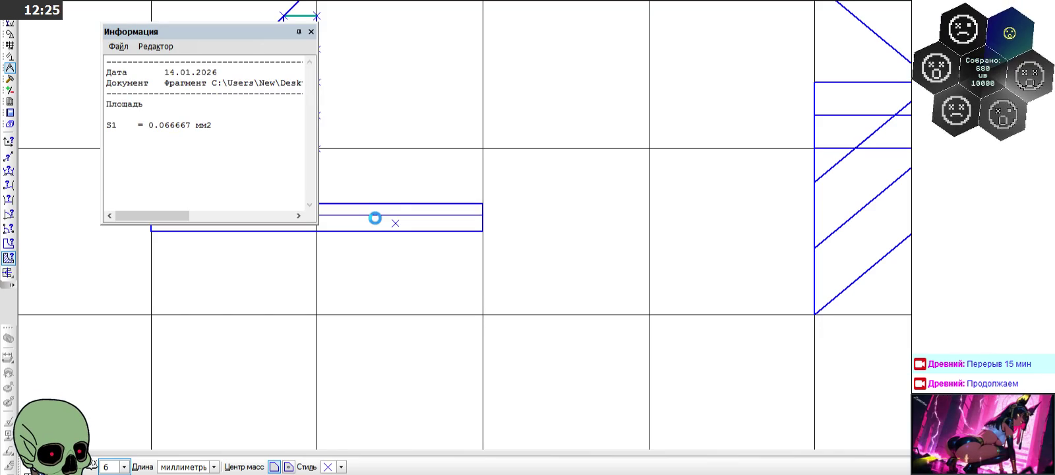
left_click(375, 220)
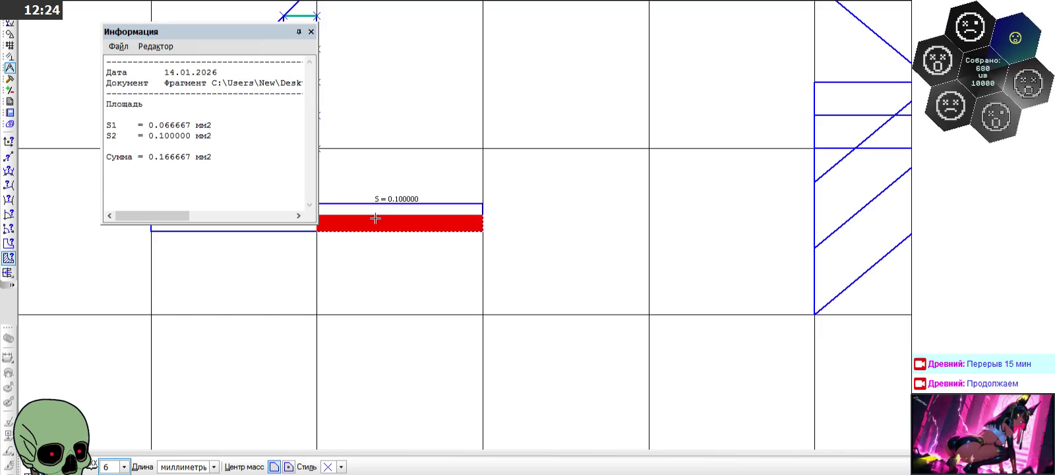
left_click(310, 32)
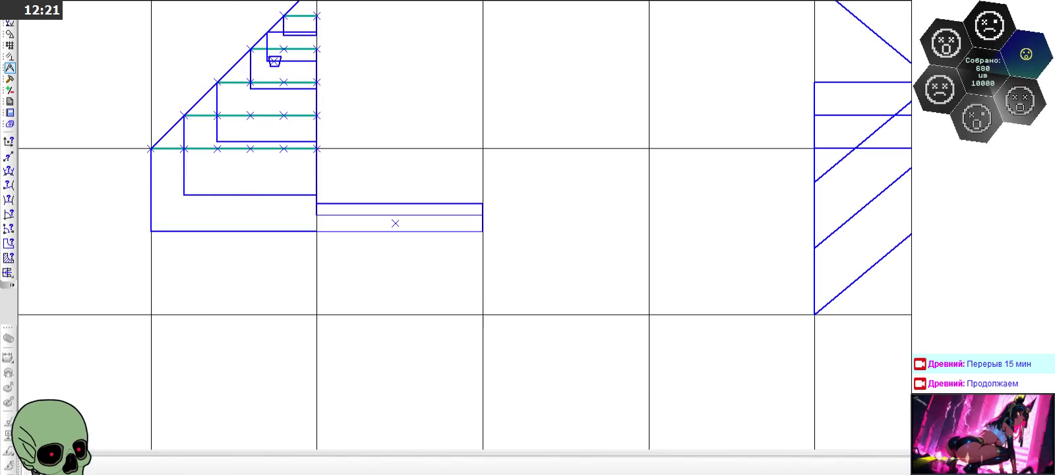
scroll(366, 248, "down", 3)
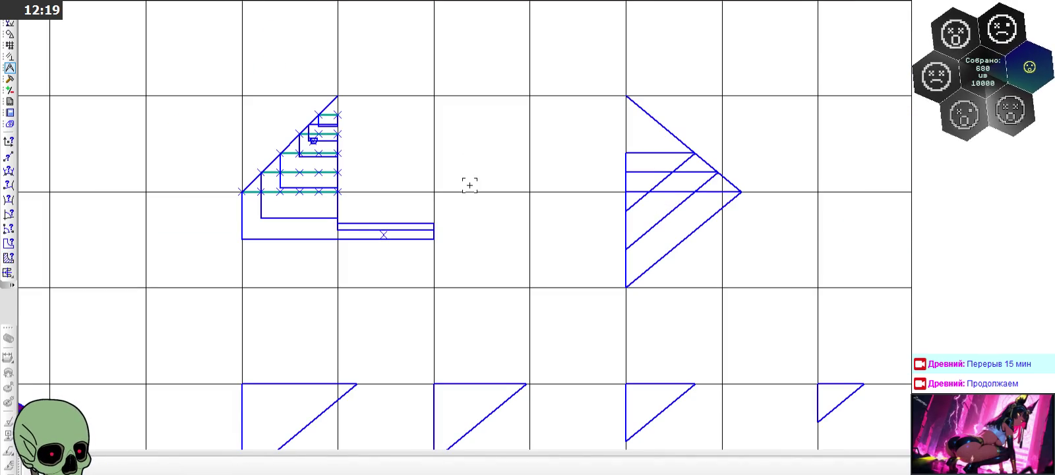
scroll(470, 185, "down", 2)
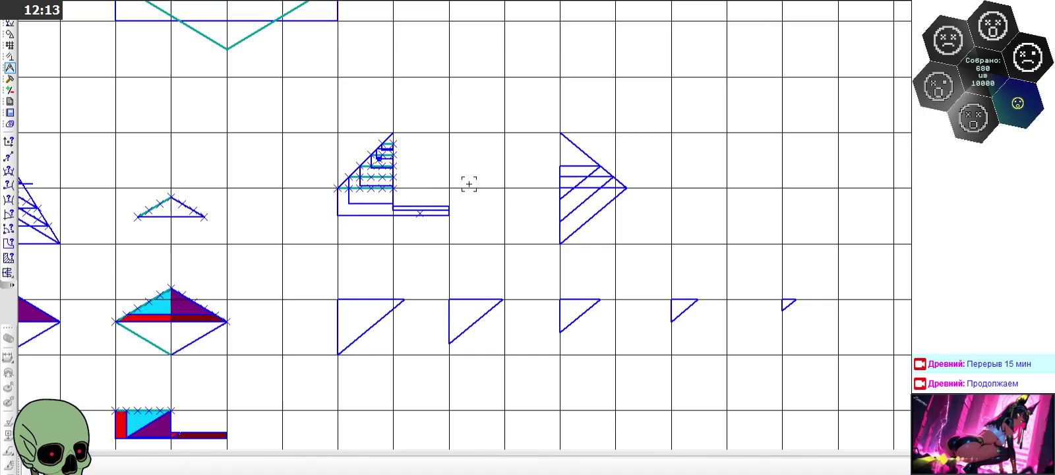
Step: Measure the arrow figure's diagonal band and small triangle: 0.192000 and 0.024000 mm²
scroll(469, 184, "down", 2)
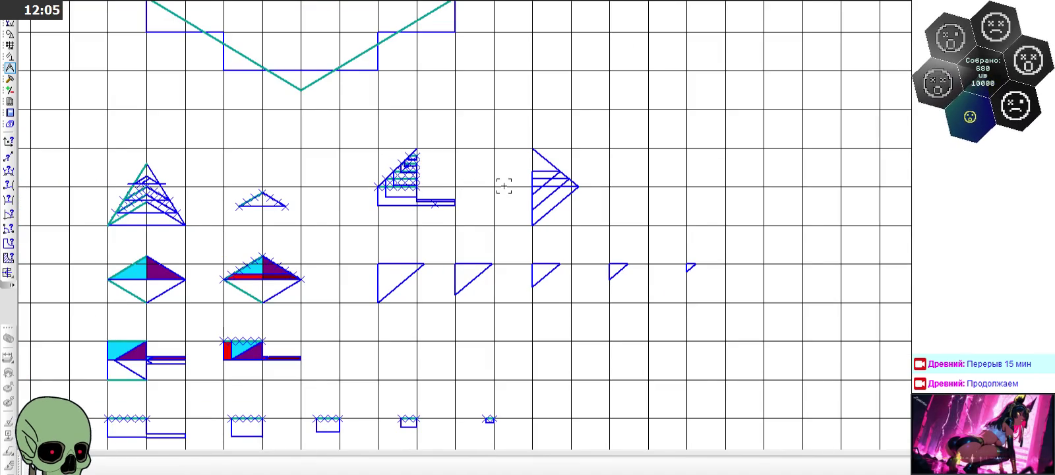
scroll(524, 194, "up", 4)
scroll(559, 194, "up", 3)
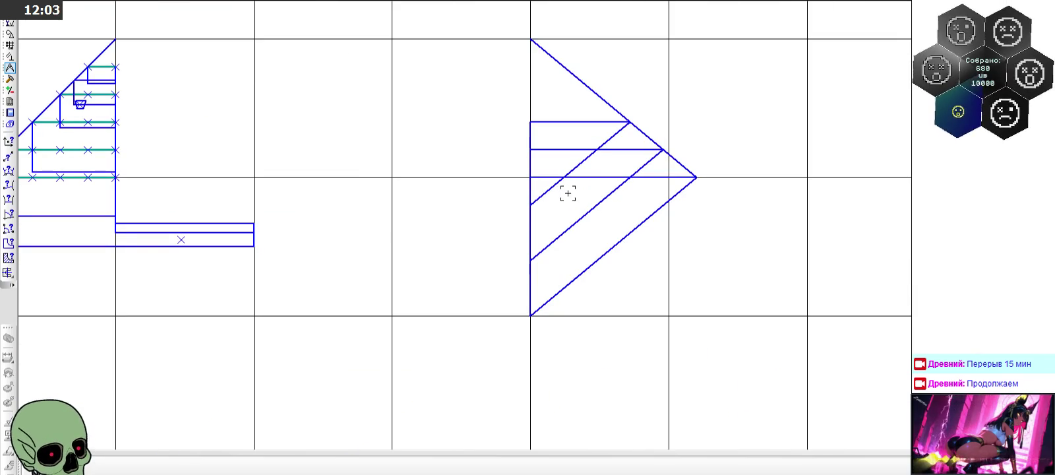
left_click(10, 260)
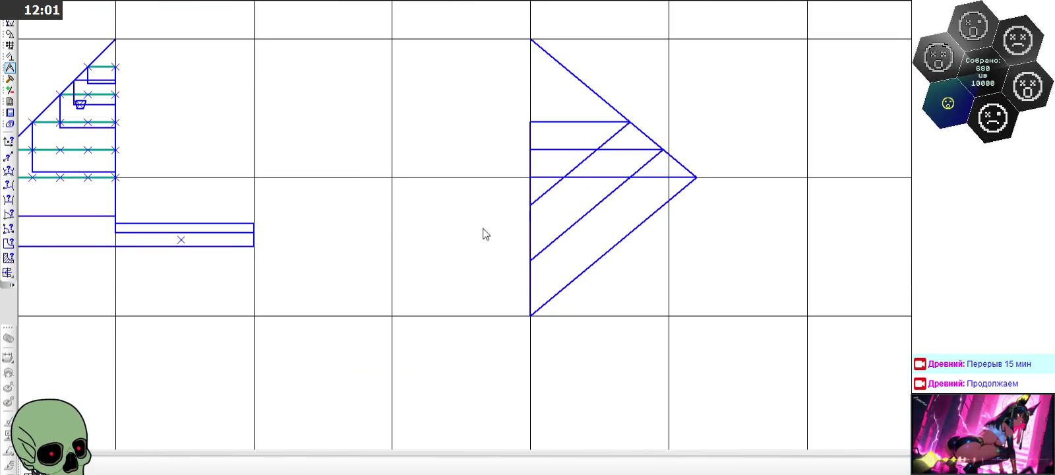
left_click(561, 198)
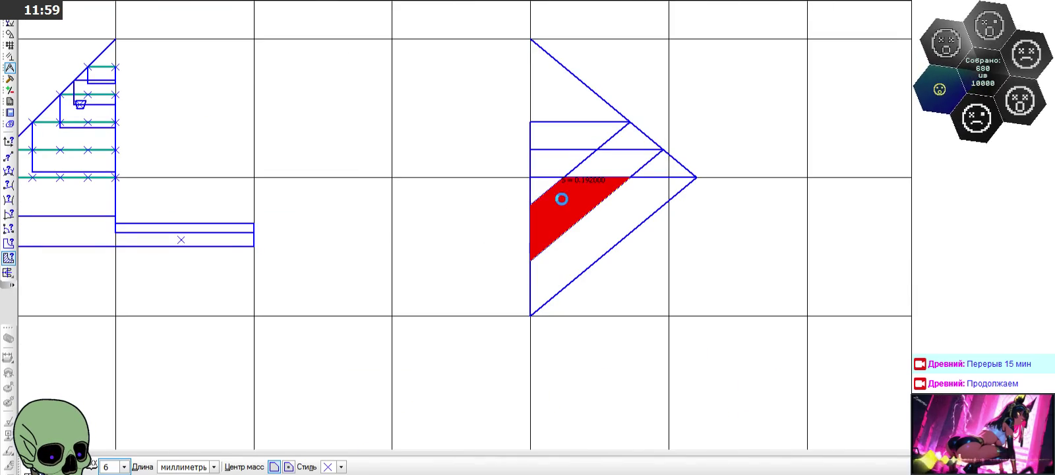
left_click(534, 181)
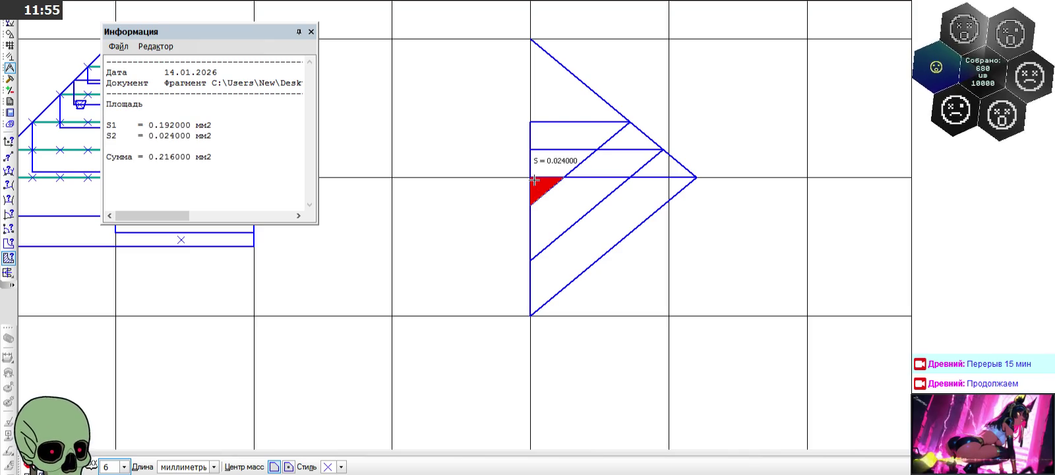
scroll(316, 114, "down", 1)
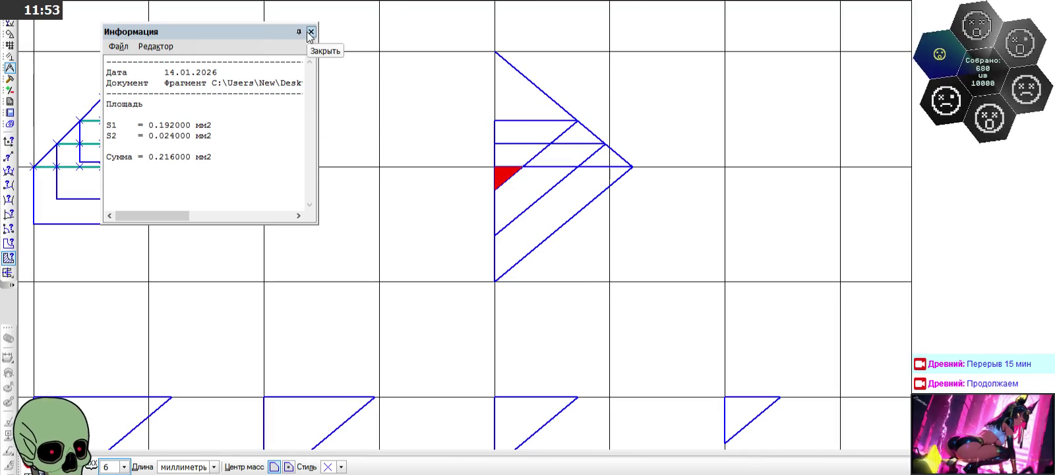
left_click(310, 31)
scroll(243, 156, "down", 3)
scroll(243, 156, "down", 2)
scroll(243, 157, "up", 4)
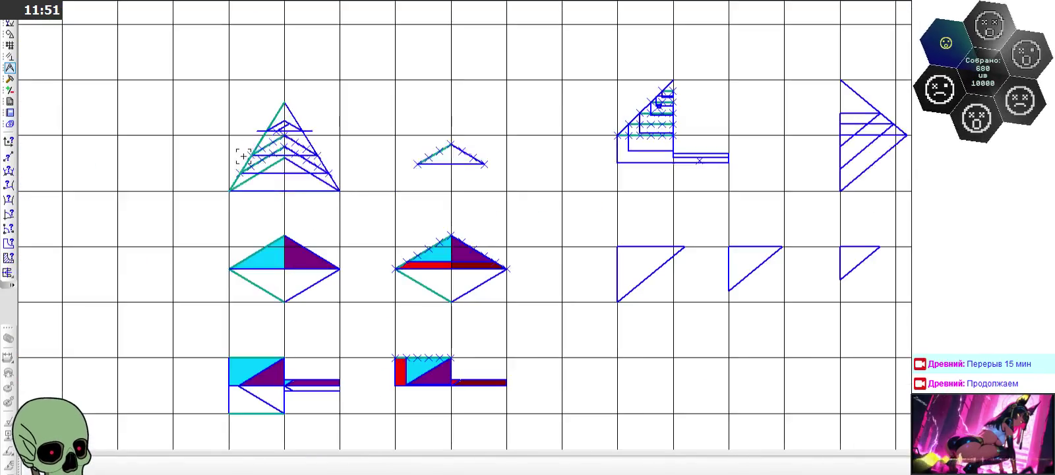
Step: Measure the triangle under the pyramid's lowest inner chevron: 0.065333 mm² per pick
scroll(244, 157, "up", 5)
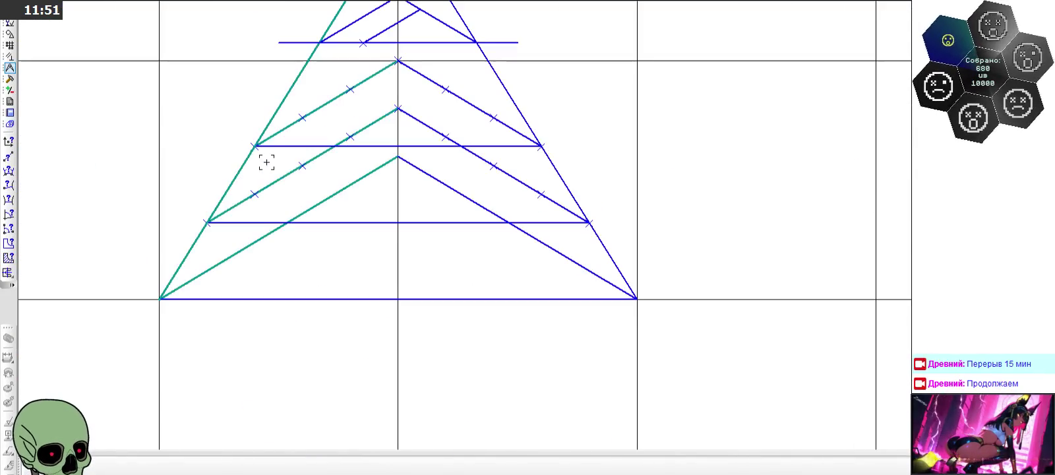
left_click(393, 200)
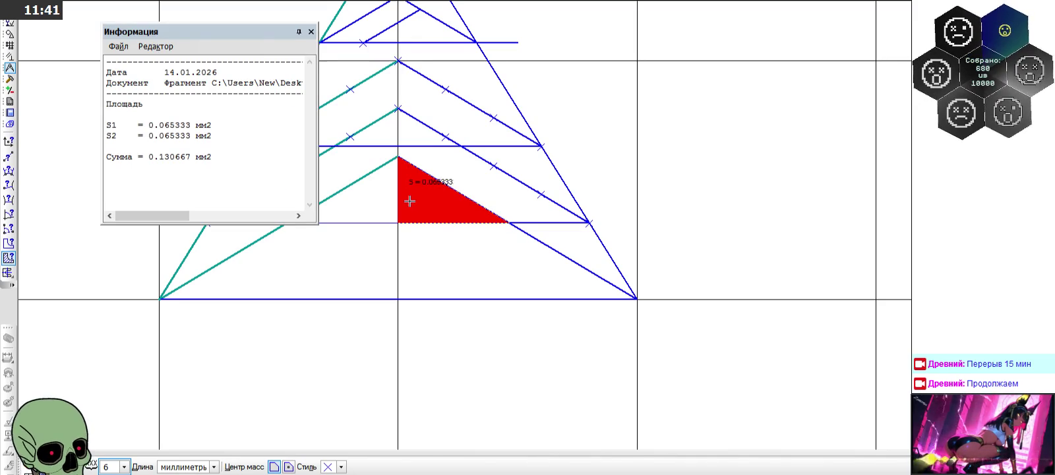
left_click(311, 31)
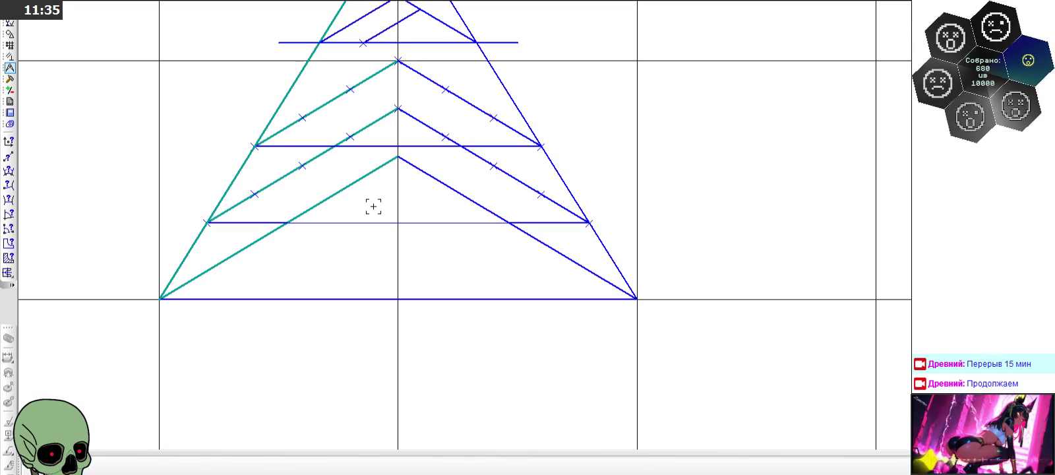
scroll(374, 207, "down", 3)
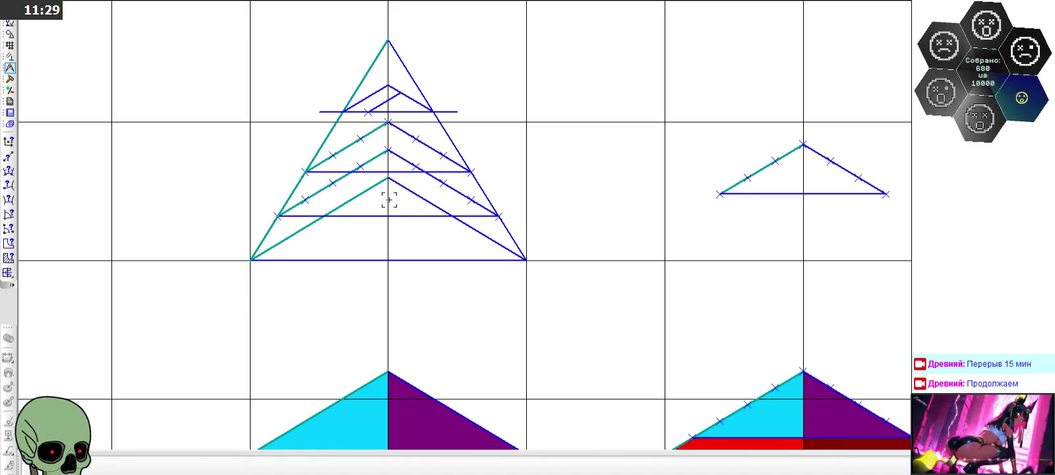
Step: Zoom out, then zoom back in until the stepped staircase figure fills the drawing area
scroll(389, 200, "down", 2)
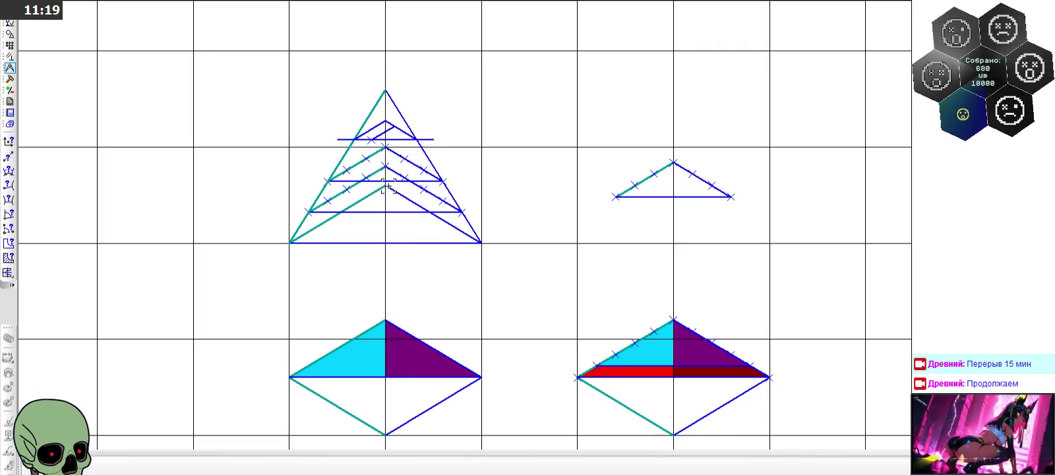
scroll(259, 180, "down", 5)
scroll(607, 157, "up", 2)
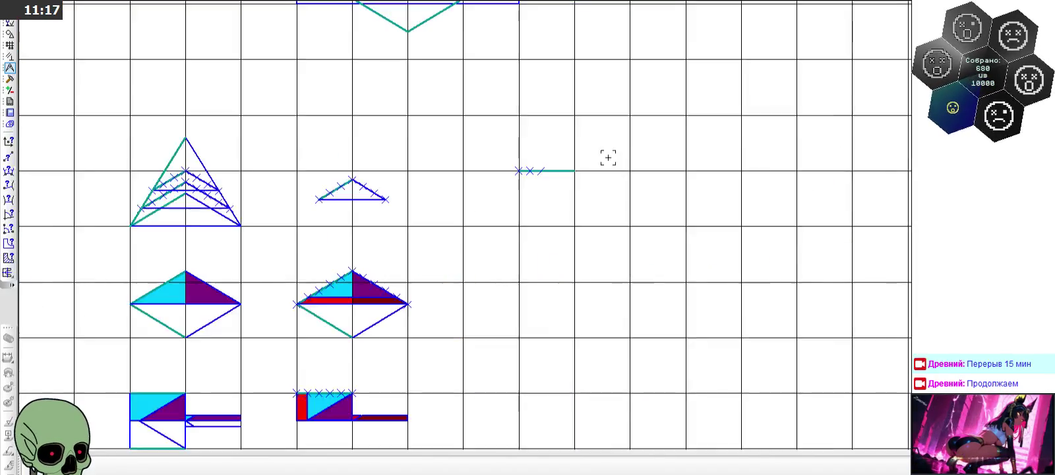
scroll(464, 148, "up", 5)
scroll(457, 112, "down", 2)
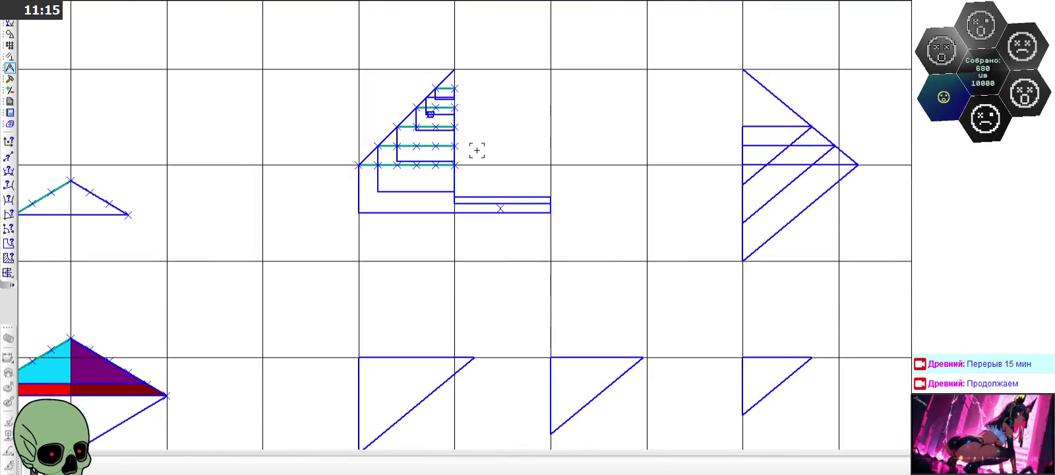
scroll(420, 143, "up", 2)
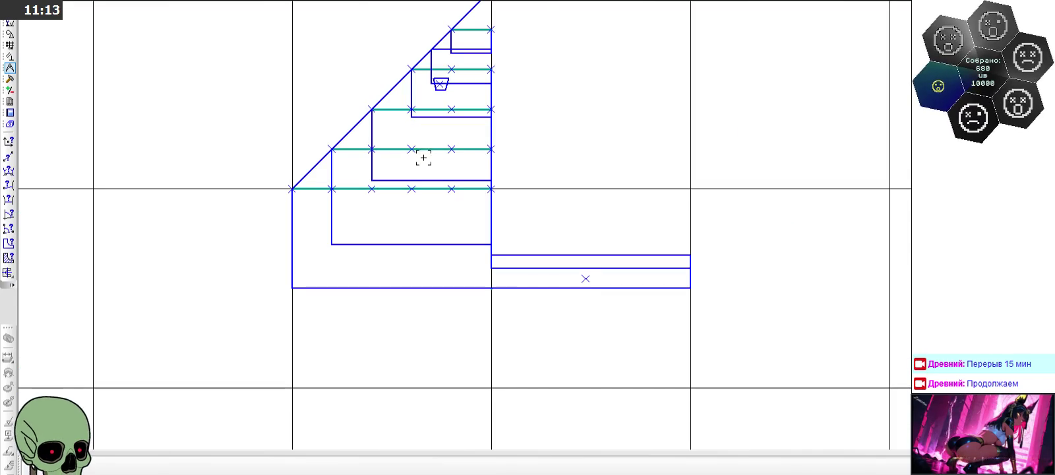
scroll(492, 167, "down", 2)
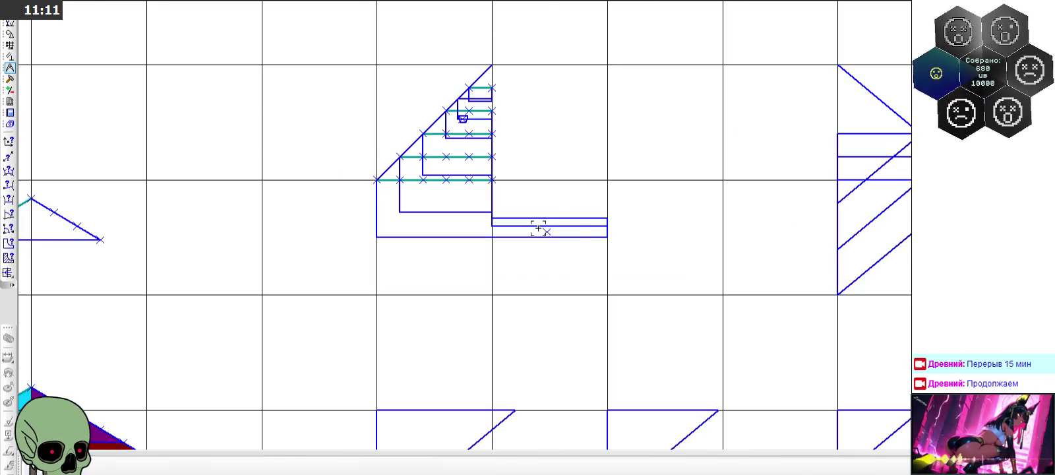
scroll(320, 91, "down", 3)
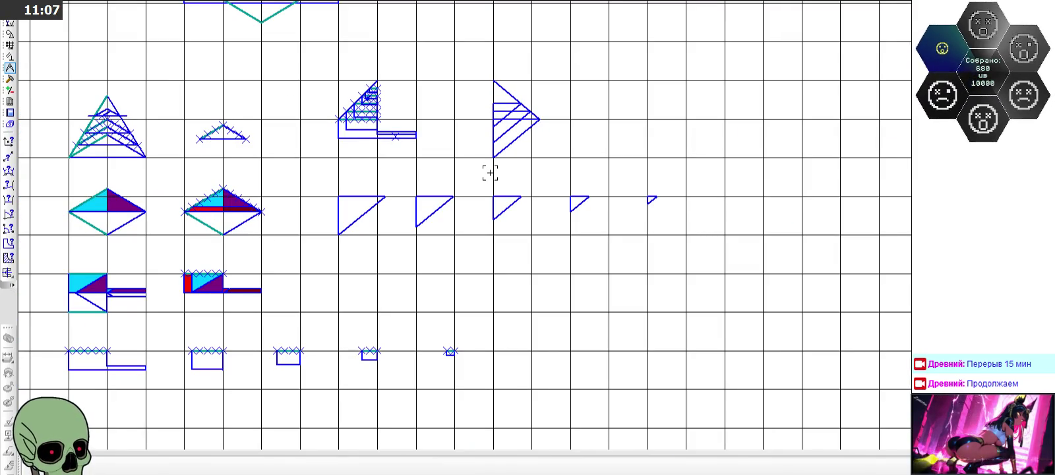
scroll(366, 111, "up", 2)
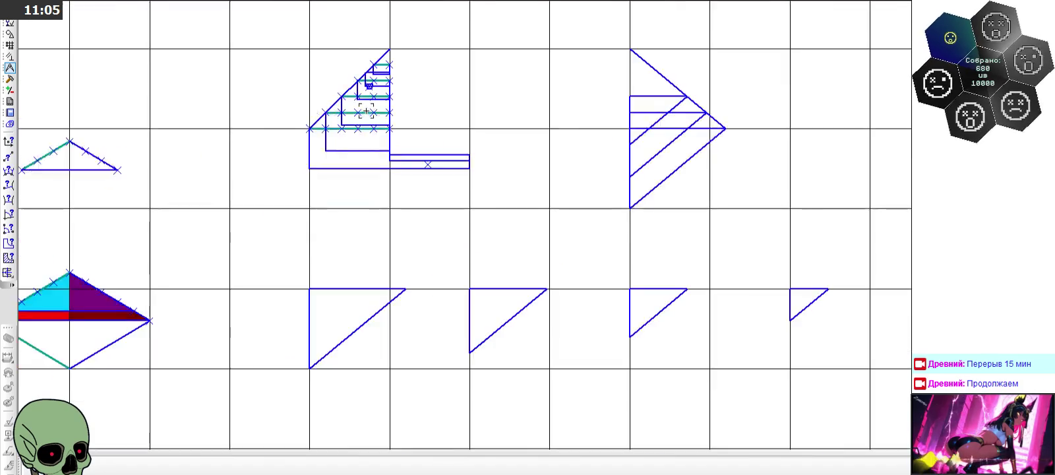
scroll(367, 110, "down", 2)
scroll(367, 111, "down", 1)
scroll(256, 303, "up", 2)
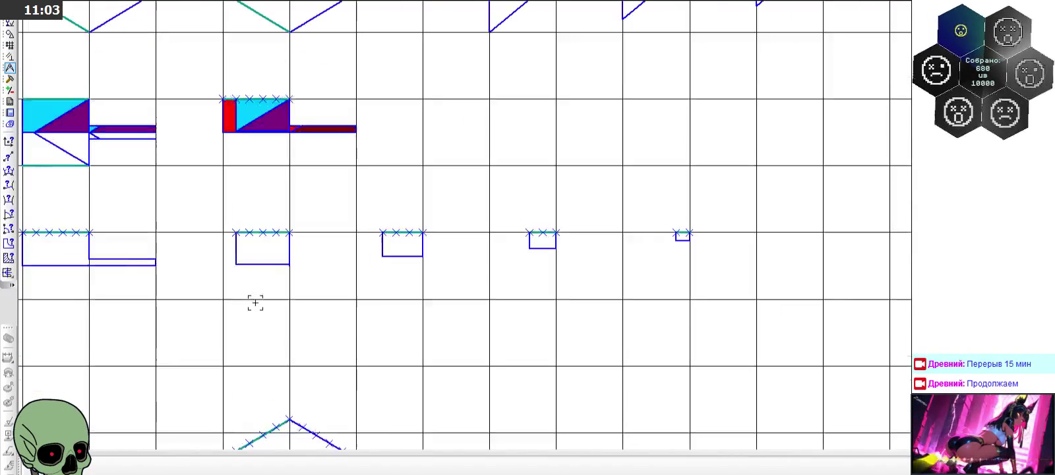
scroll(462, 228, "down", 1)
scroll(462, 151, "up", 1)
scroll(466, 85, "down", 2)
scroll(475, 93, "up", 5)
scroll(487, 103, "up", 2)
scroll(486, 103, "up", 2)
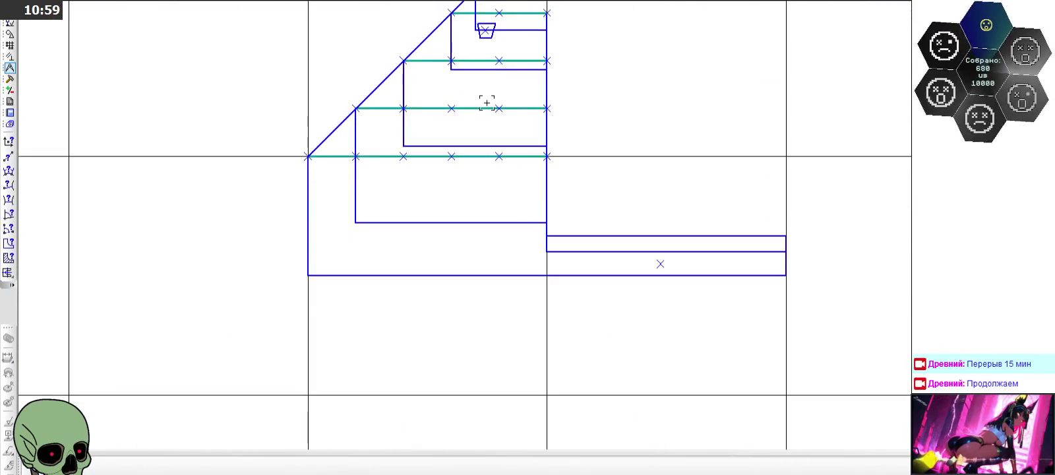
Step: Use the Area tool on three staircase step regions: 0.096, 0.064 and 0.224 mm², total 0.384 mm²
left_click(9, 257)
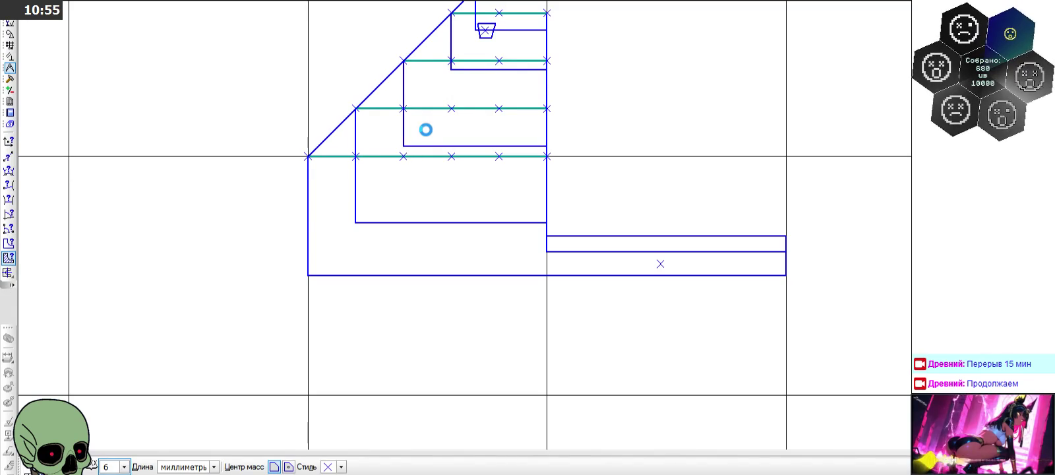
left_click(426, 129)
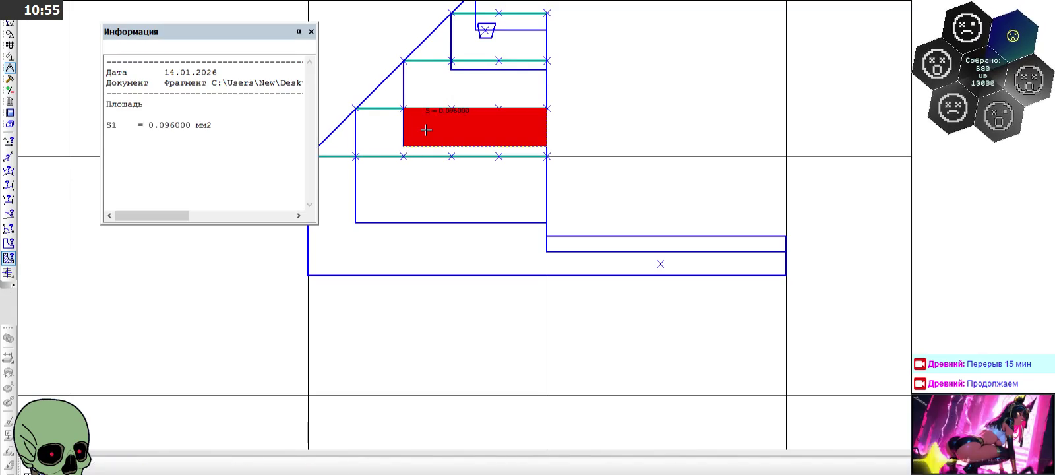
left_click(381, 135)
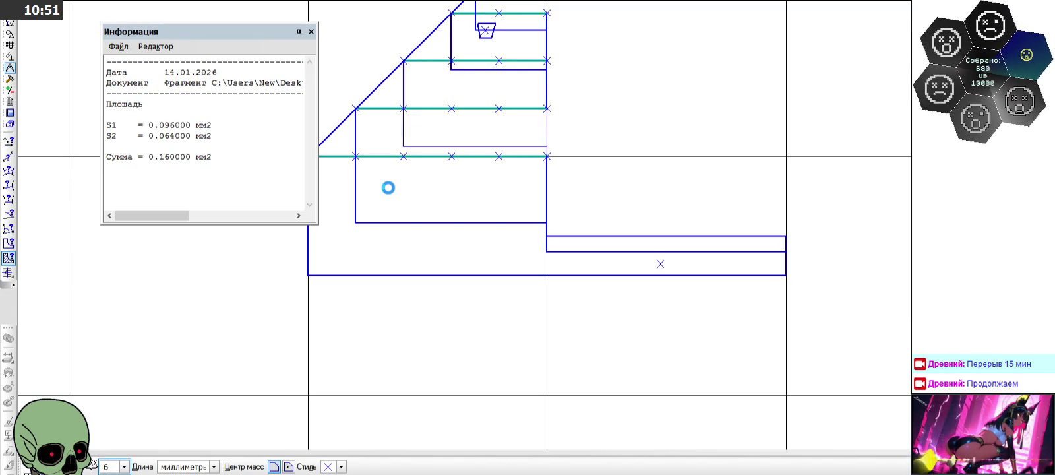
left_click(388, 188)
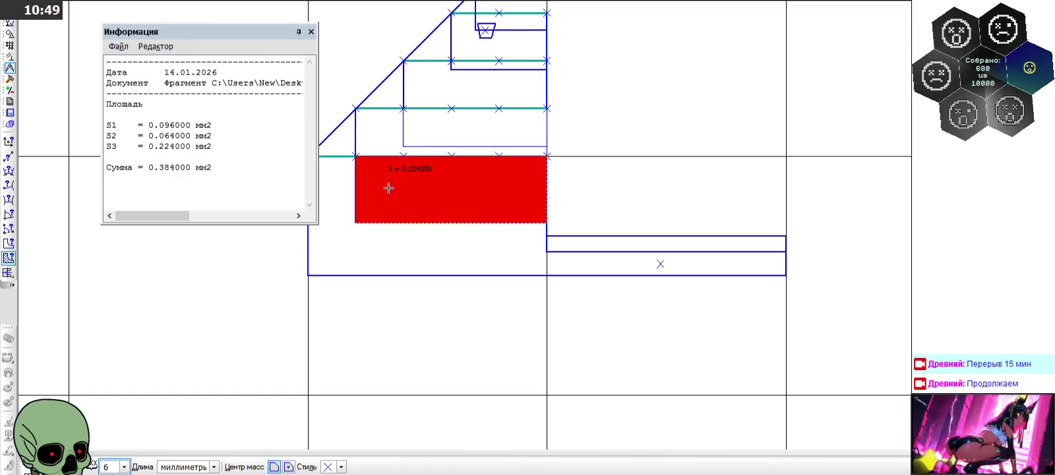
left_click(310, 32)
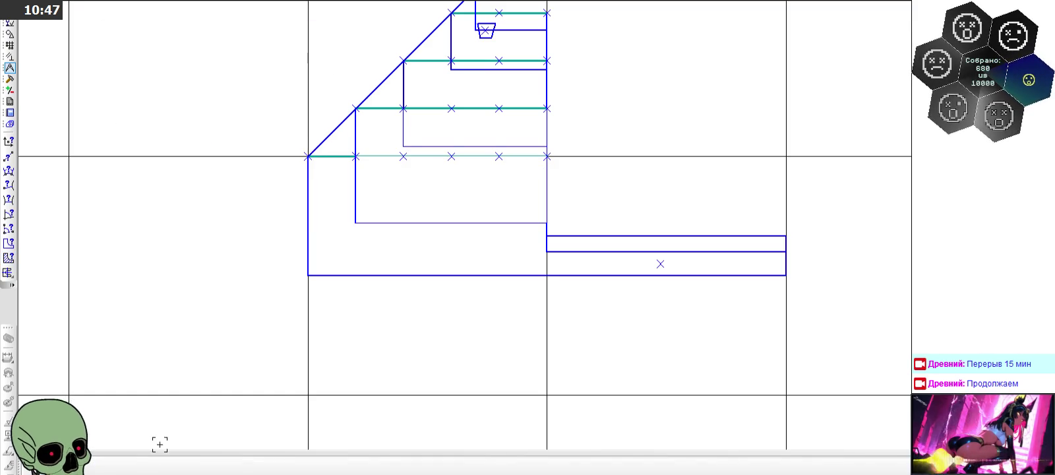
scroll(205, 227, "down", 3)
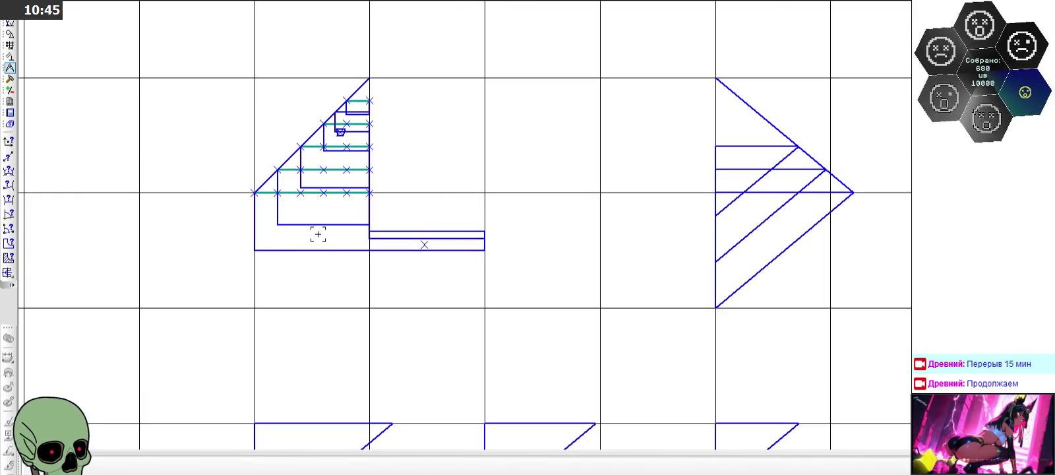
Step: Measure the arrow figure's bands, small triangle and parallelogram band with the Area tool
scroll(801, 179, "up", 3)
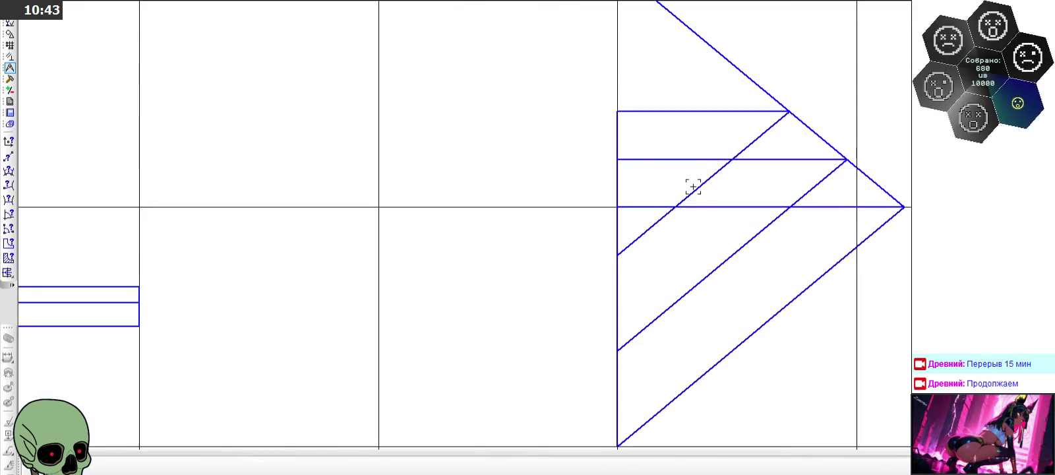
left_click(9, 258)
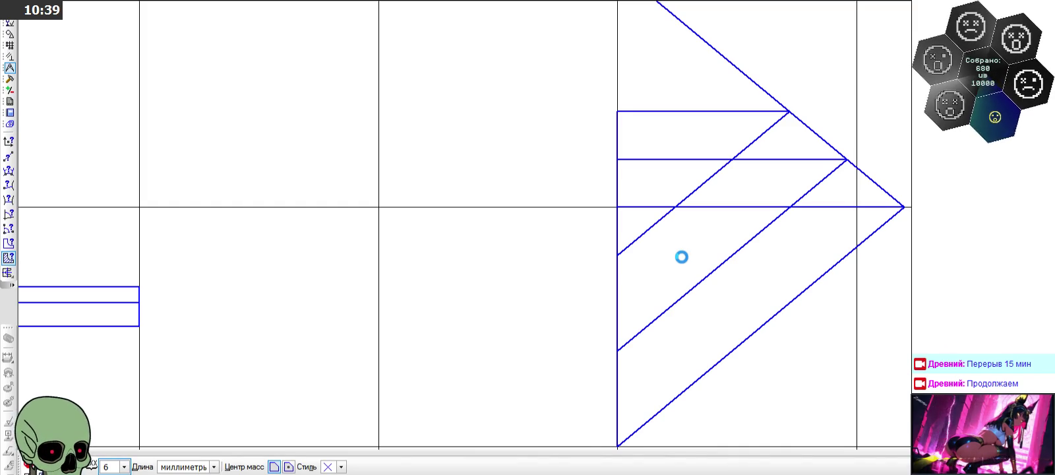
left_click(681, 257)
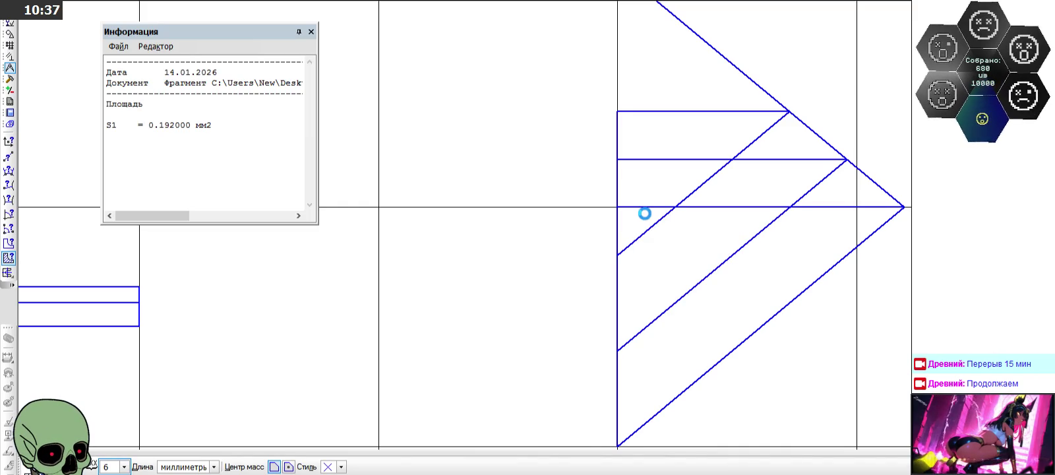
left_click(645, 213)
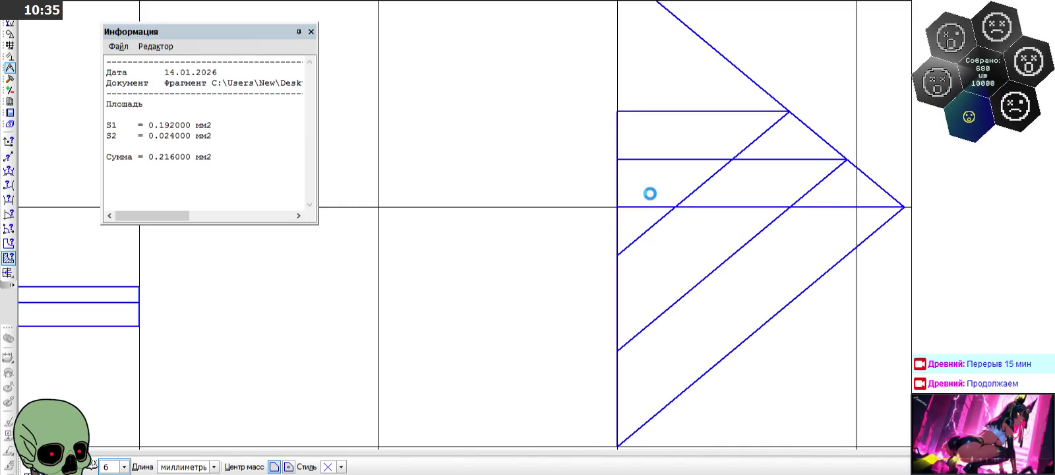
left_click(650, 193)
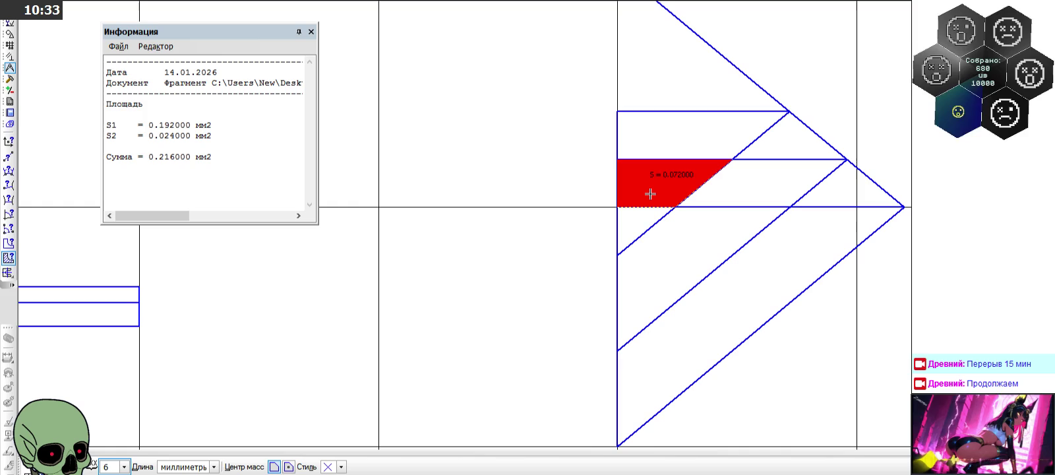
left_click(758, 194)
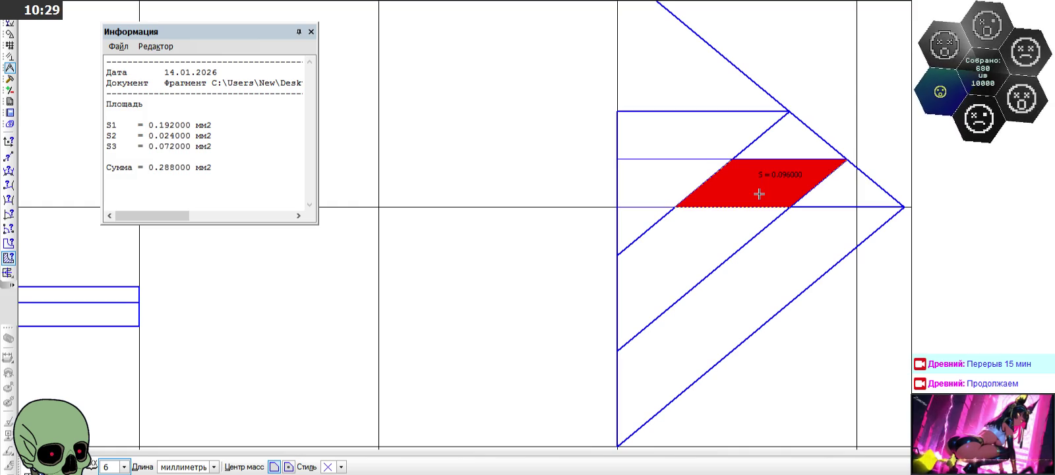
left_click(311, 31)
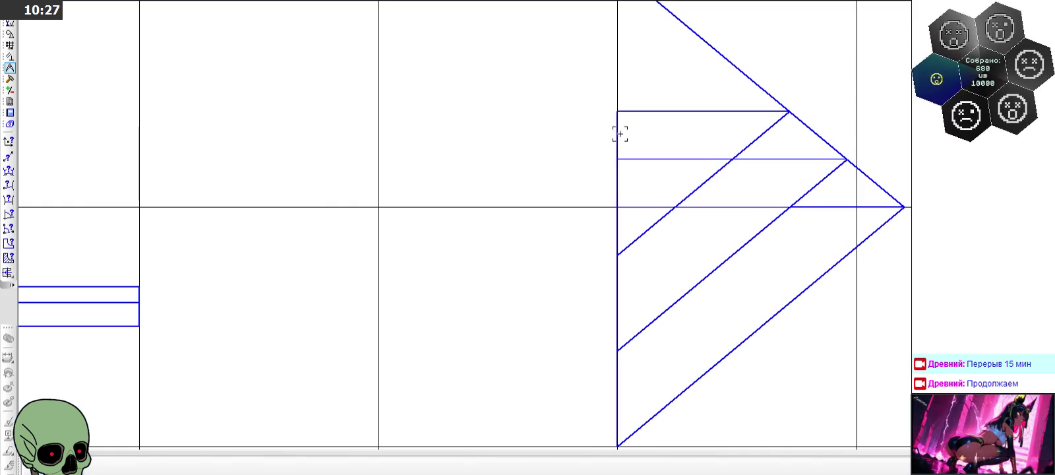
Step: Re-measure a staircase region, reading 0.224 mm², then close the Информация window
left_click(646, 219)
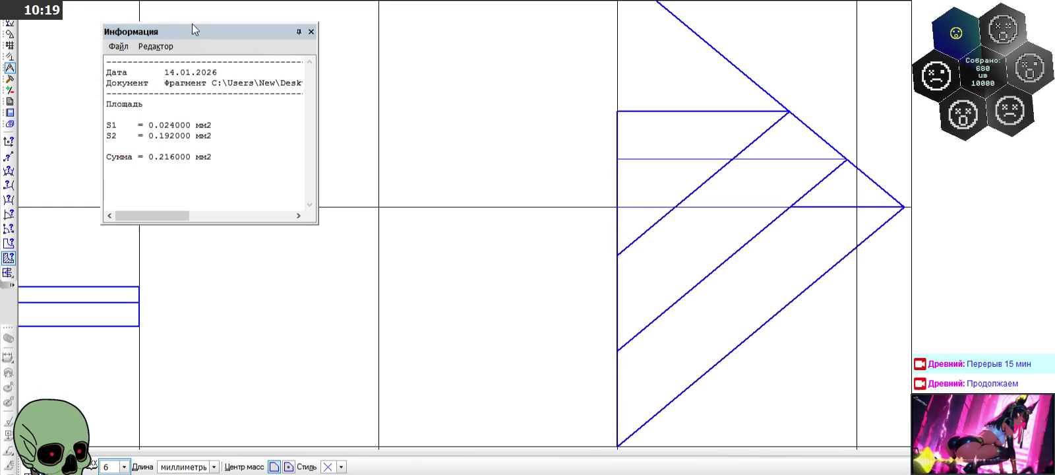
left_click(317, 35)
scroll(491, 102, "down", 5)
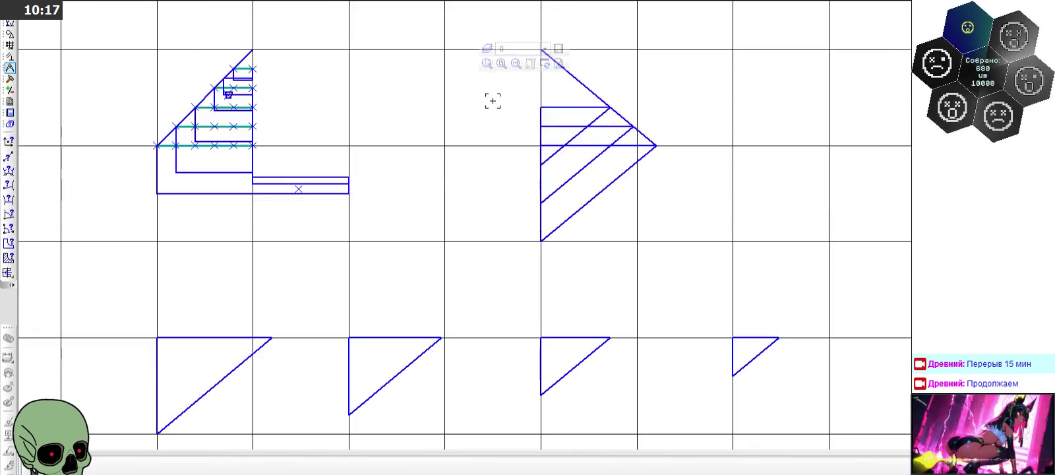
scroll(156, 143, "up", 3)
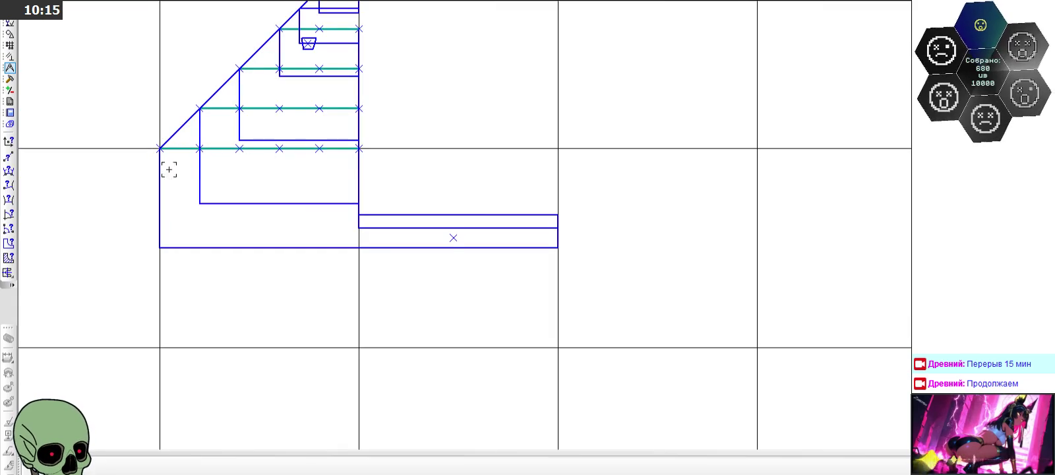
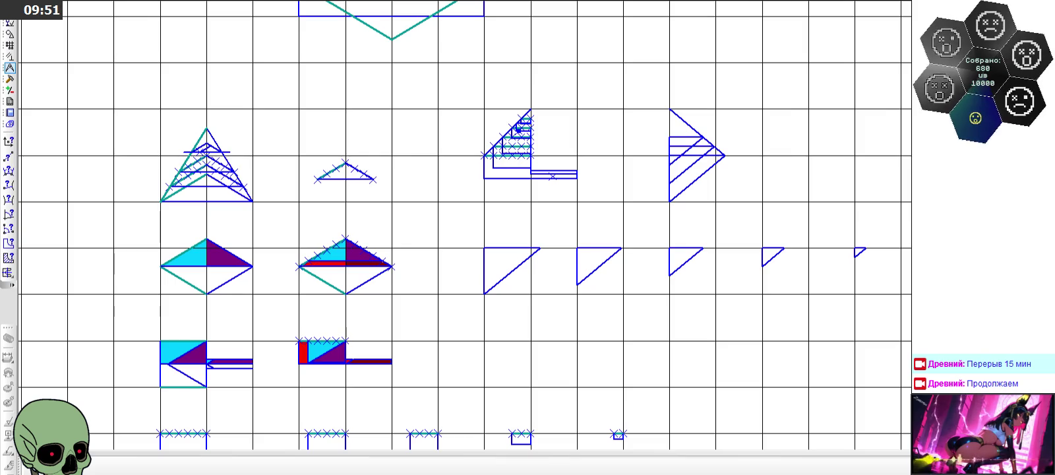
Step: Zoom in and out over the sheet to inspect the hatched triangle and neighbouring figures
scroll(339, 155, "down", 2)
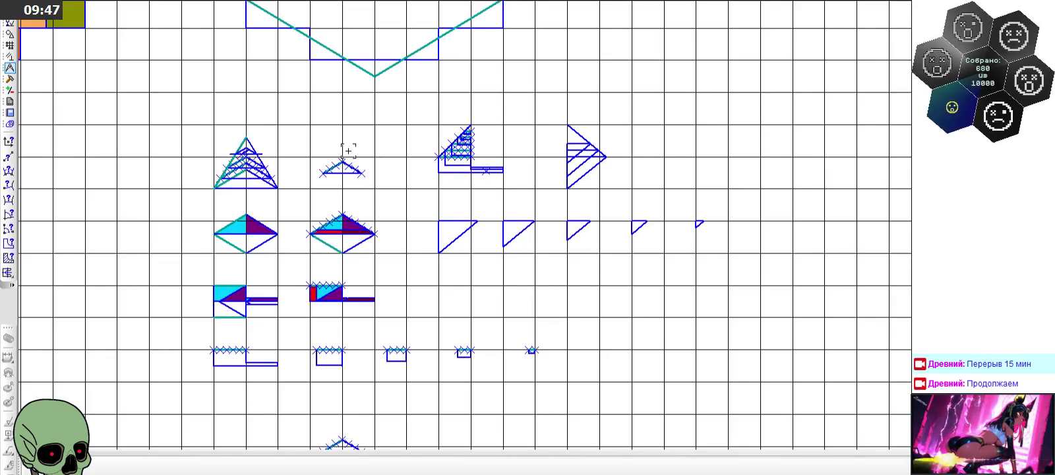
scroll(348, 151, "down", 2)
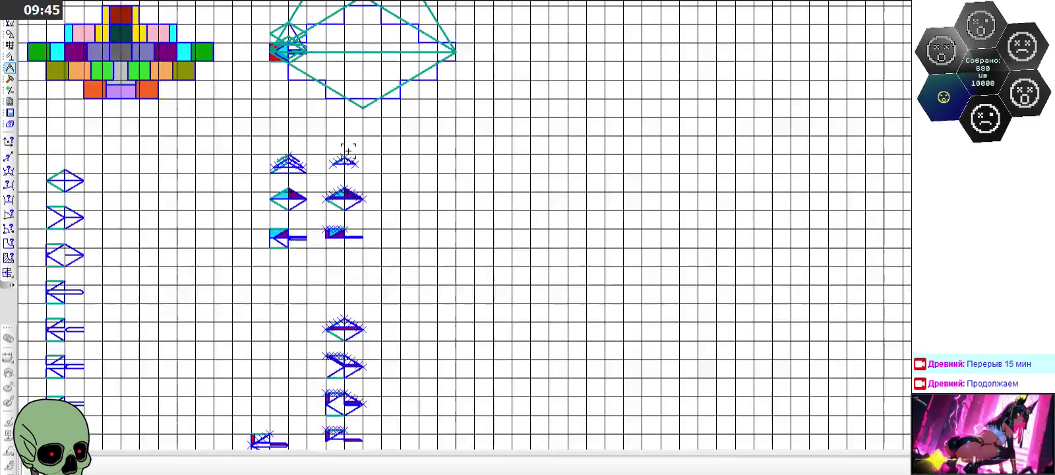
scroll(348, 151, "down", 1)
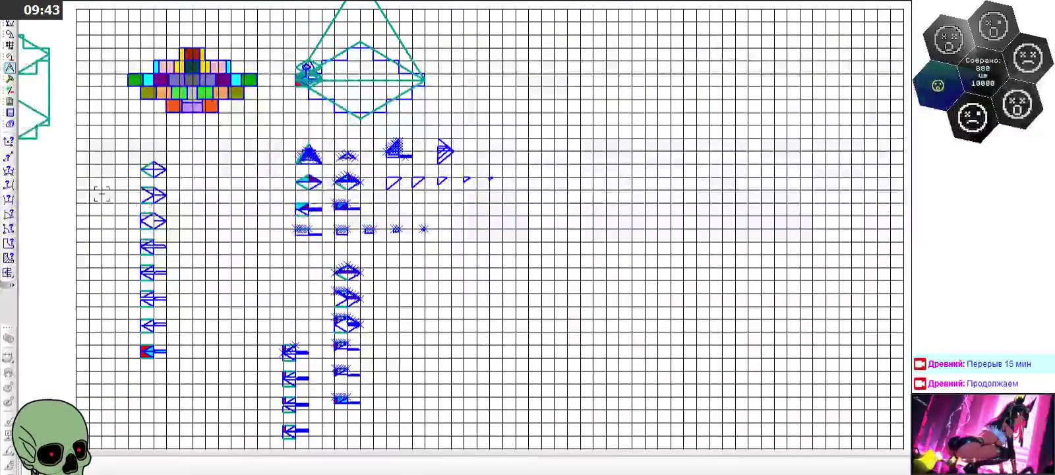
scroll(325, 160, "up", 2)
scroll(267, 146, "up", 2)
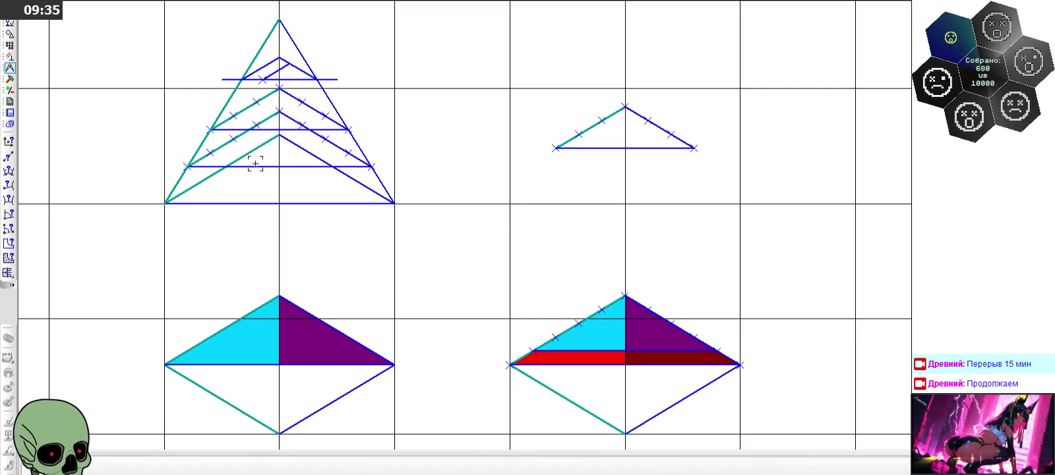
scroll(285, 167, "down", 3)
scroll(285, 167, "down", 2)
scroll(285, 167, "down", 2)
scroll(502, 214, "down", 2)
scroll(286, 322, "up", 3)
scroll(287, 322, "down", 1)
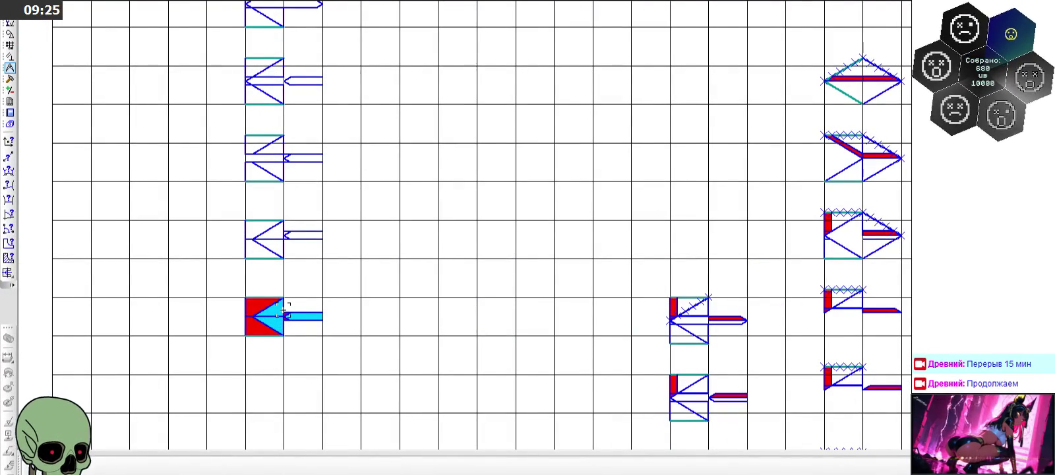
scroll(285, 310, "down", 2)
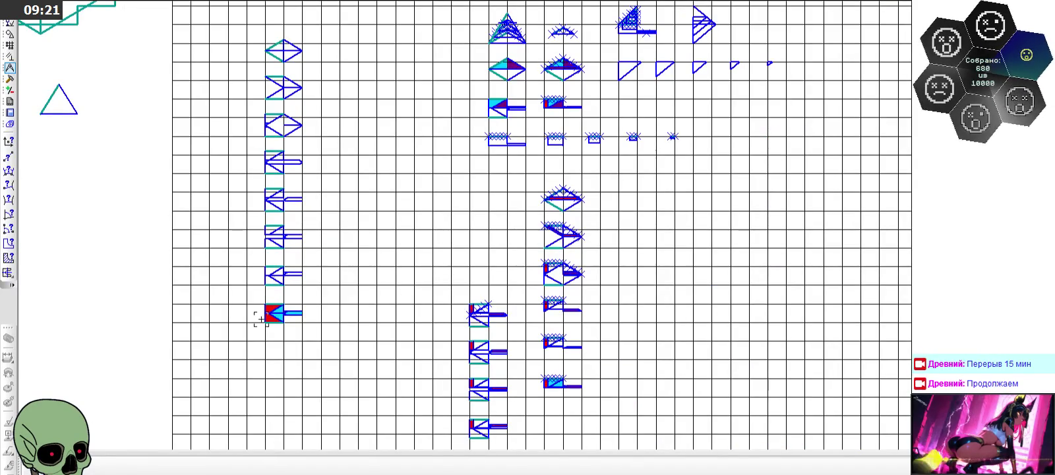
scroll(266, 310, "up", 3)
scroll(261, 302, "up", 1)
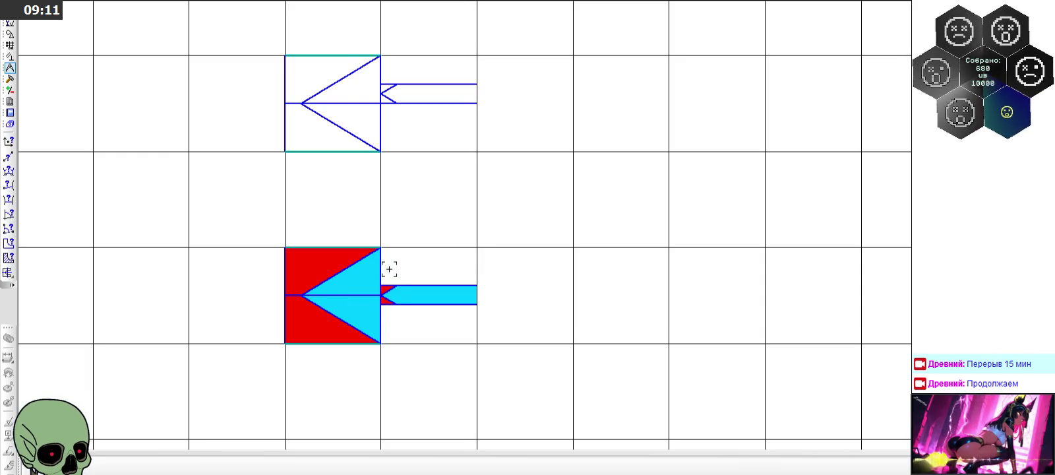
scroll(384, 264, "down", 3)
scroll(462, 211, "down", 2)
scroll(527, 171, "down", 2)
scroll(573, 144, "up", 1)
scroll(572, 138, "up", 3)
scroll(554, 140, "up", 3)
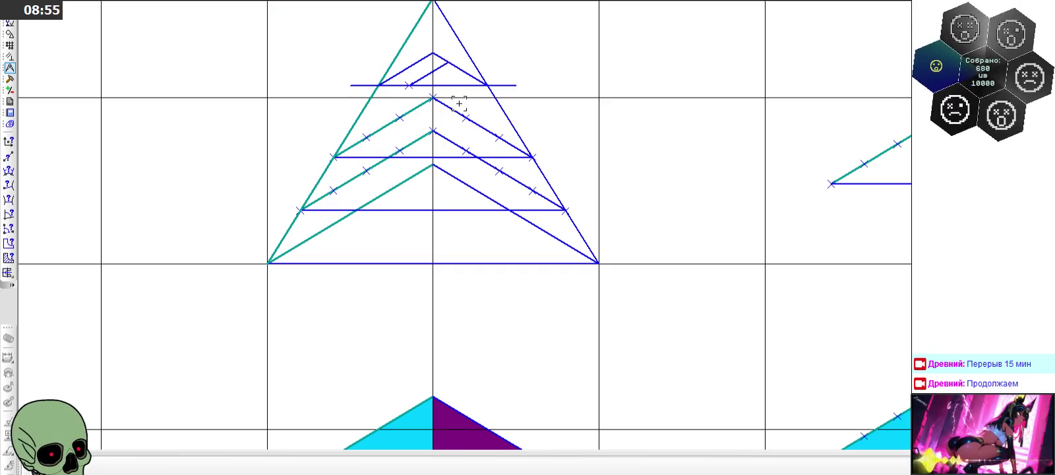
scroll(474, 120, "down", 3)
scroll(474, 122, "down", 3)
scroll(271, 257, "up", 2)
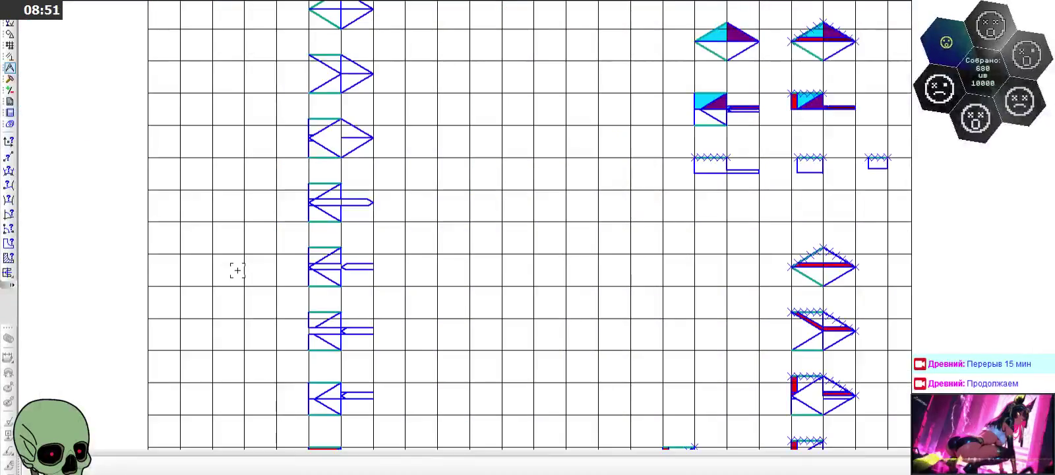
scroll(333, 186, "down", 1)
scroll(324, 276, "up", 3)
scroll(323, 275, "down", 2)
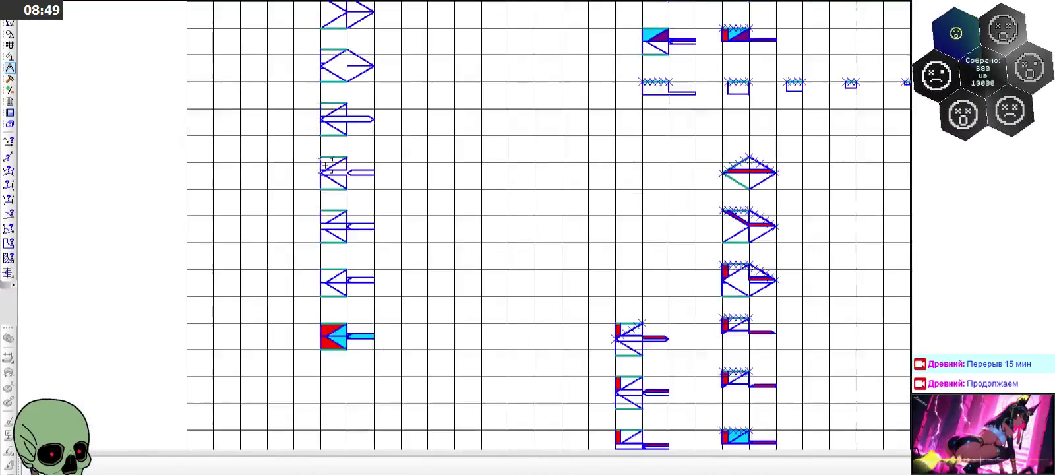
scroll(309, 308, "up", 3)
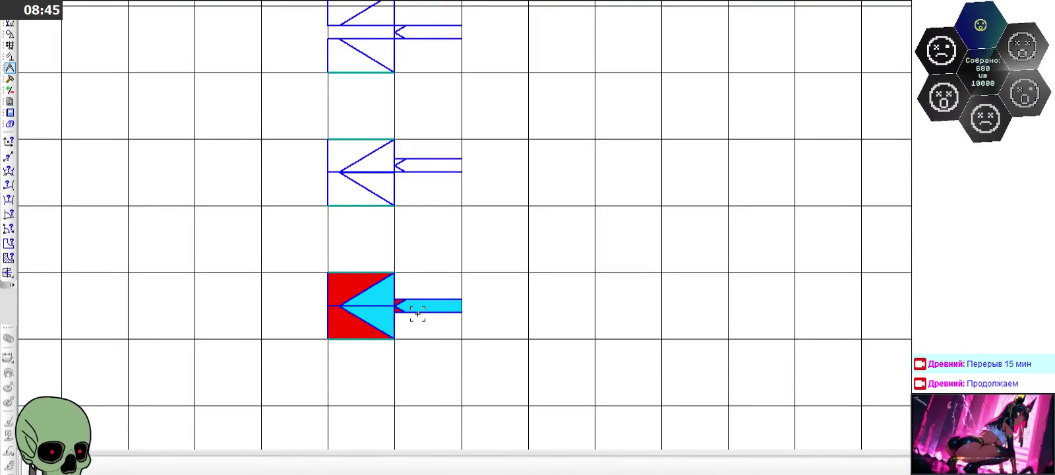
scroll(403, 312, "up", 2)
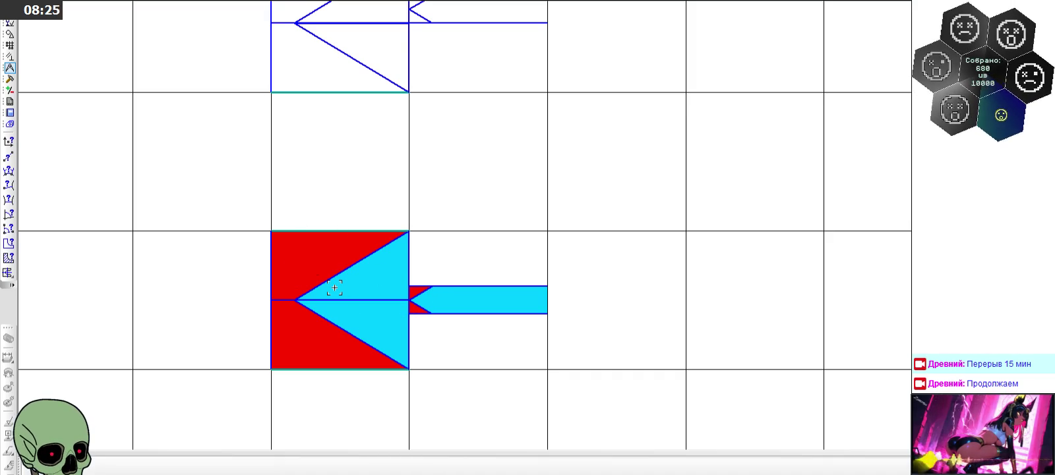
scroll(431, 314, "down", 3)
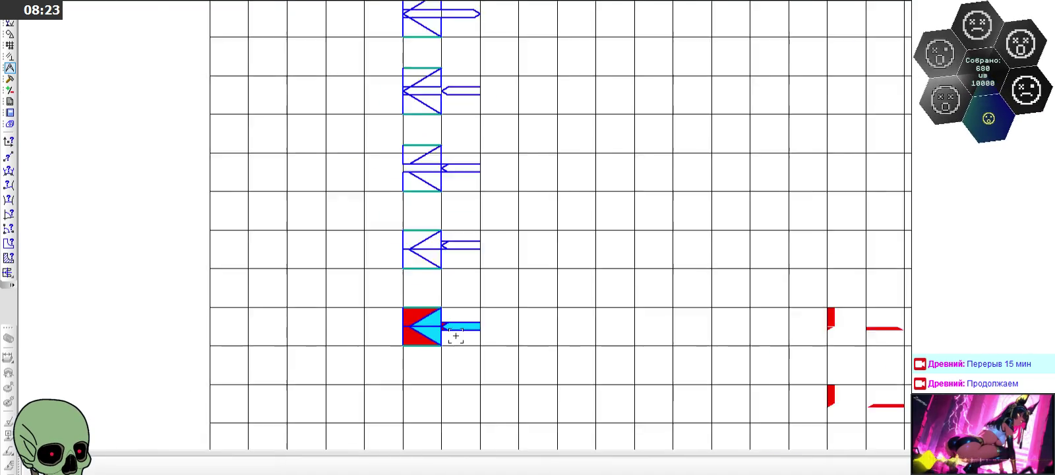
scroll(448, 330, "down", 2)
scroll(459, 83, "up", 2)
scroll(459, 83, "up", 2)
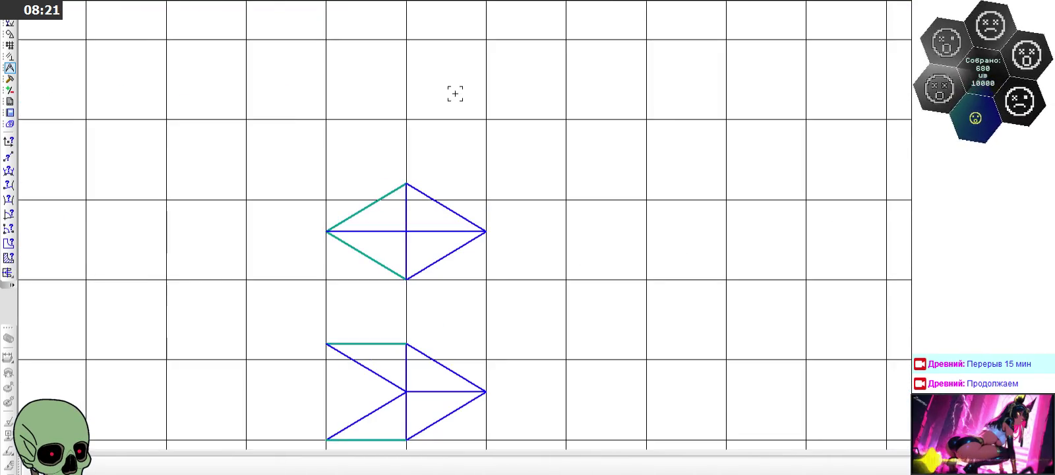
scroll(455, 94, "down", 2)
scroll(454, 94, "down", 1)
scroll(638, 108, "up", 2)
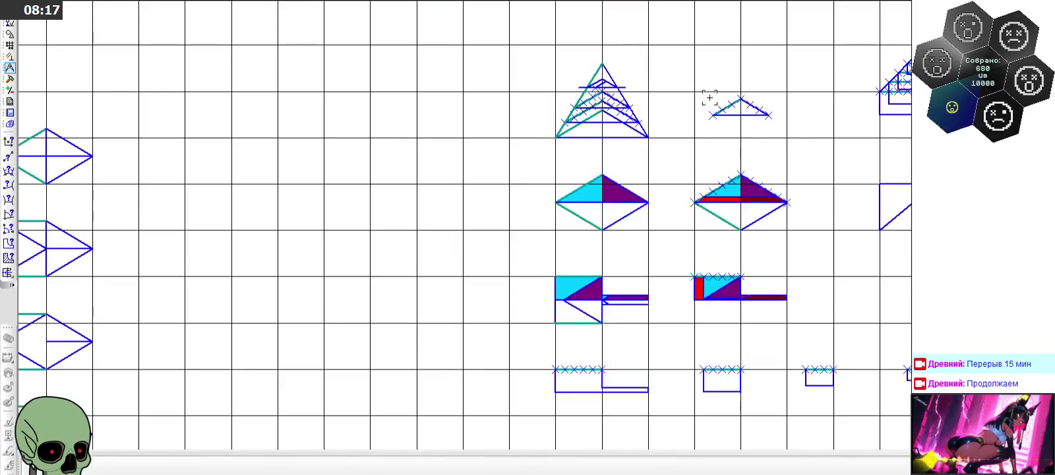
scroll(706, 98, "up", 2)
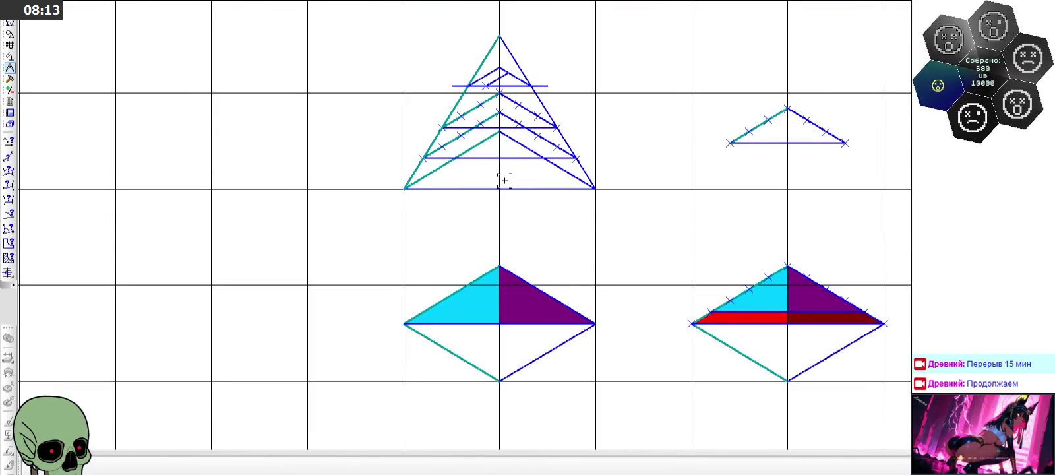
scroll(504, 180, "down", 3)
scroll(504, 175, "down", 3)
scroll(678, 171, "up", 5)
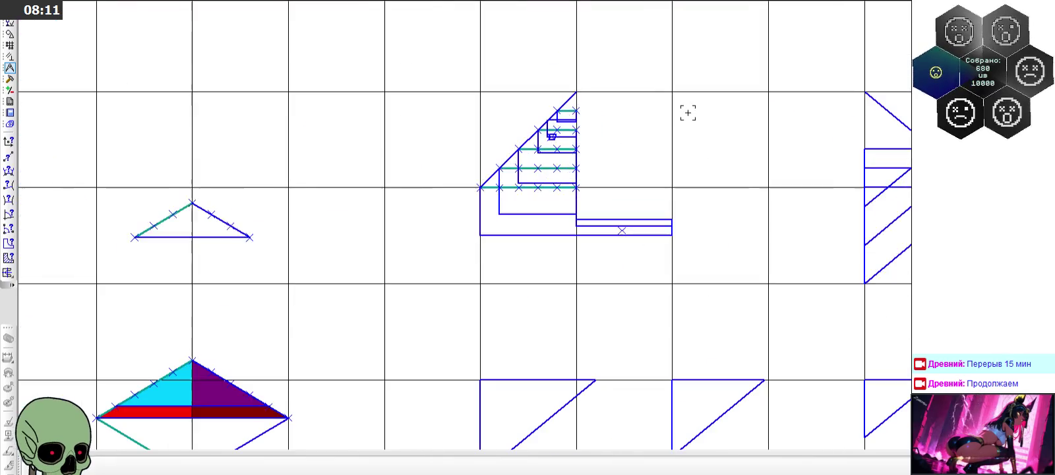
scroll(542, 278, "down", 3)
scroll(550, 277, "down", 2)
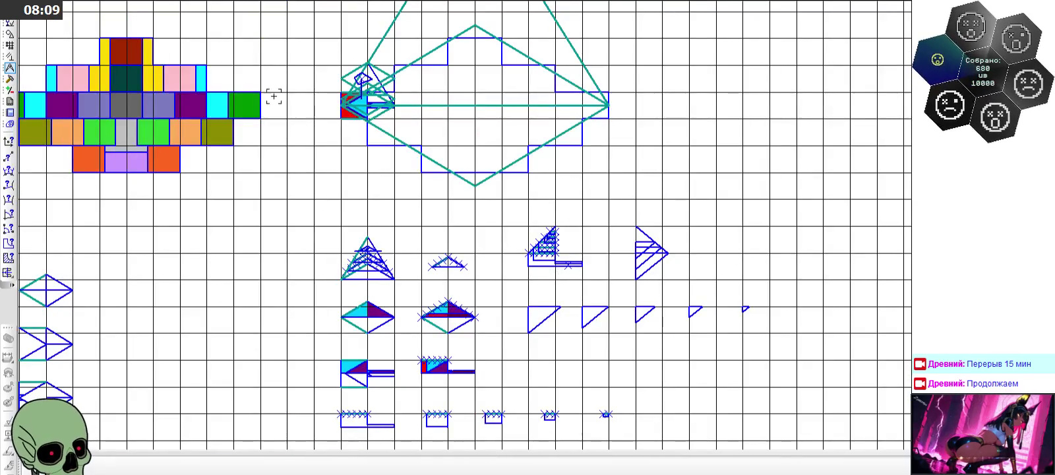
scroll(360, 29, "up", 2)
scroll(338, 80, "up", 3)
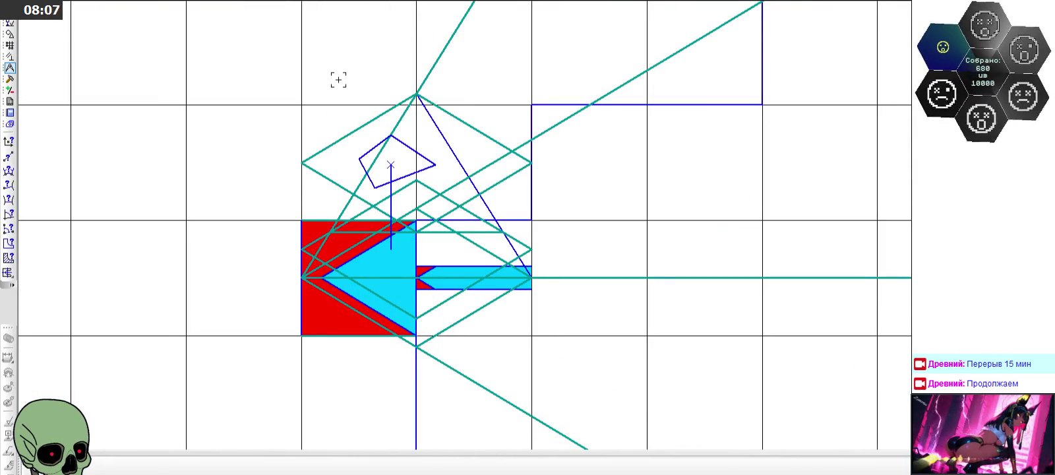
scroll(338, 80, "down", 2)
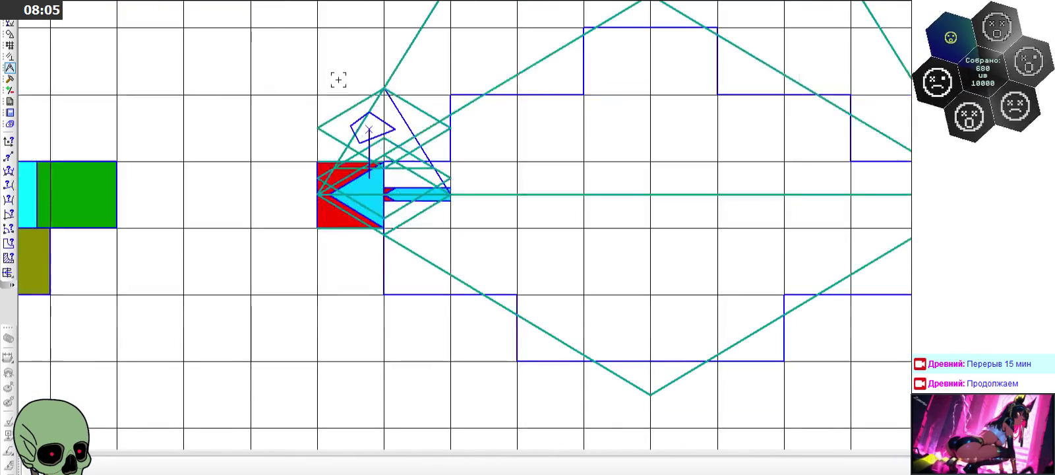
scroll(338, 80, "down", 2)
scroll(338, 80, "down", 1)
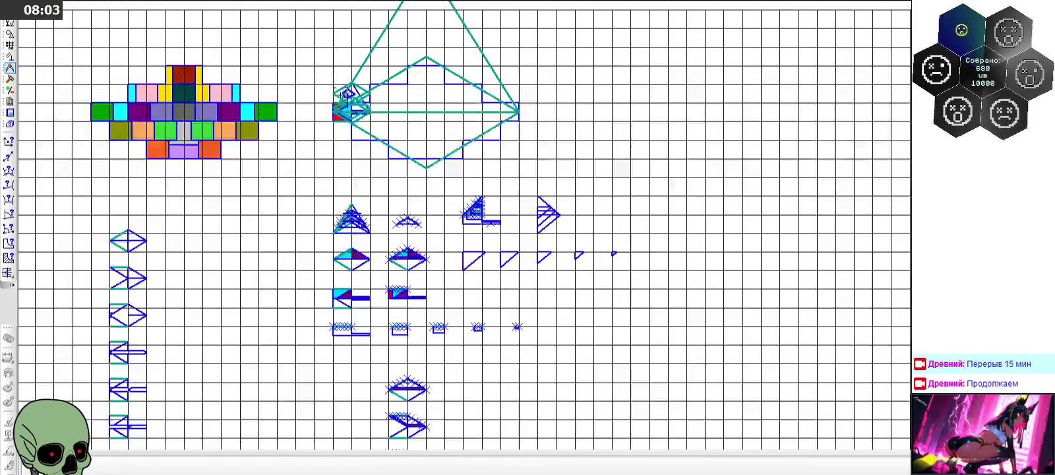
scroll(481, 250, "up", 2)
scroll(620, 186, "up", 2)
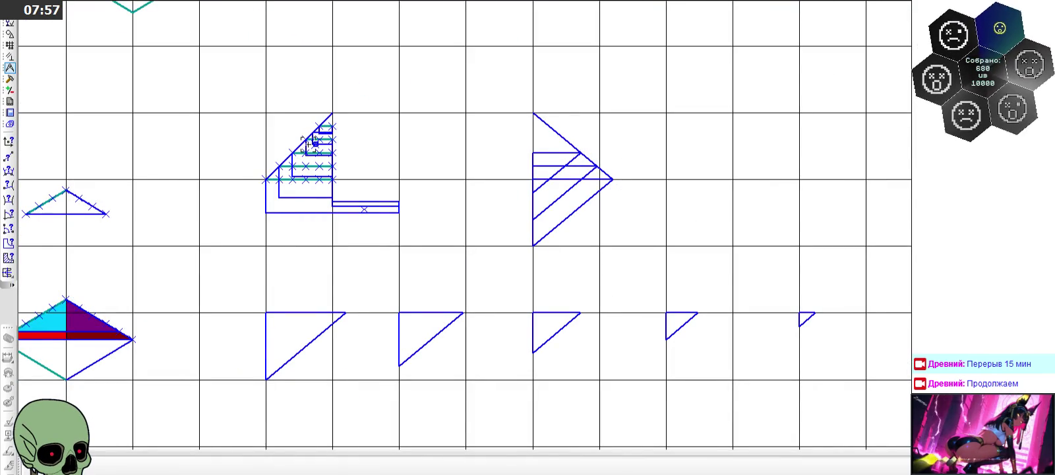
scroll(421, 153, "down", 2)
scroll(423, 151, "down", 2)
scroll(423, 149, "down", 2)
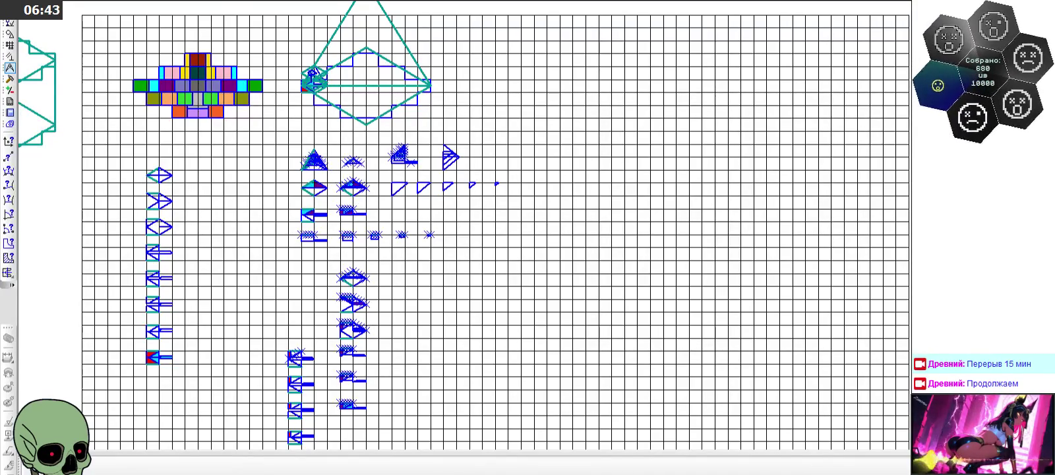
scroll(453, 235, "up", 3)
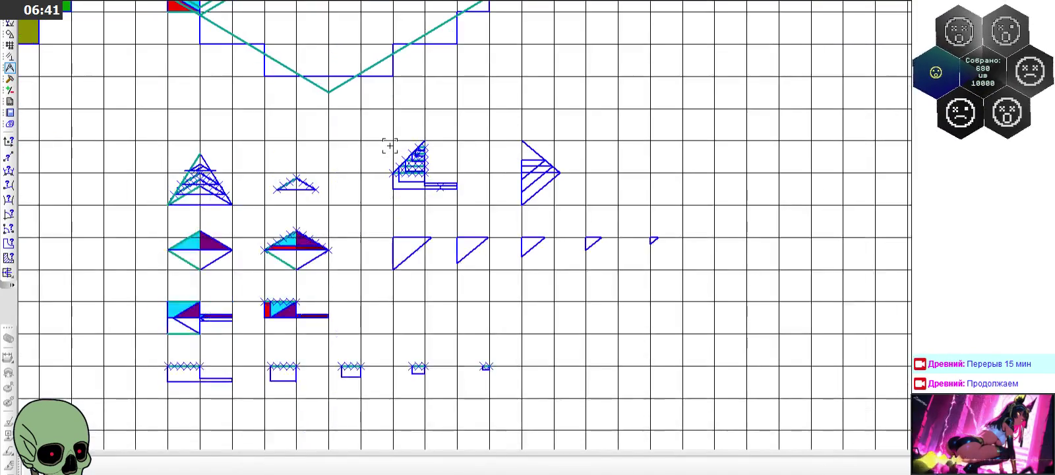
scroll(449, 176, "up", 2)
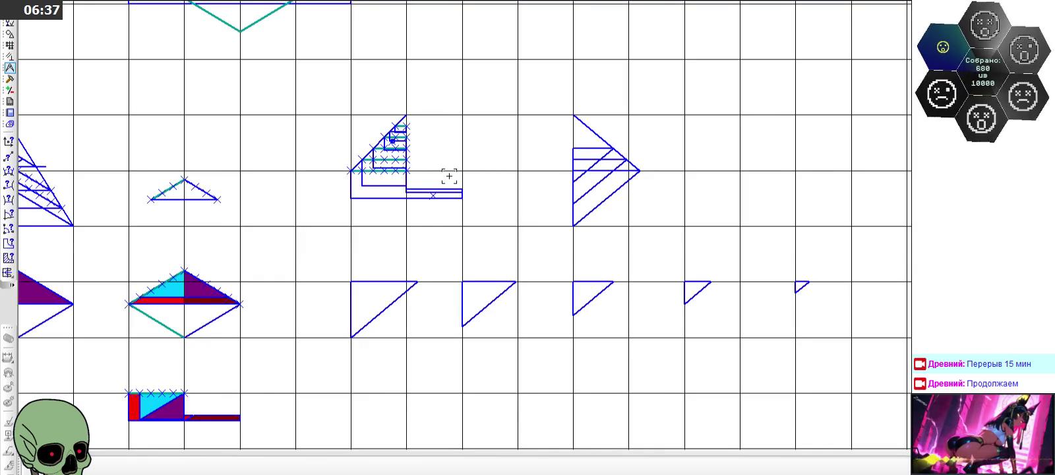
scroll(449, 176, "down", 3)
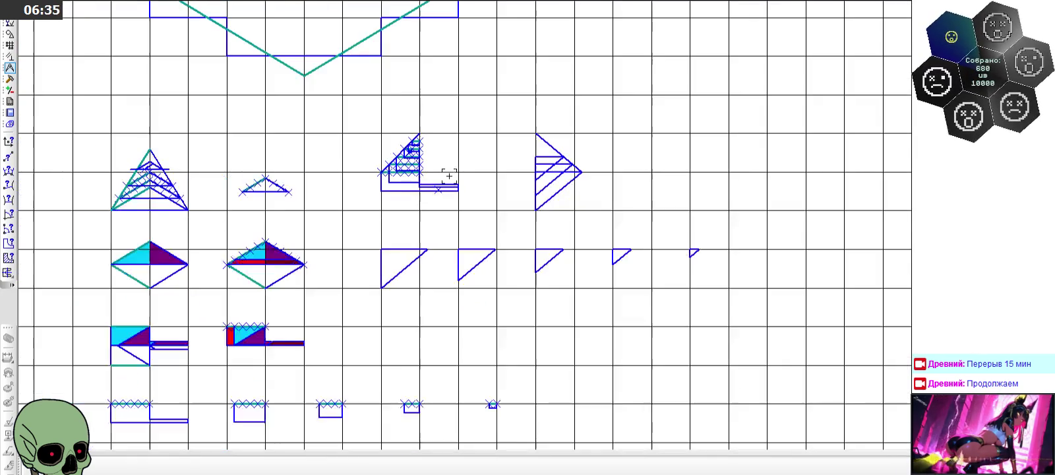
scroll(449, 176, "down", 1)
scroll(449, 176, "down", 1)
scroll(449, 176, "down", 1)
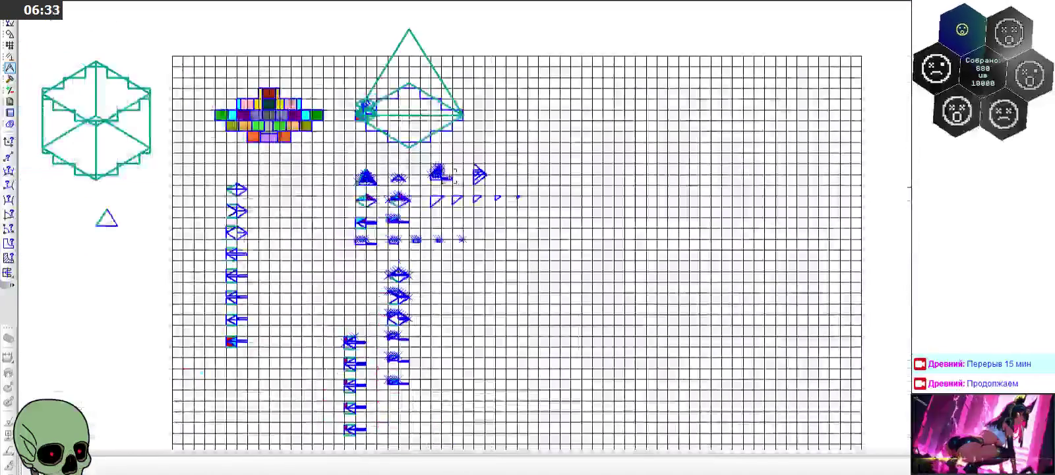
scroll(343, 119, "up", 3)
scroll(291, 100, "up", 4)
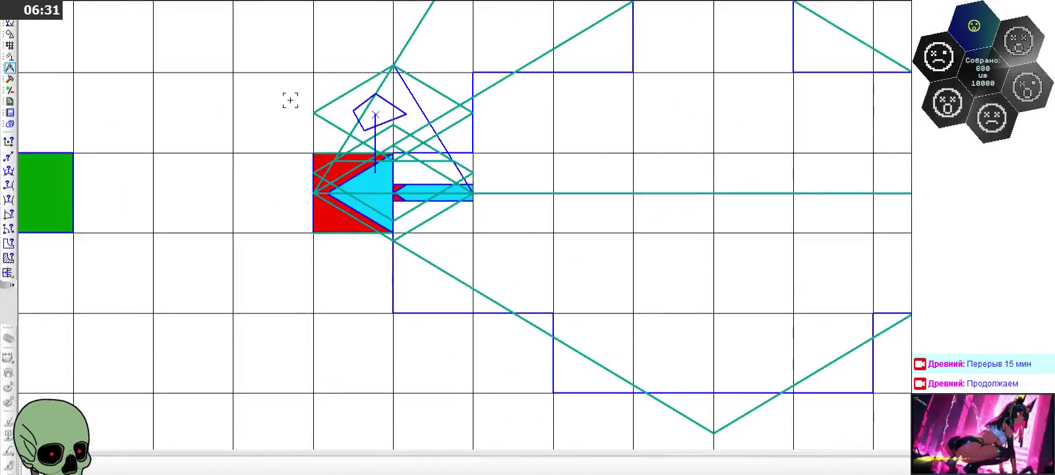
scroll(313, 107, "up", 3)
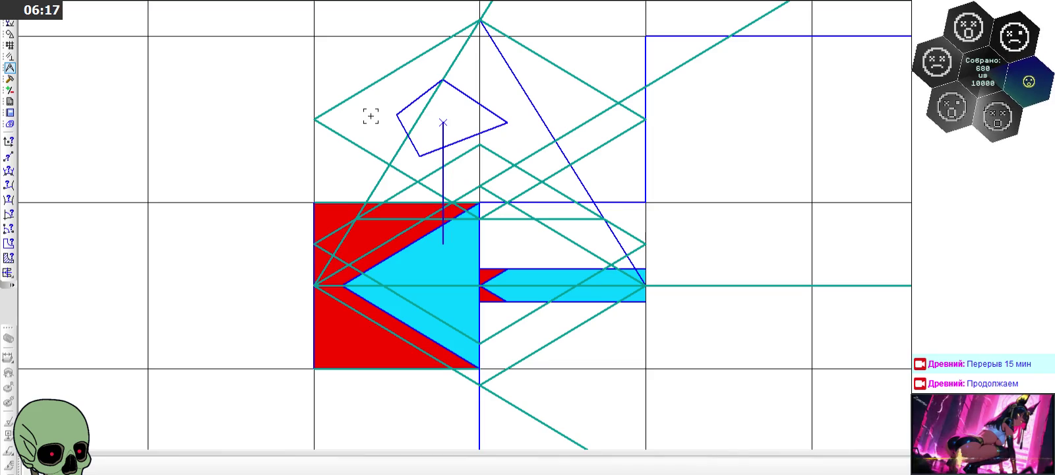
scroll(371, 116, "down", 3)
scroll(370, 116, "down", 3)
scroll(366, 114, "down", 1)
scroll(364, 113, "down", 1)
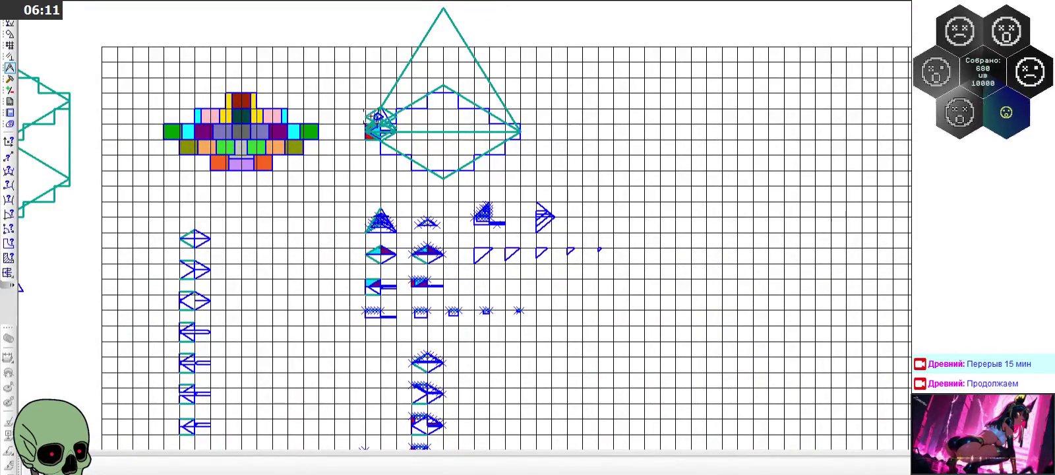
scroll(364, 198, "up", 4)
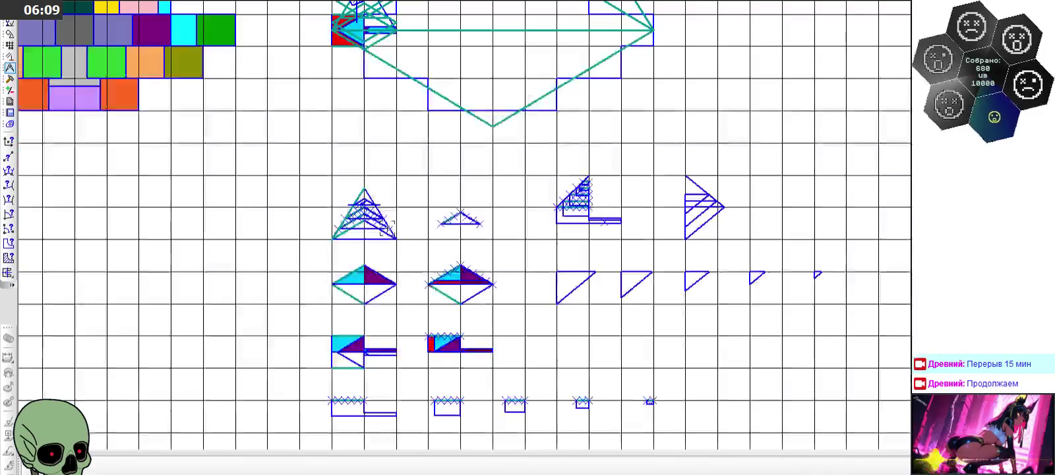
scroll(361, 216, "up", 3)
scroll(361, 216, "down", 3)
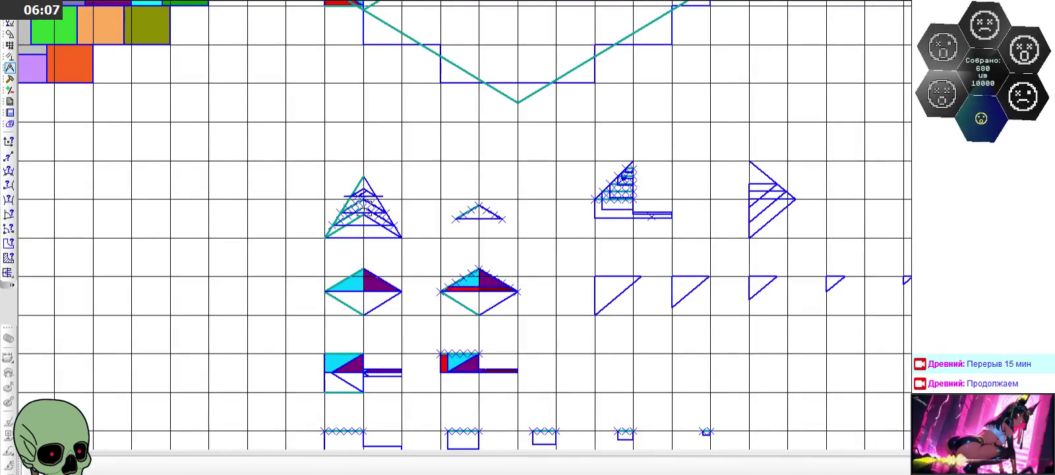
scroll(597, 197, "down", 4)
scroll(597, 199, "down", 2)
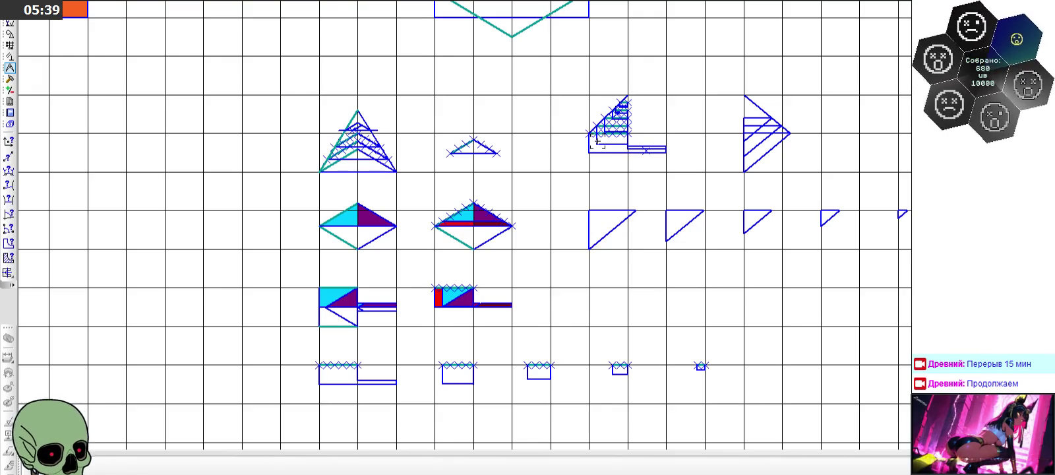
scroll(289, 177, "up", 3)
scroll(461, 116, "up", 4)
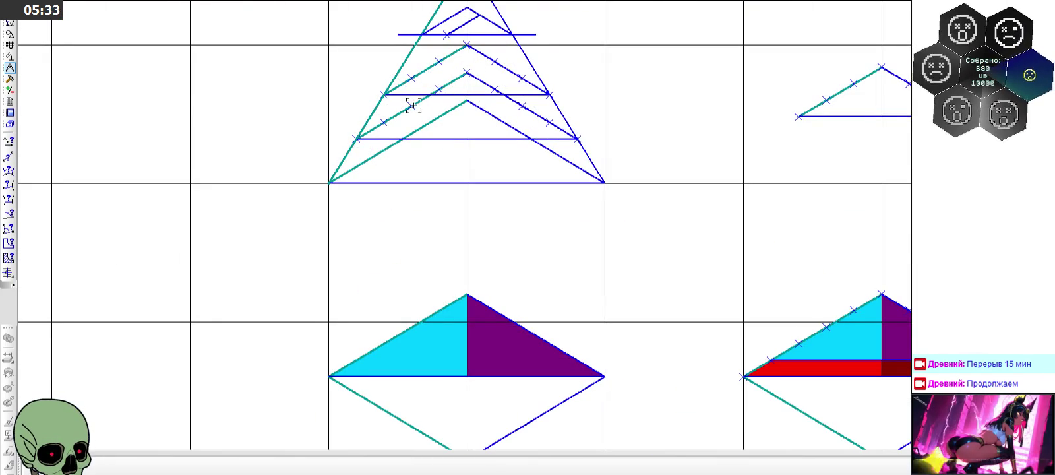
scroll(429, 170, "down", 2)
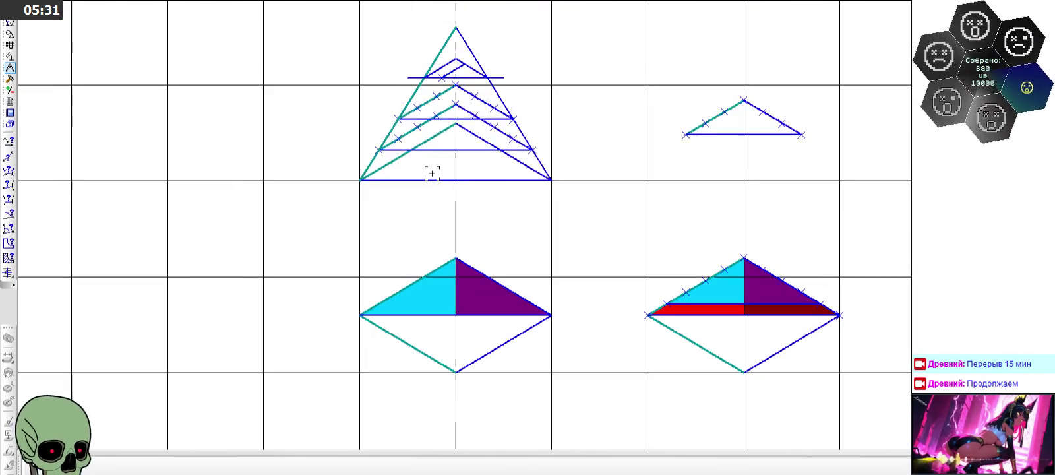
scroll(500, 53, "up", 3)
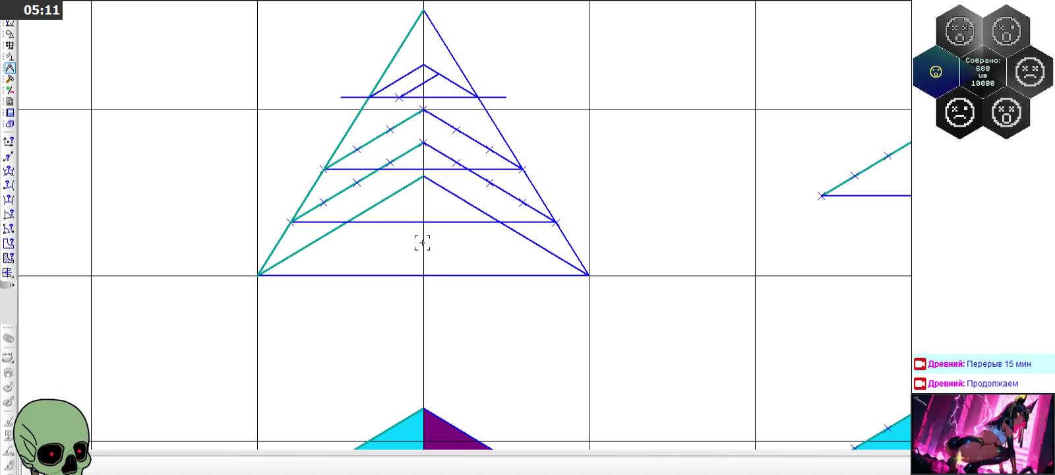
scroll(405, 229, "down", 2)
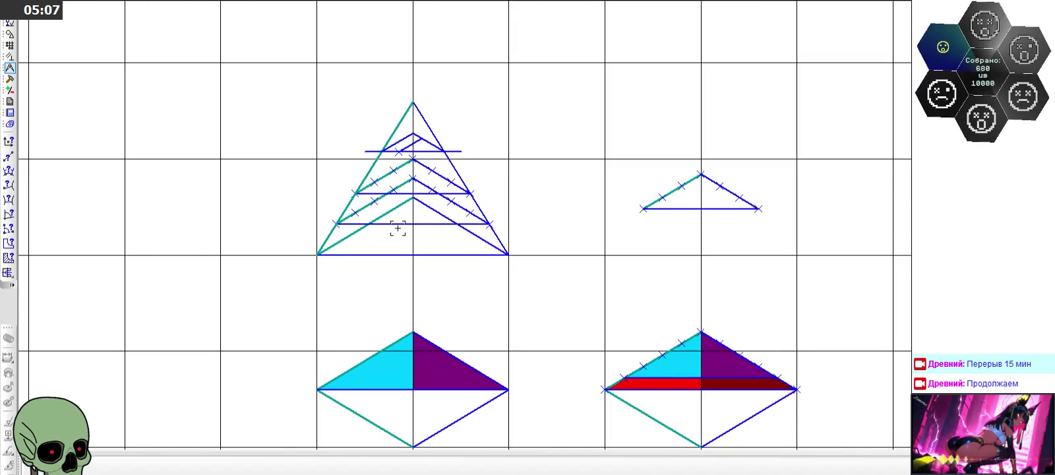
scroll(443, 140, "up", 2)
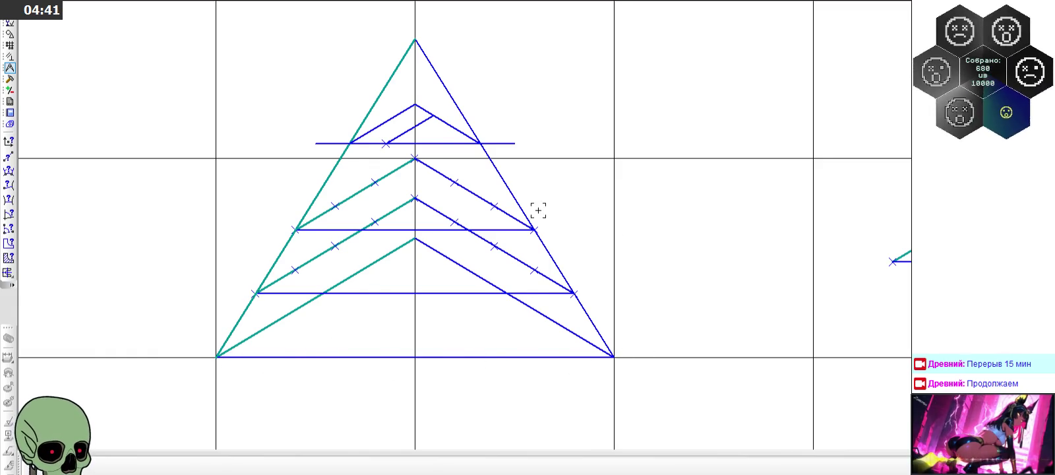
Step: Select the triangle's diagonals and horizontal lines, clear the selection, then reselect three of them
left_click(354, 194)
left_click(455, 184)
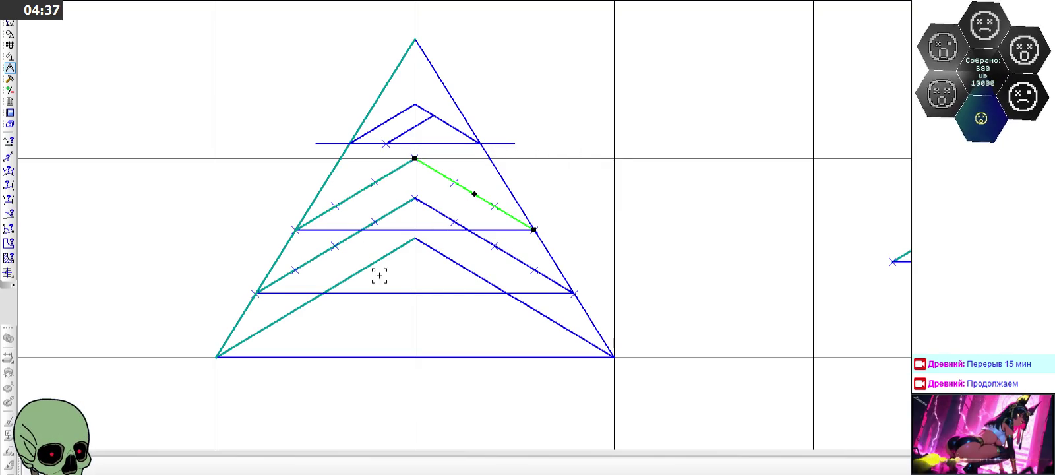
left_click(270, 292)
left_click(306, 230)
left_click(390, 144)
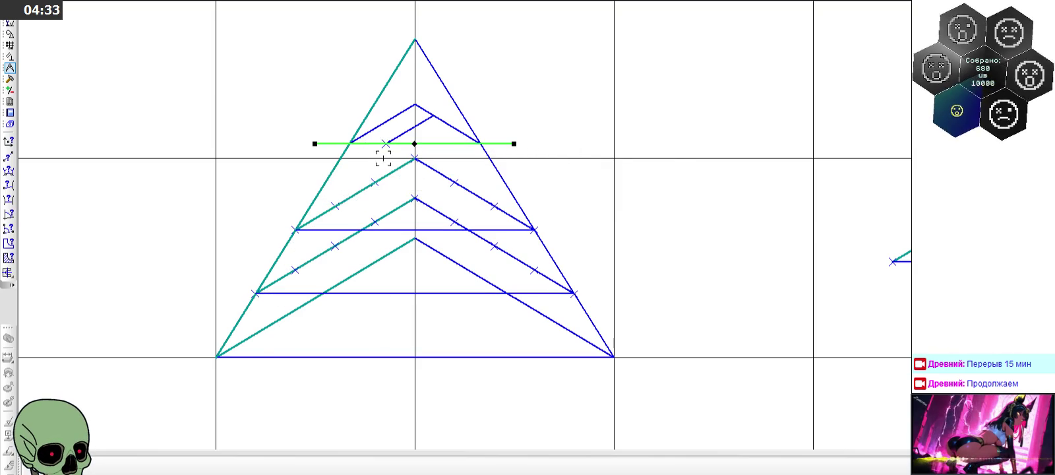
left_click(543, 59)
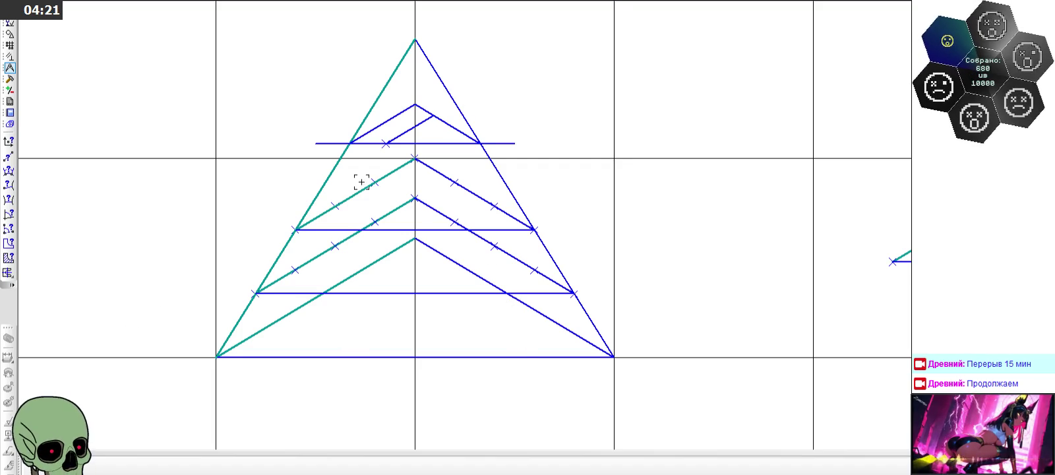
left_click(462, 186)
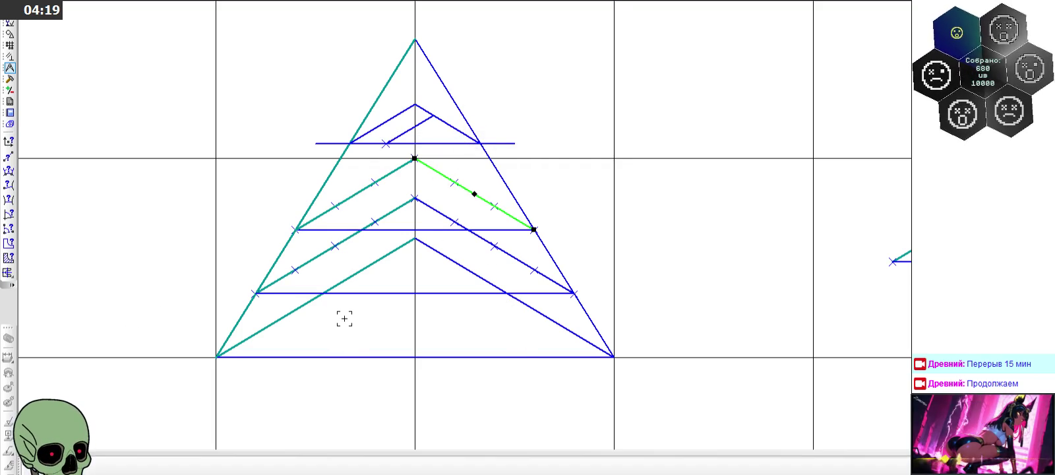
left_click(338, 230)
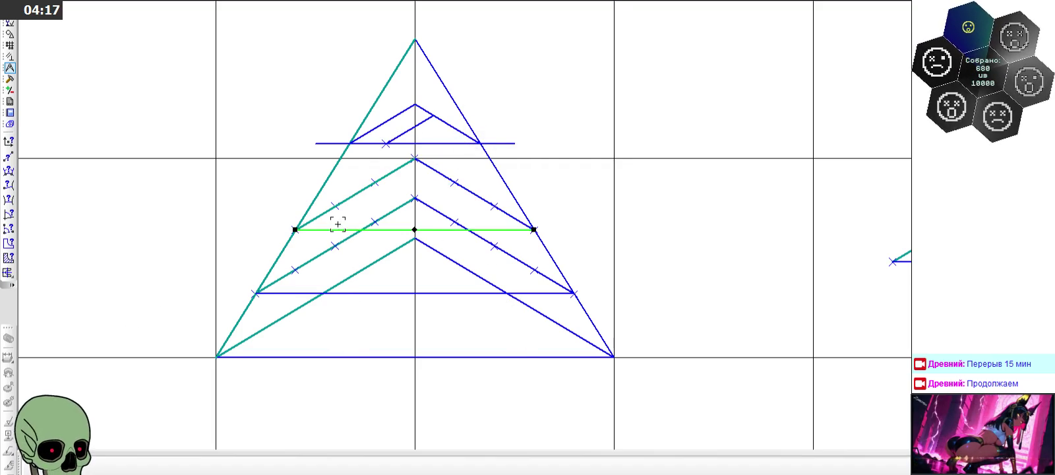
left_click(342, 293)
Step: Select and deselect a horizontal line of the figure and the left triangle's base line
scroll(297, 225, "up", 1)
scroll(297, 218, "down", 5)
scroll(316, 207, "down", 1)
scroll(334, 199, "down", 2)
scroll(758, 170, "up", 3)
scroll(688, 147, "up", 1)
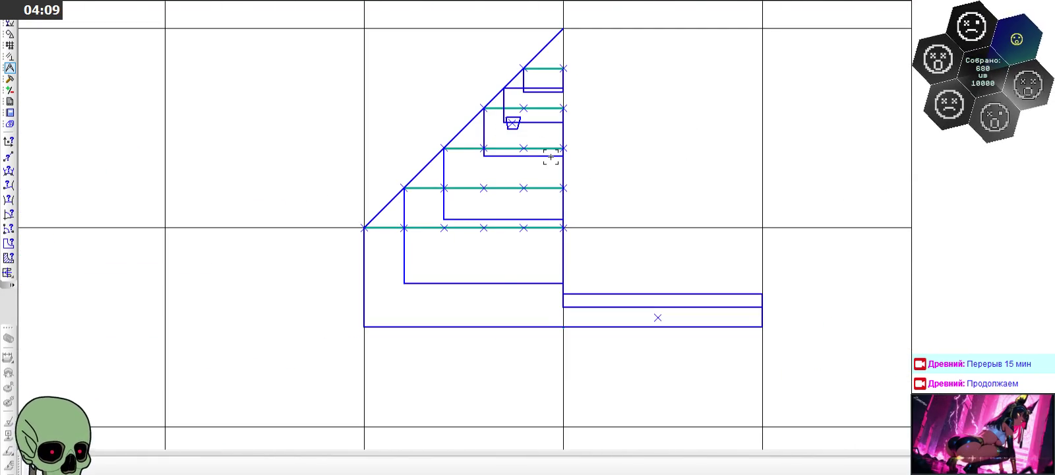
scroll(571, 134, "down", 1)
scroll(572, 134, "down", 1)
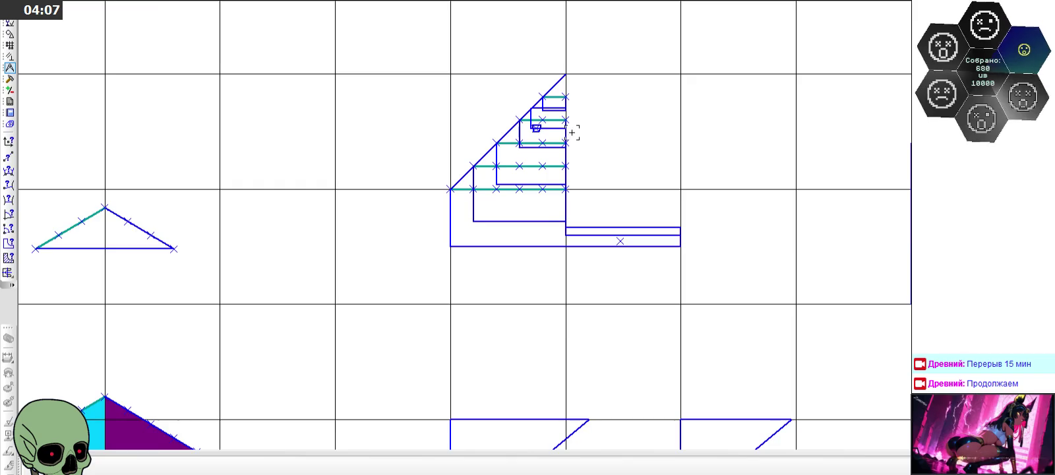
scroll(571, 134, "down", 2)
scroll(74, 205, "up", 1)
scroll(104, 162, "down", 1)
scroll(104, 163, "down", 1)
scroll(104, 163, "up", 1)
left_click(112, 113)
left_click(289, 160)
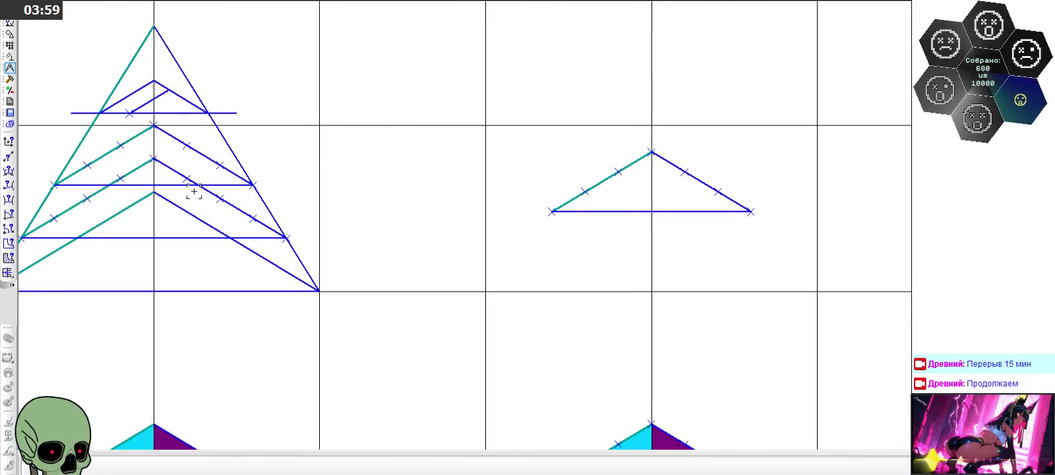
scroll(371, 177, "down", 1)
scroll(372, 176, "down", 1)
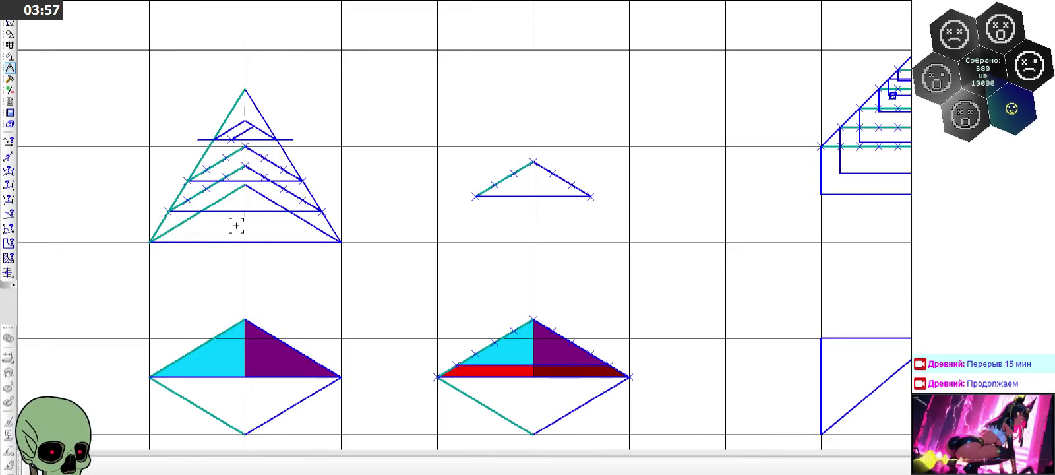
left_click(218, 239)
left_click(174, 257)
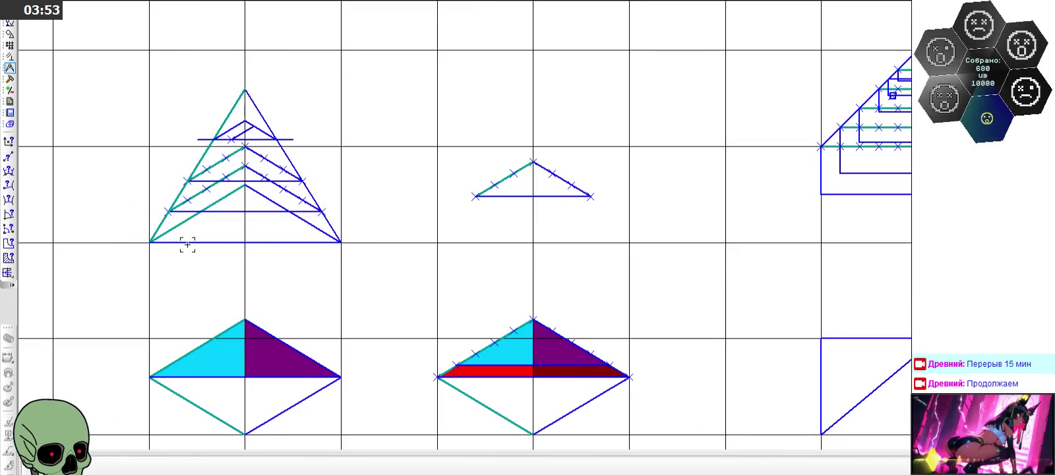
Step: Select the middle horizontal line of the rhombus
scroll(168, 229, "down", 1)
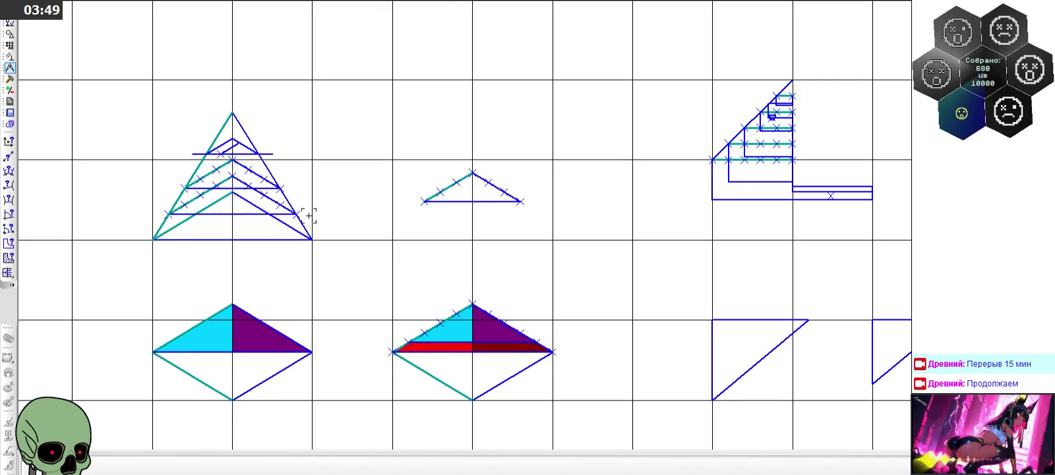
scroll(178, 232, "up", 4)
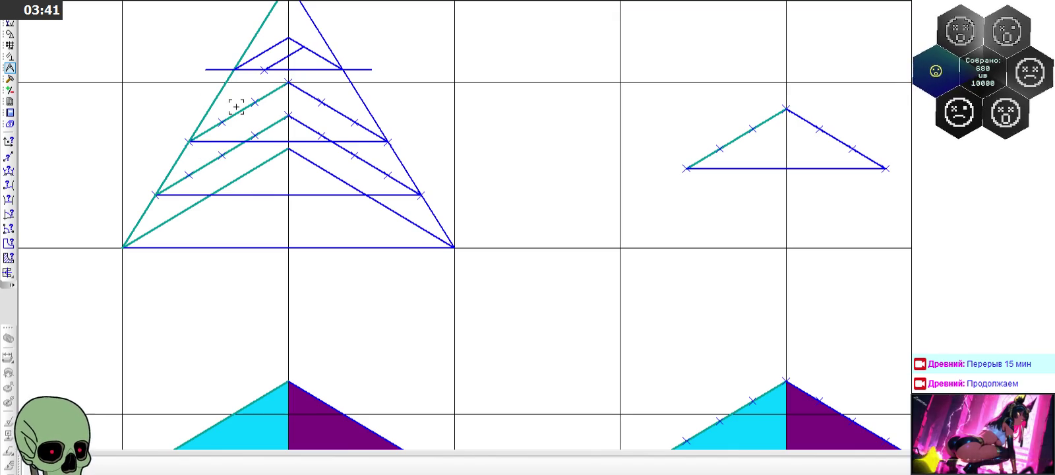
scroll(145, 233, "down", 1)
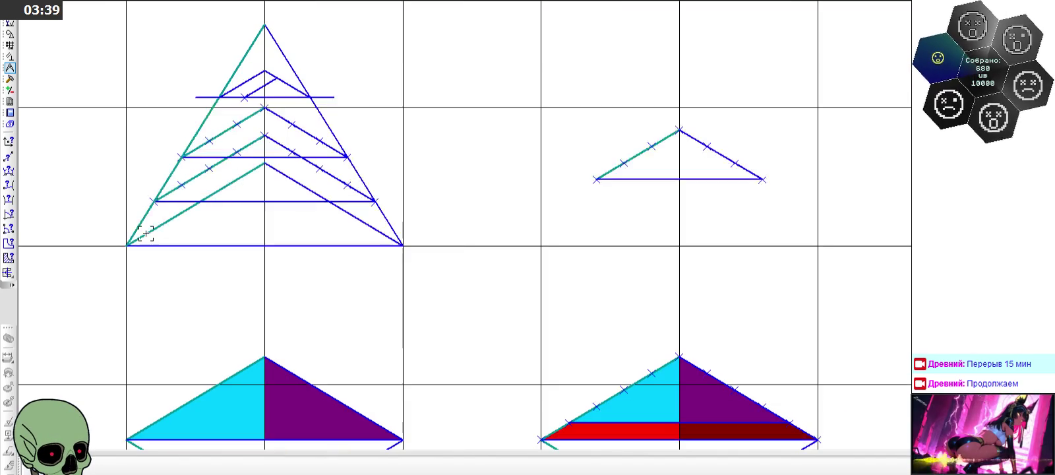
scroll(146, 233, "down", 2)
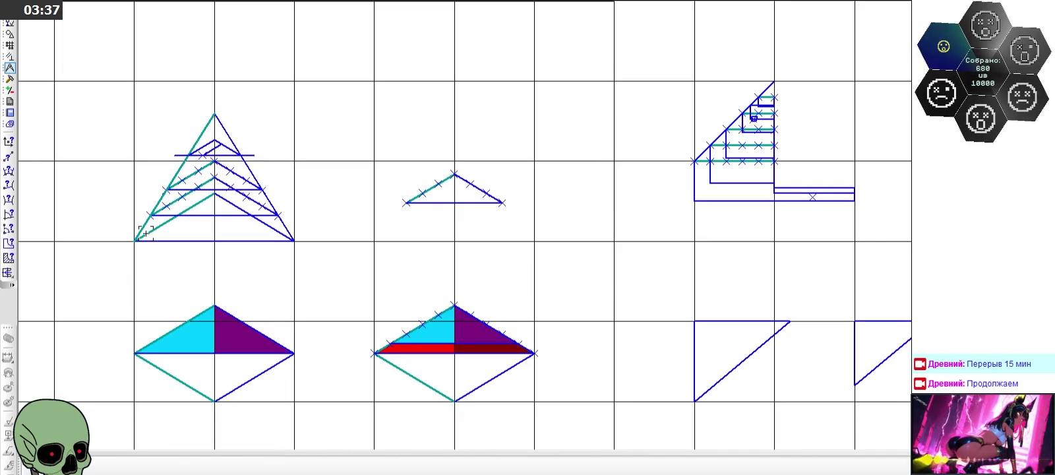
scroll(145, 233, "down", 1)
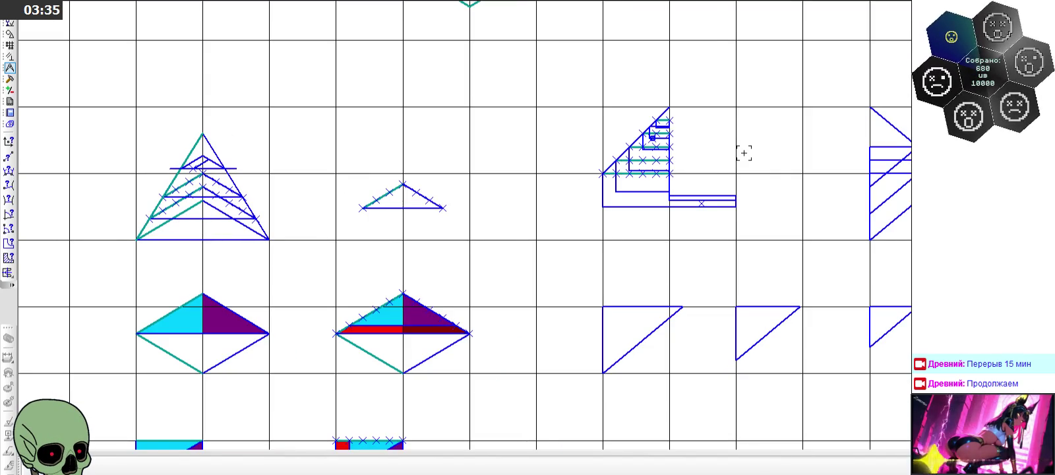
scroll(744, 153, "up", 3)
scroll(682, 141, "up", 2)
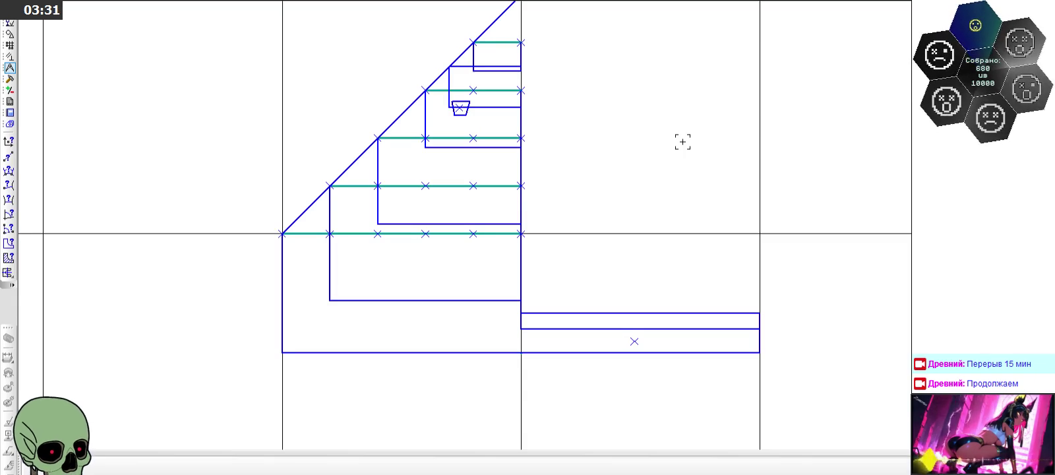
scroll(683, 142, "down", 2)
scroll(682, 142, "down", 1)
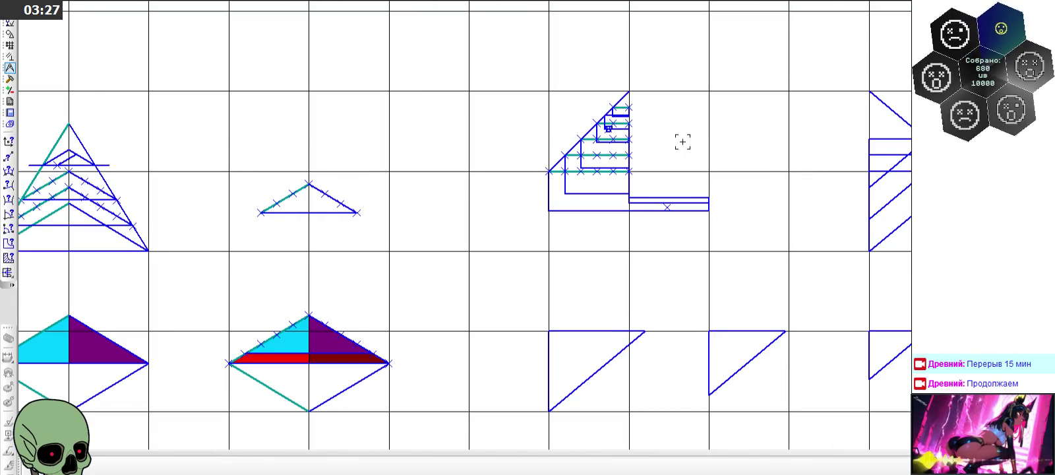
scroll(683, 141, "down", 1)
scroll(682, 142, "down", 2)
scroll(683, 142, "down", 1)
scroll(465, 164, "down", 1)
scroll(464, 164, "up", 2)
scroll(341, 158, "up", 2)
scroll(431, 160, "up", 2)
left_click(380, 208)
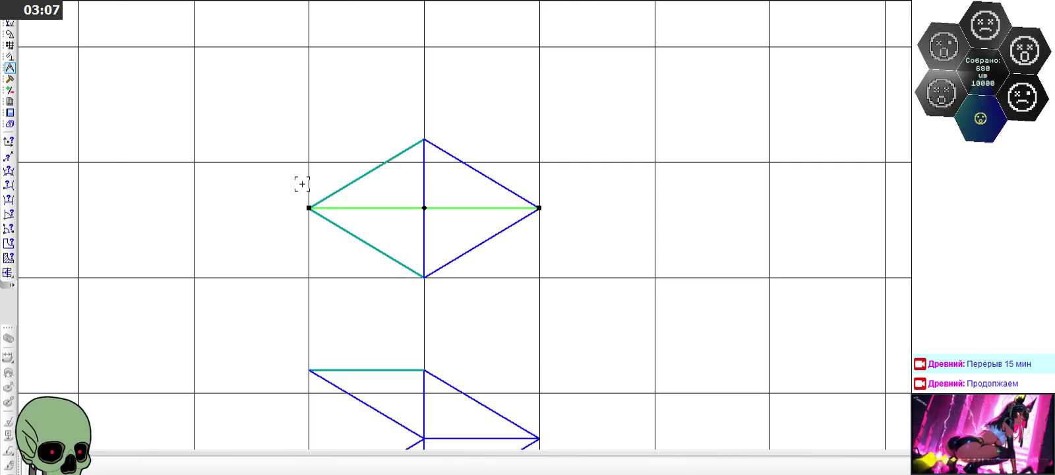
Step: Pick the small triangle's base line, then deselect it
scroll(310, 179, "down", 5)
scroll(502, 165, "up", 4)
scroll(672, 141, "up", 3)
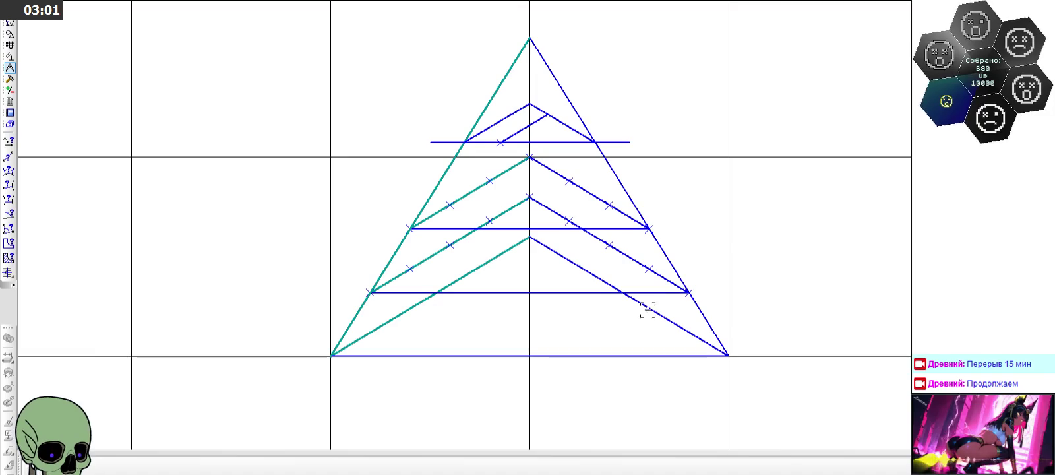
scroll(308, 150, "down", 3)
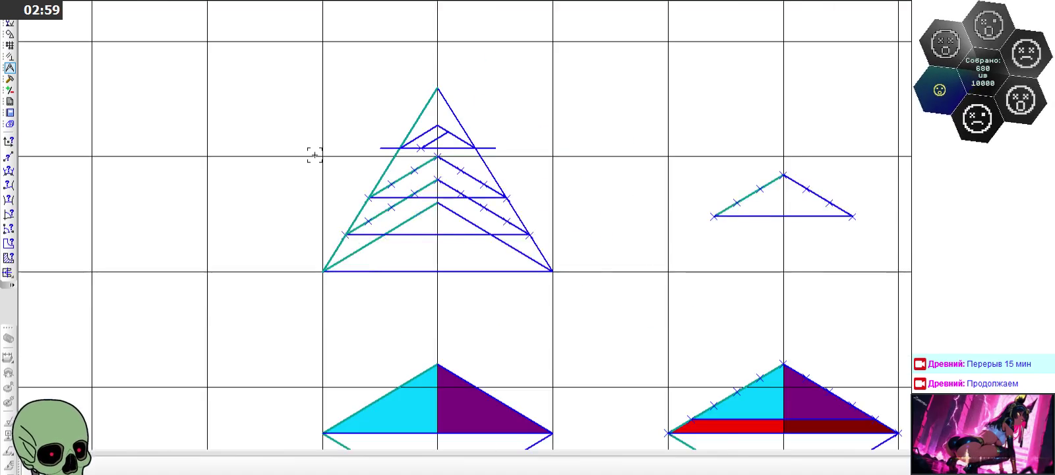
scroll(312, 152, "down", 2)
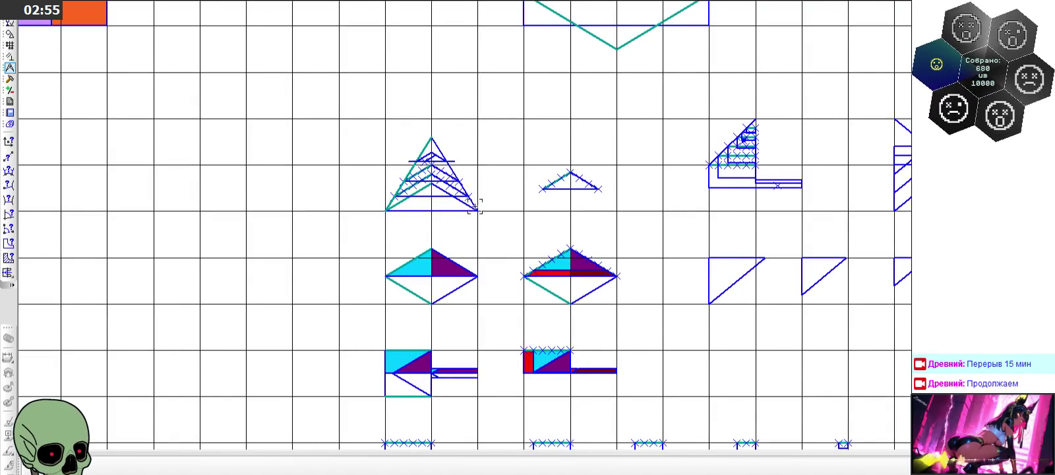
scroll(486, 151, "up", 3)
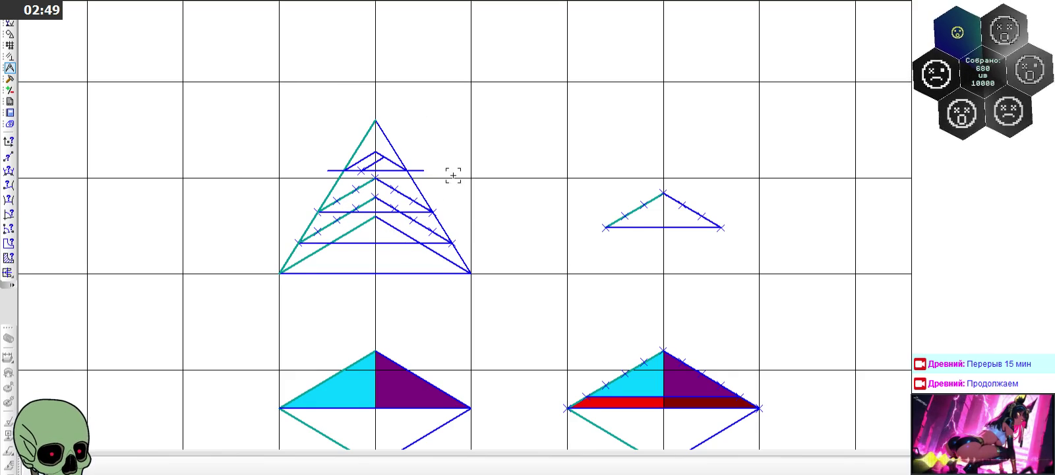
scroll(547, 158, "down", 4)
scroll(551, 158, "down", 2)
scroll(218, 194, "up", 4)
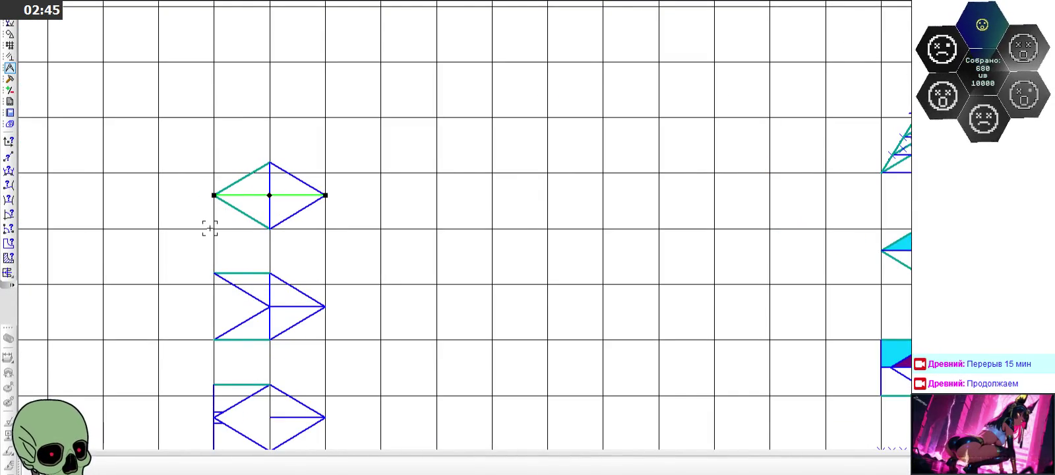
scroll(210, 227, "down", 3)
scroll(689, 170, "up", 4)
scroll(695, 172, "up", 3)
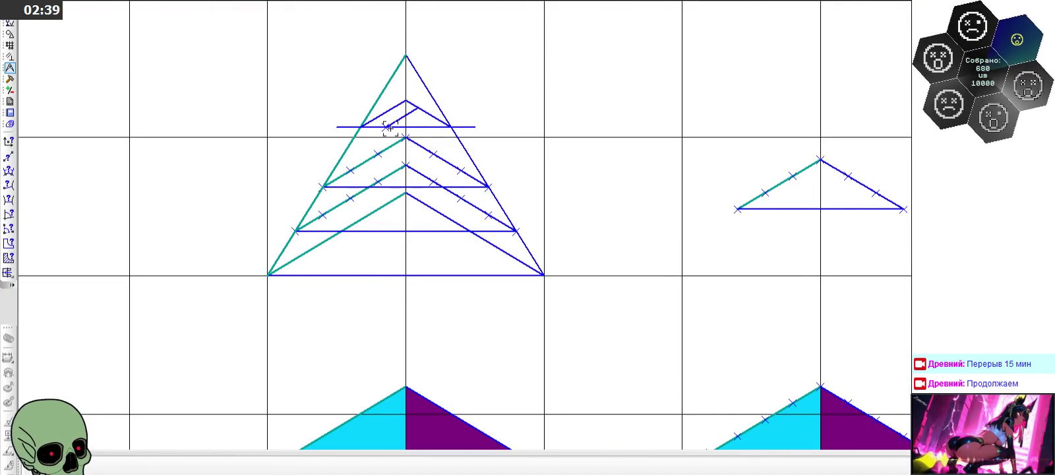
scroll(327, 173, "down", 4)
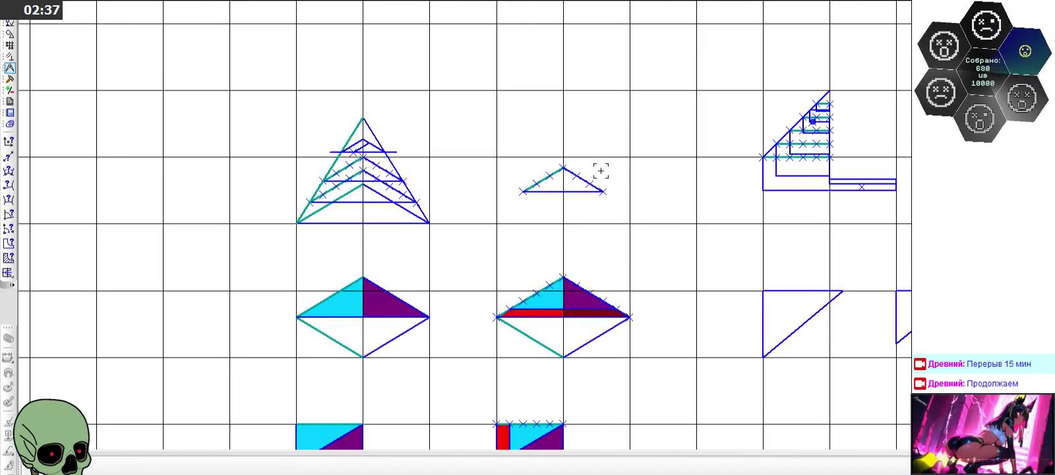
left_click(581, 196)
scroll(354, 147, "down", 4)
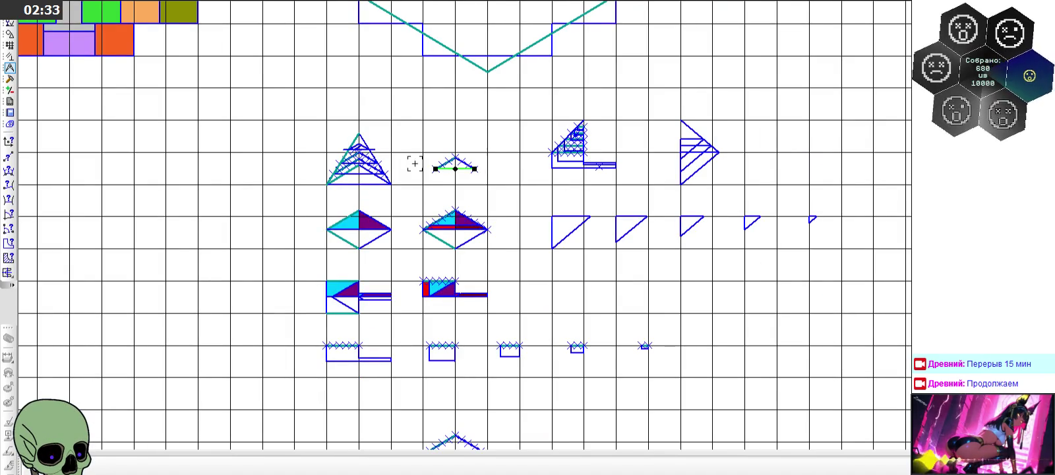
scroll(353, 160, "up", 4)
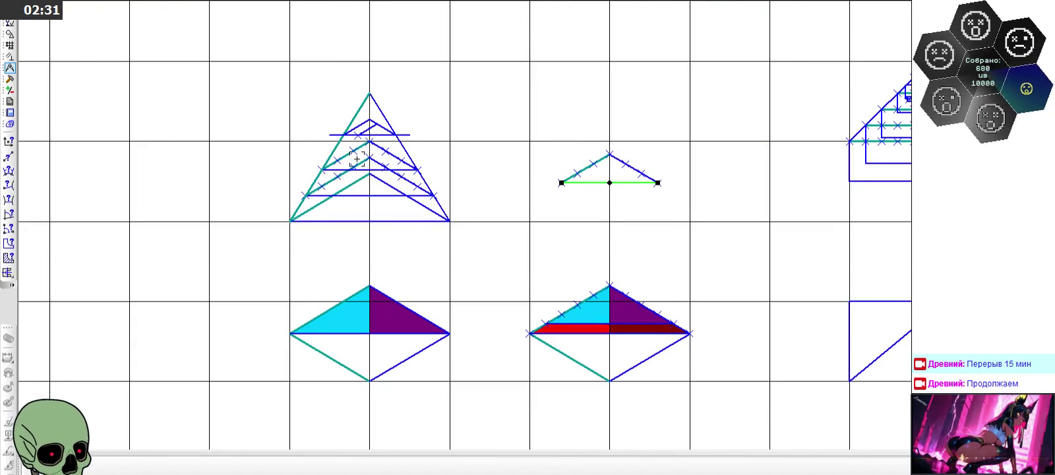
scroll(357, 159, "down", 2)
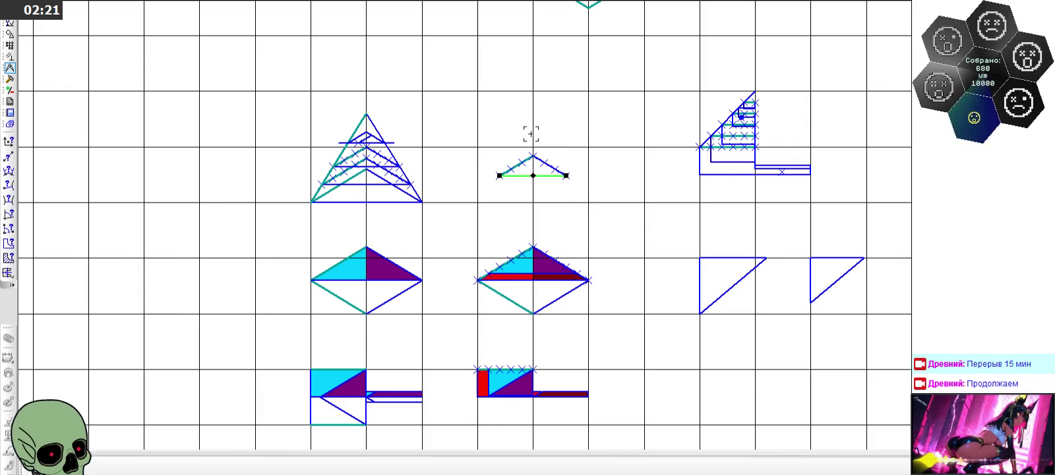
scroll(531, 133, "down", 3)
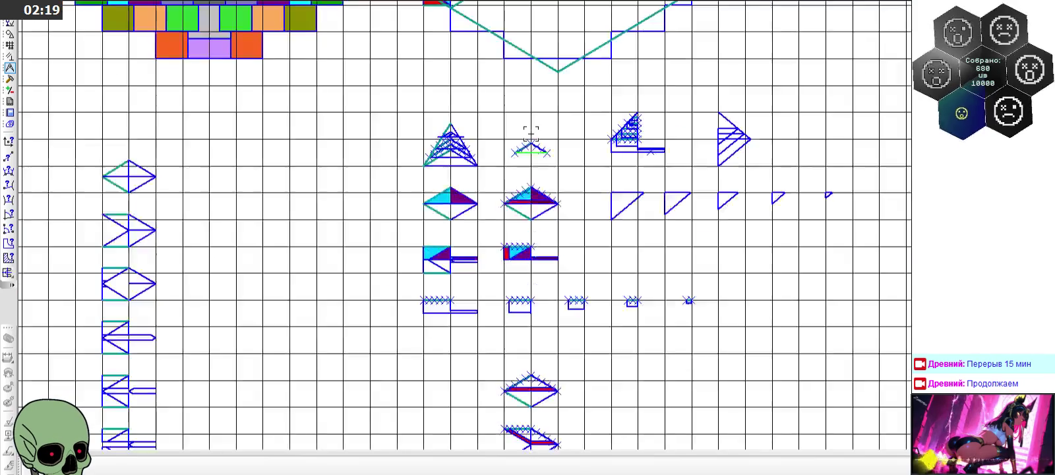
scroll(531, 133, "down", 1)
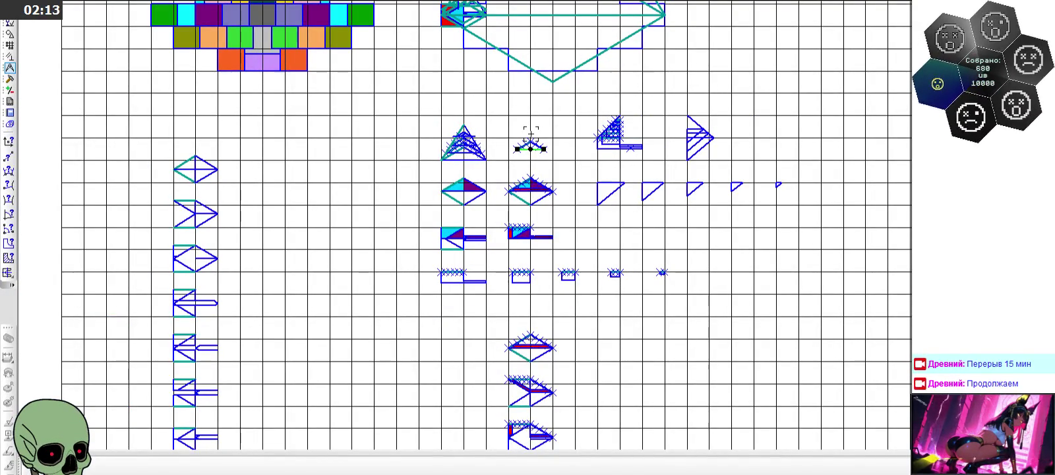
scroll(504, 140, "up", 5)
scroll(488, 141, "up", 1)
left_click(478, 157)
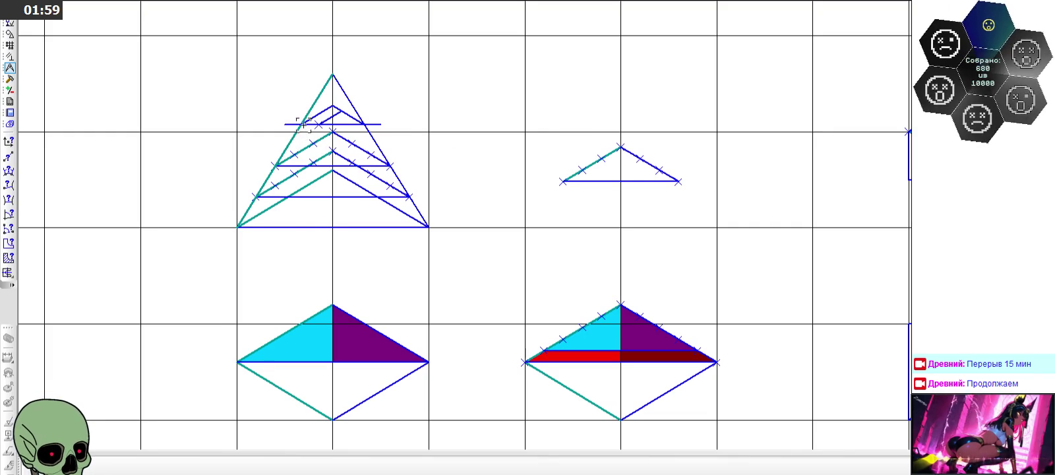
Step: Select the bottom edge of the large hatched triangle and zoom out
left_click(305, 227)
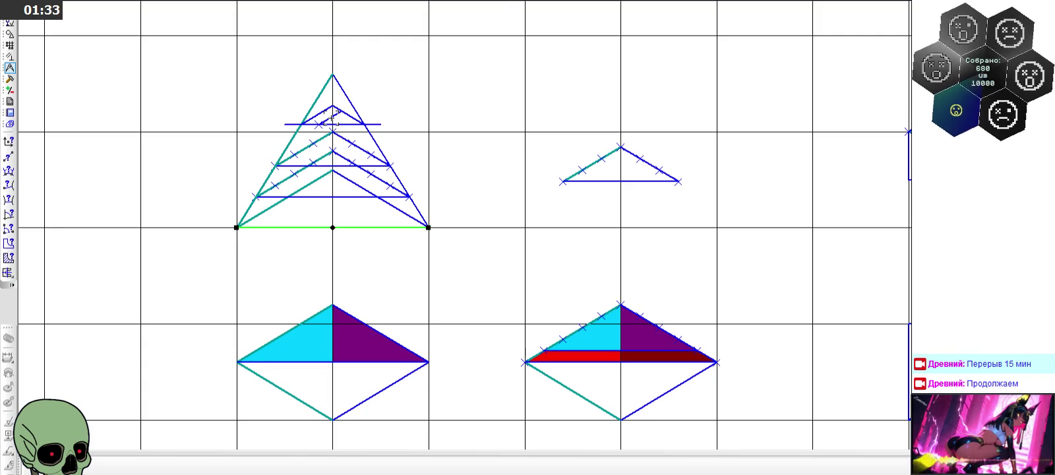
scroll(332, 117, "down", 2)
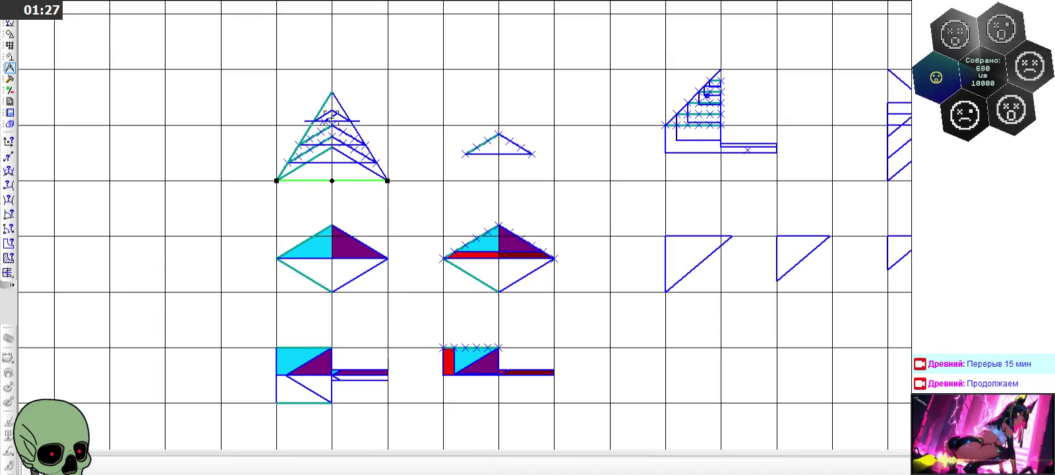
scroll(332, 115, "down", 2)
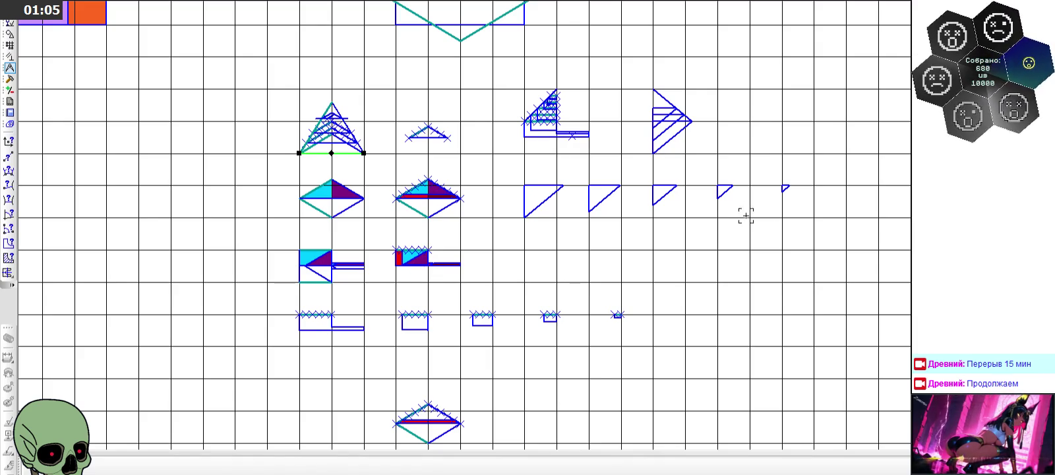
Step: Deselect the large triangle's base line, then zoom in and out across the whole grid drawing
left_click(633, 194)
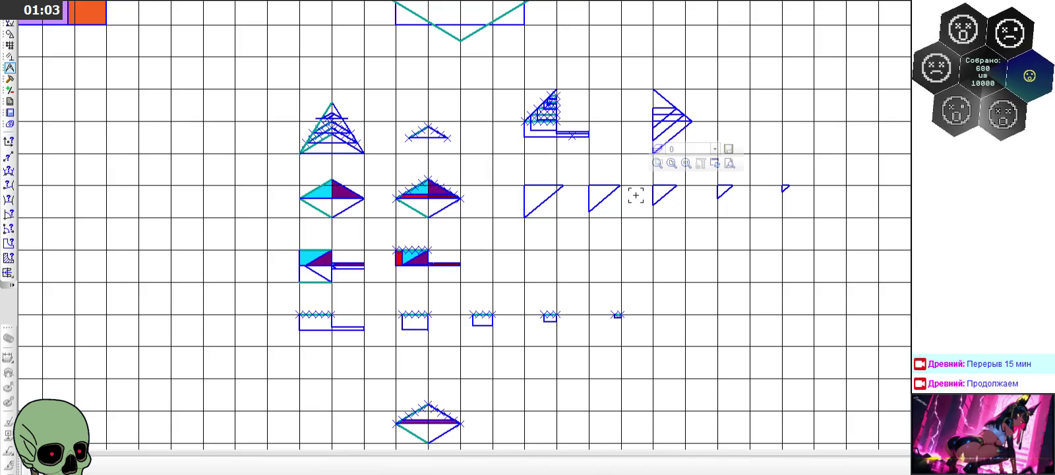
scroll(636, 195, "down", 3)
scroll(636, 196, "down", 3)
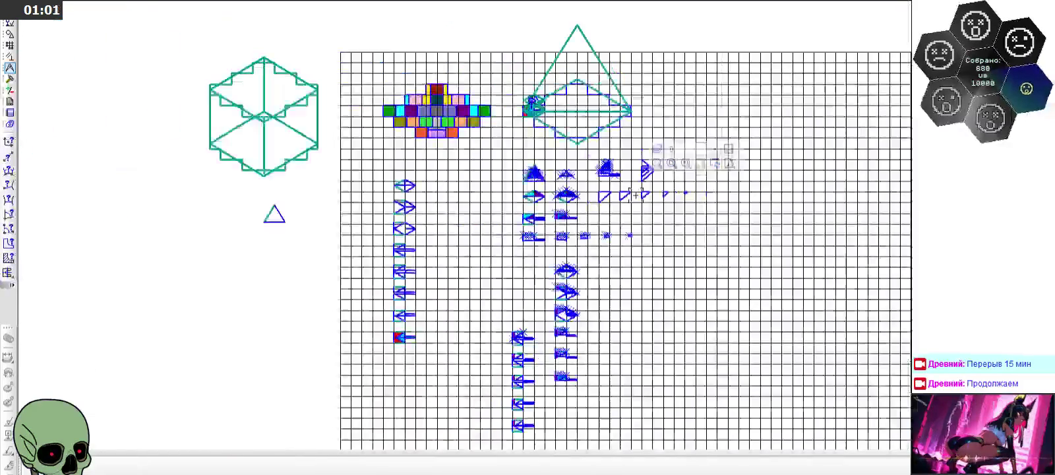
scroll(636, 195, "down", 2)
scroll(614, 172, "up", 5)
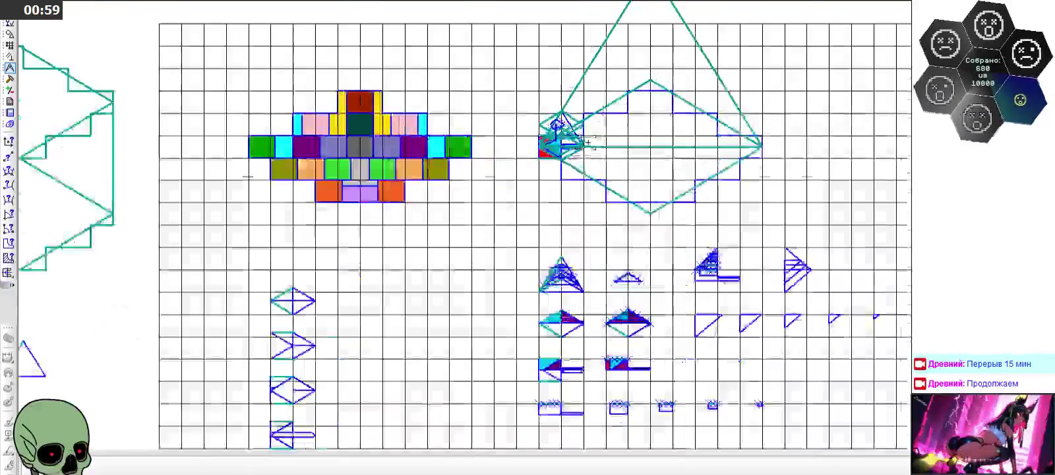
scroll(587, 139, "up", 2)
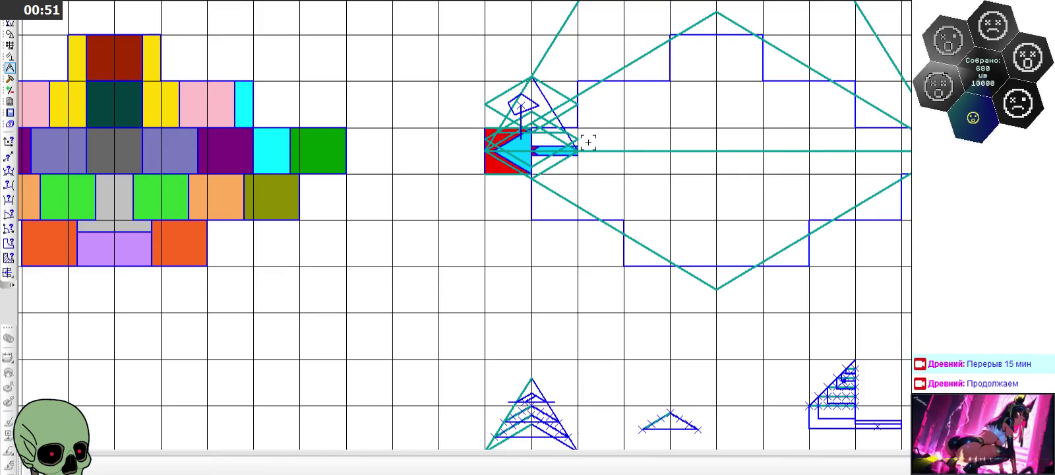
scroll(588, 142, "down", 3)
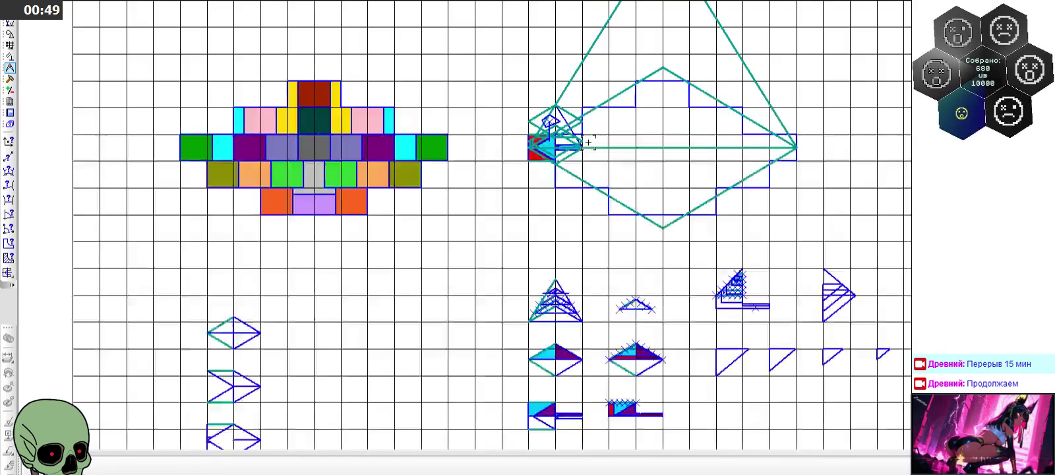
scroll(588, 142, "down", 3)
scroll(587, 139, "down", 3)
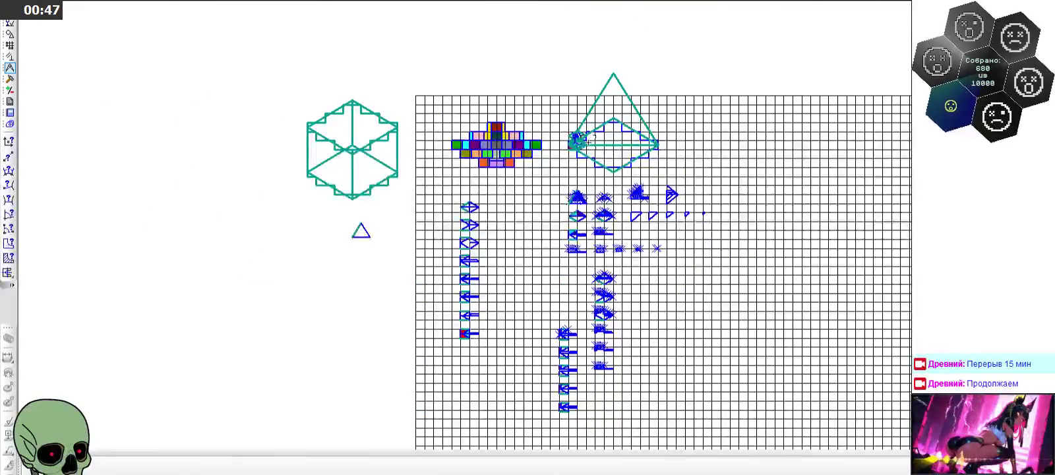
scroll(587, 140, "up", 8)
scroll(587, 139, "up", 3)
scroll(475, 211, "up", 1)
scroll(439, 243, "down", 1)
scroll(439, 242, "down", 1)
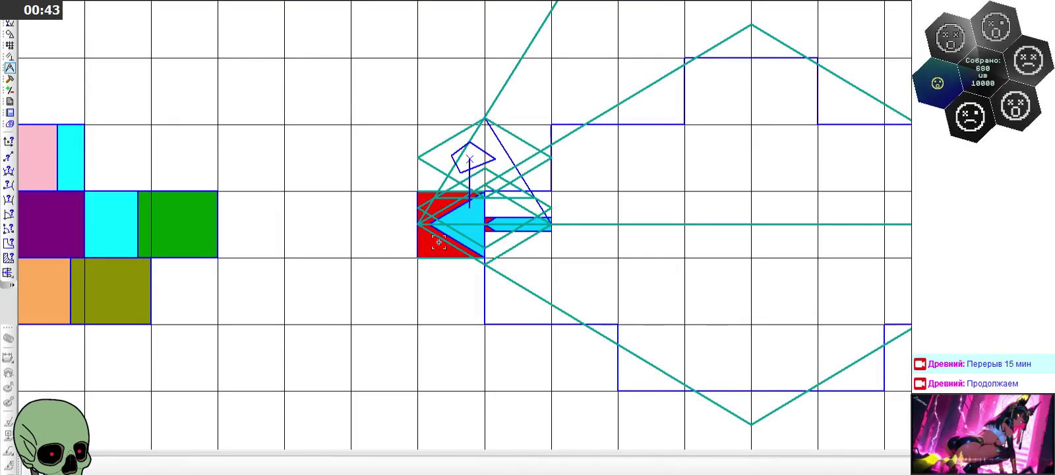
scroll(439, 242, "down", 5)
scroll(439, 242, "down", 4)
scroll(438, 242, "down", 3)
scroll(438, 241, "up", 1)
scroll(465, 309, "up", 6)
scroll(467, 309, "up", 3)
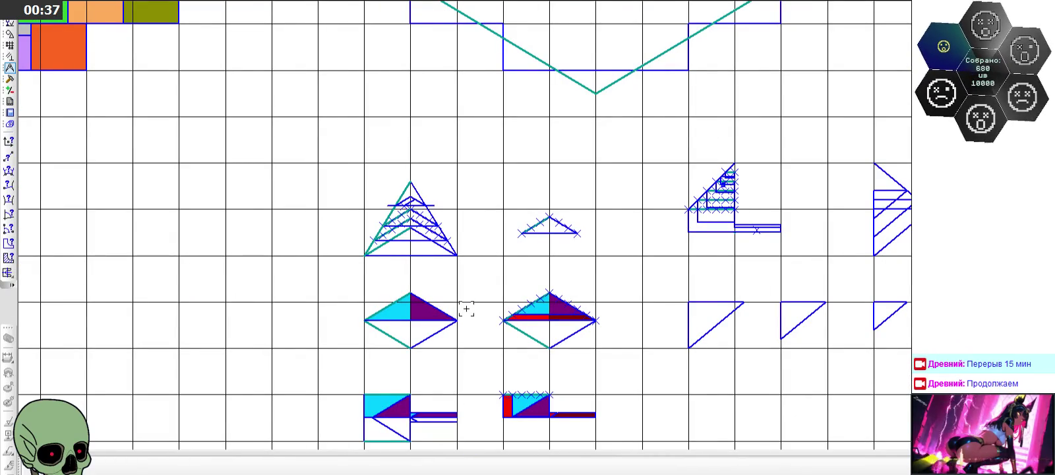
scroll(466, 308, "down", 1)
scroll(466, 308, "down", 4)
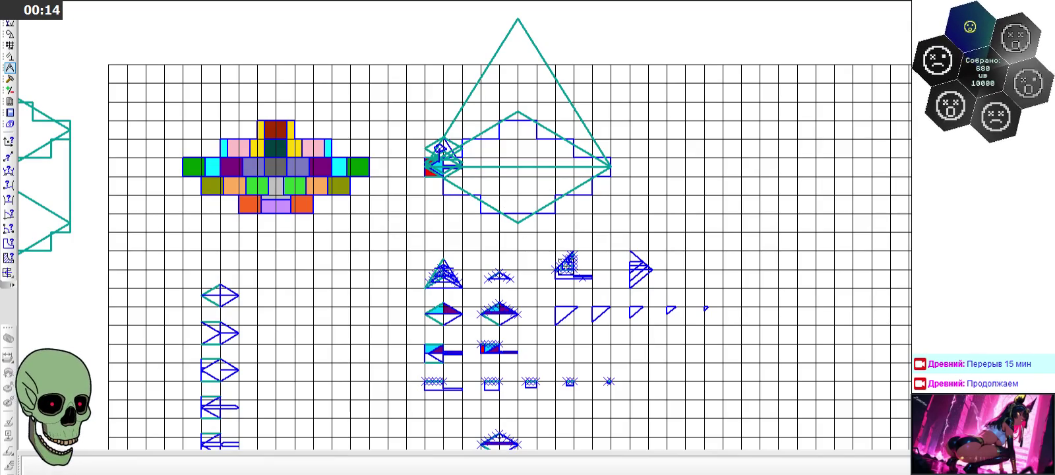
Step: Zoom to the hatched triangle study, show the Geometry tools and pick the Point tool
scroll(564, 266, "up", 1)
scroll(565, 266, "up", 2)
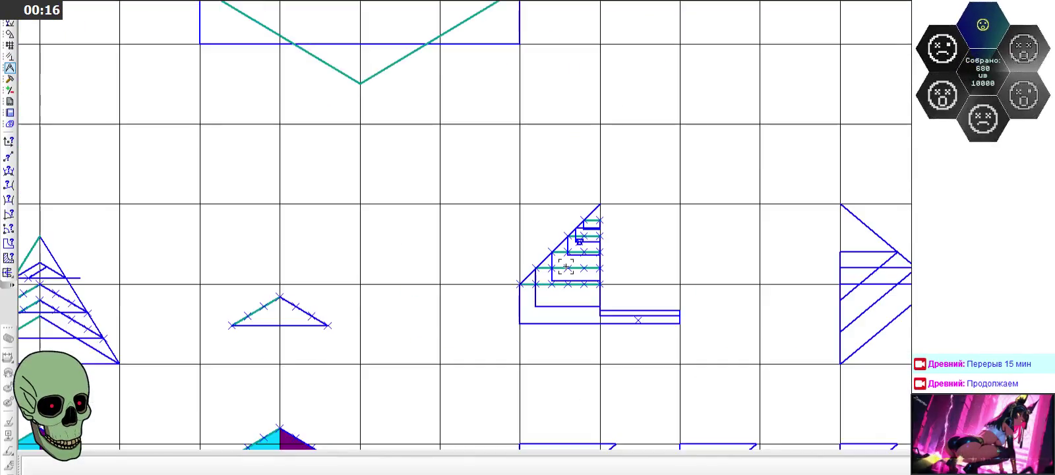
scroll(565, 266, "up", 1)
scroll(476, 241, "down", 1)
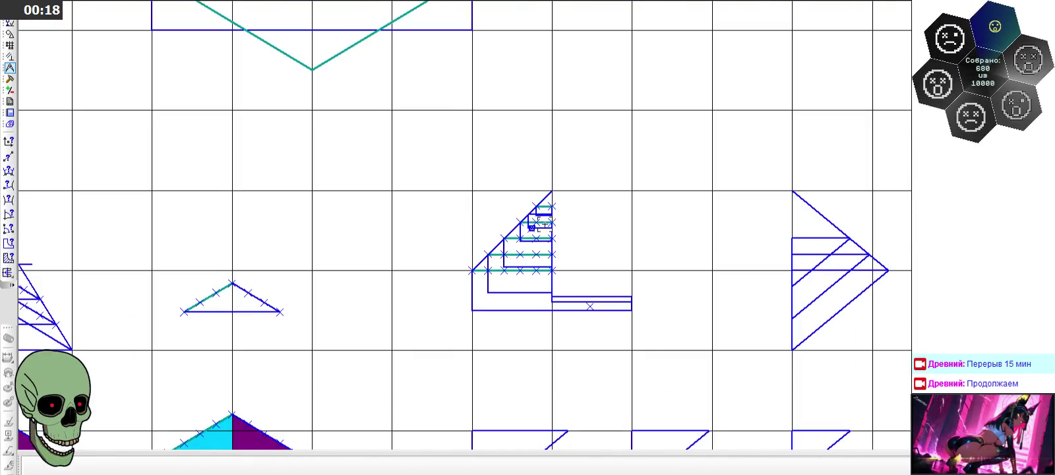
scroll(545, 224, "up", 1)
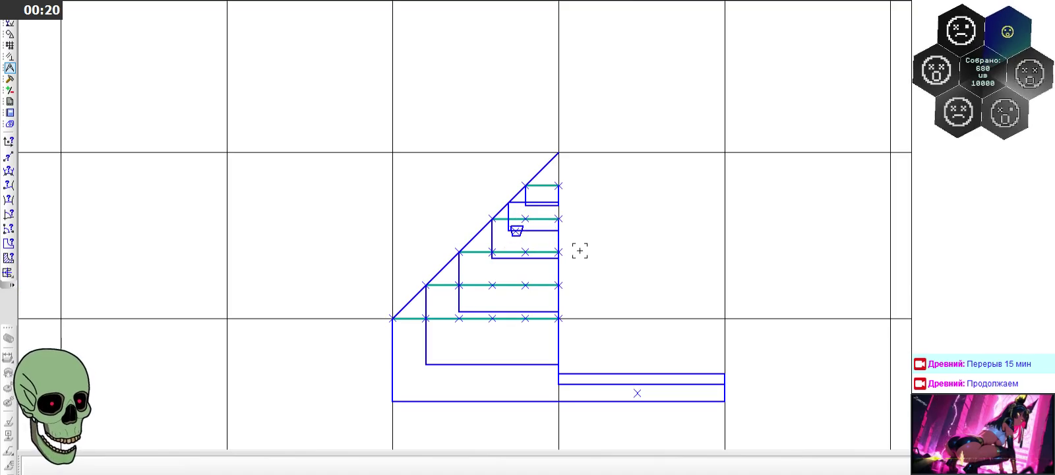
scroll(579, 218, "down", 1)
scroll(578, 220, "down", 1)
scroll(354, 254, "up", 1)
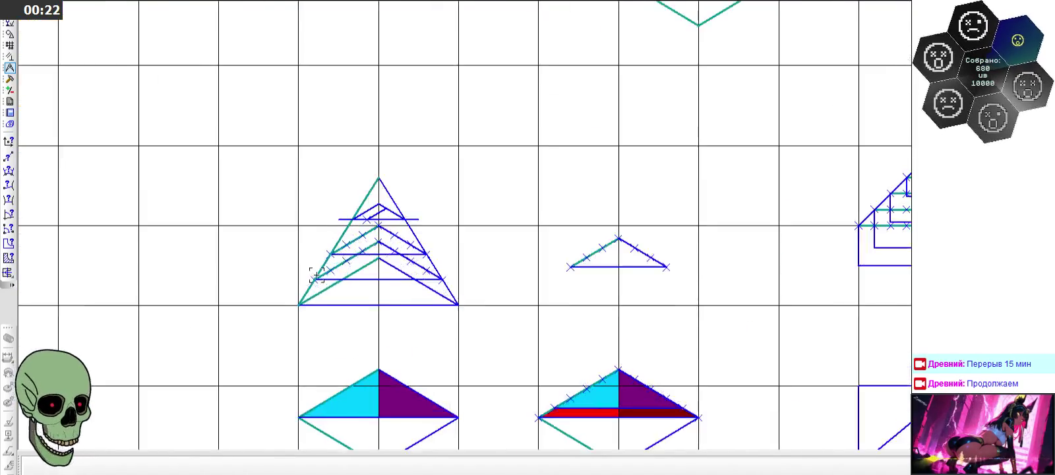
scroll(354, 254, "up", 1)
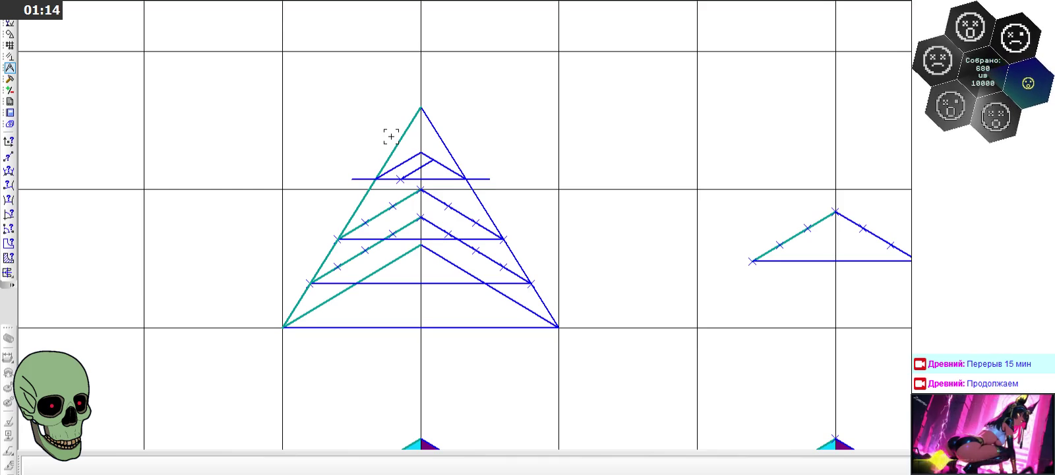
scroll(391, 137, "up", 2)
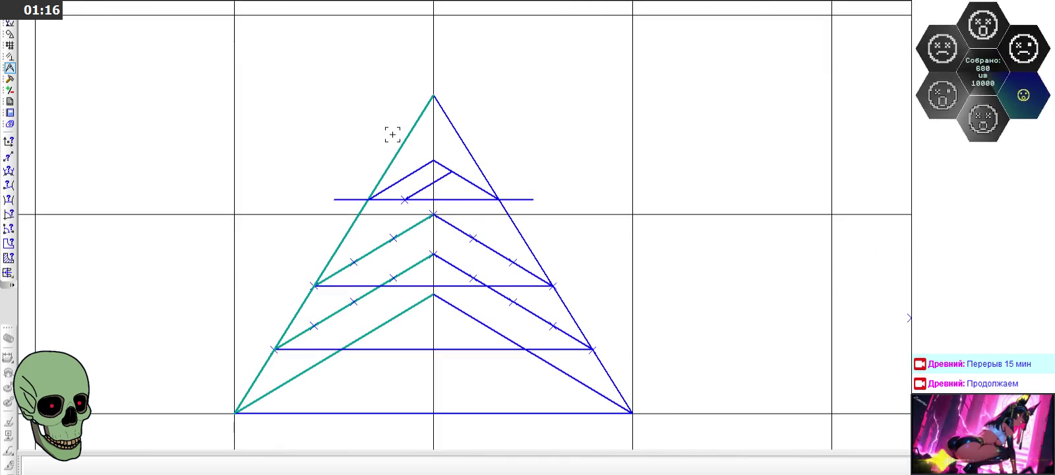
left_click(10, 33)
left_click(8, 142)
scroll(333, 126, "up", 4)
Step: Mark a point near the apex and draw a horizontal segment through it across the triangle
left_click(516, 142)
left_click(8, 171)
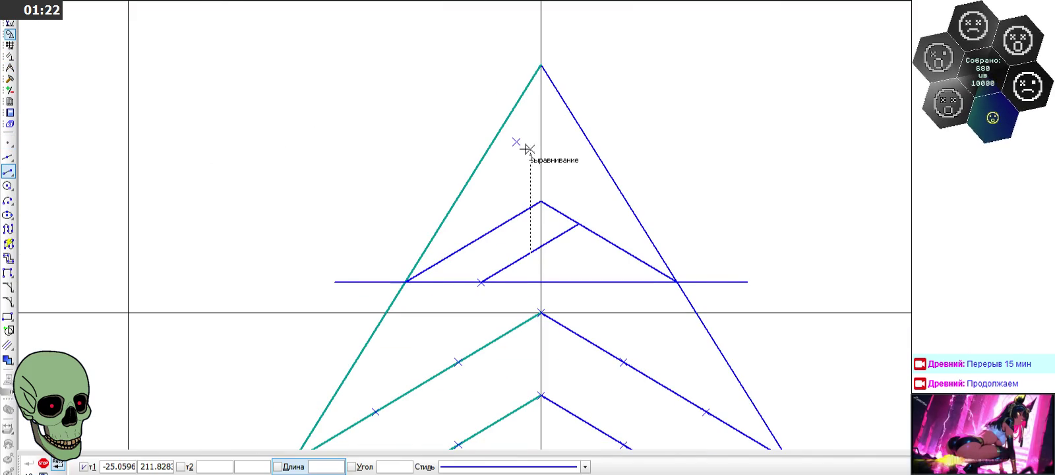
left_click(450, 141)
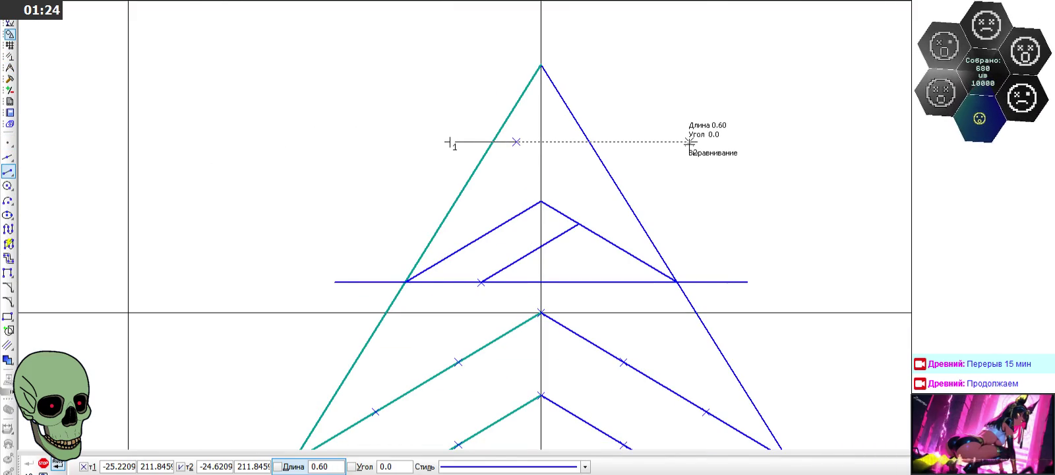
left_click(697, 142)
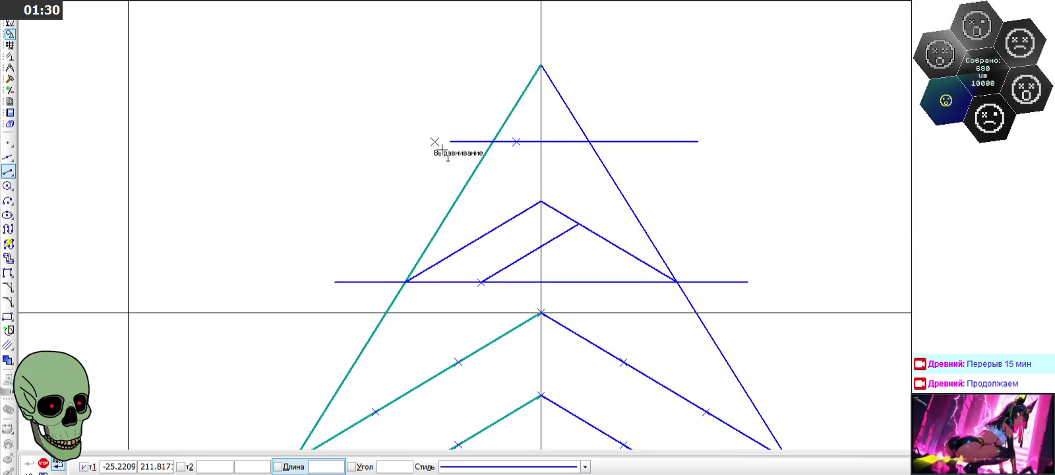
scroll(402, 121, "down", 3)
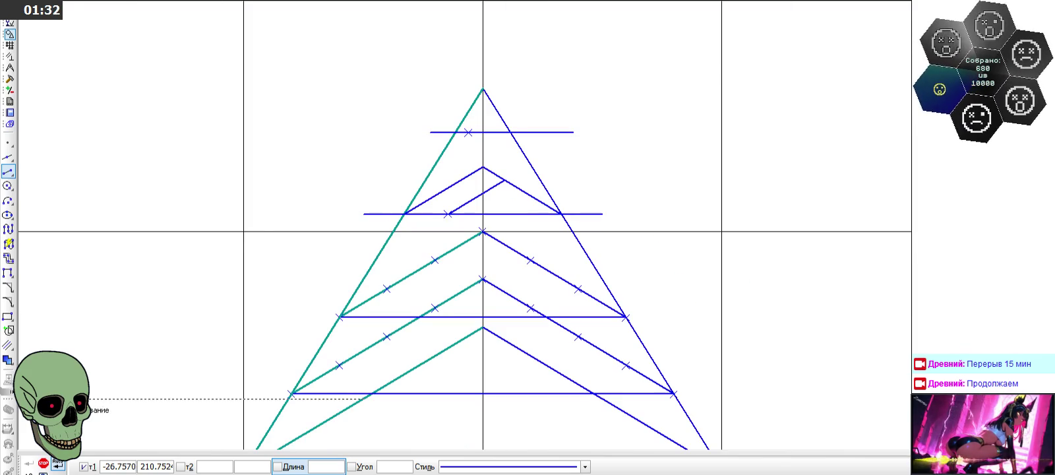
left_click(43, 463)
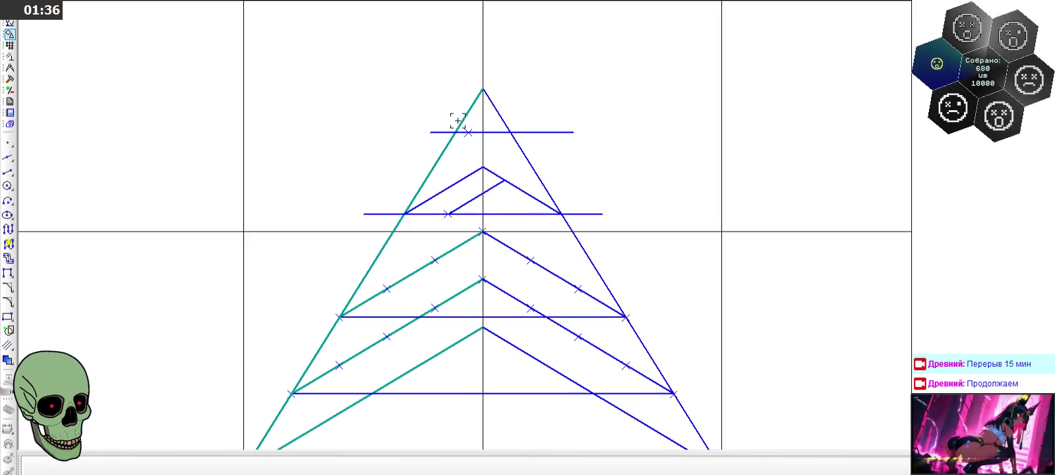
scroll(424, 119, "down", 1)
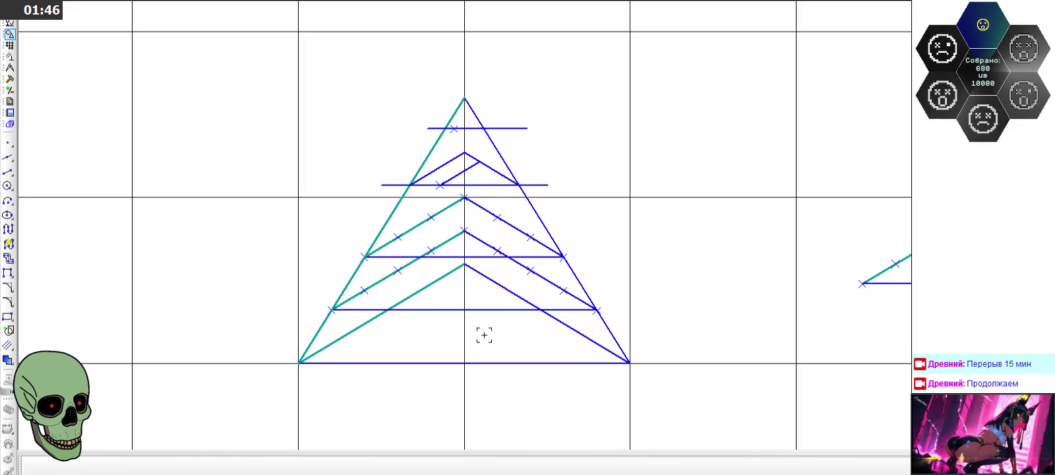
left_click(373, 320)
left_click(584, 335)
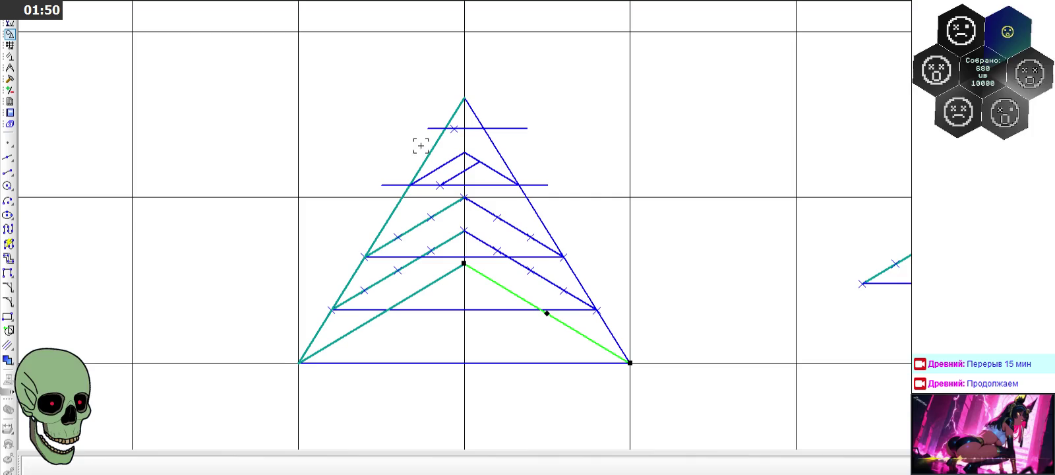
key("Escape")
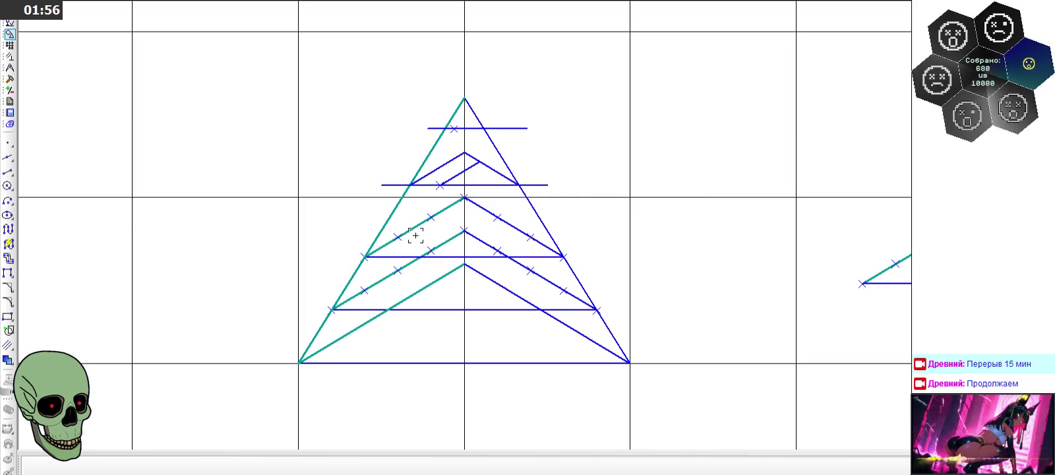
left_click_drag(426, 107, 477, 137)
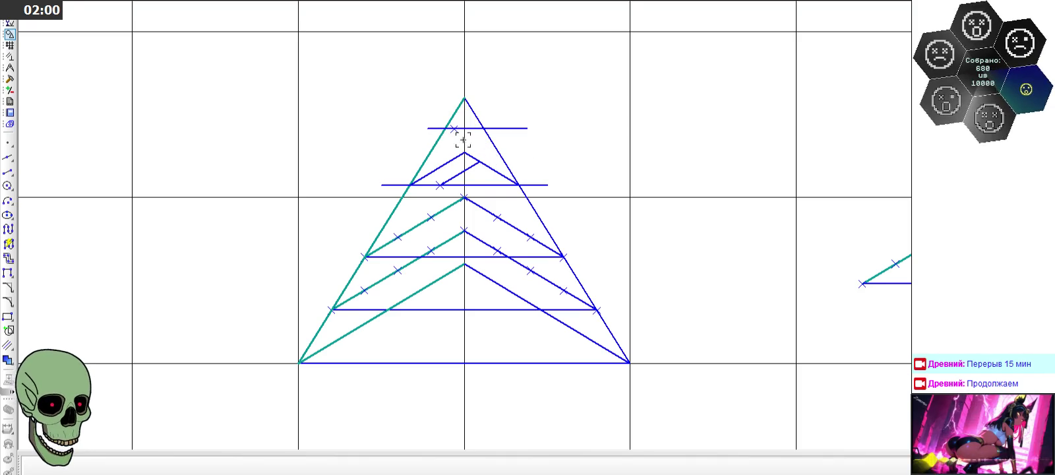
scroll(405, 141, "down", 2)
scroll(419, 123, "up", 3)
scroll(420, 123, "up", 1)
left_click_drag(428, 122, 532, 191)
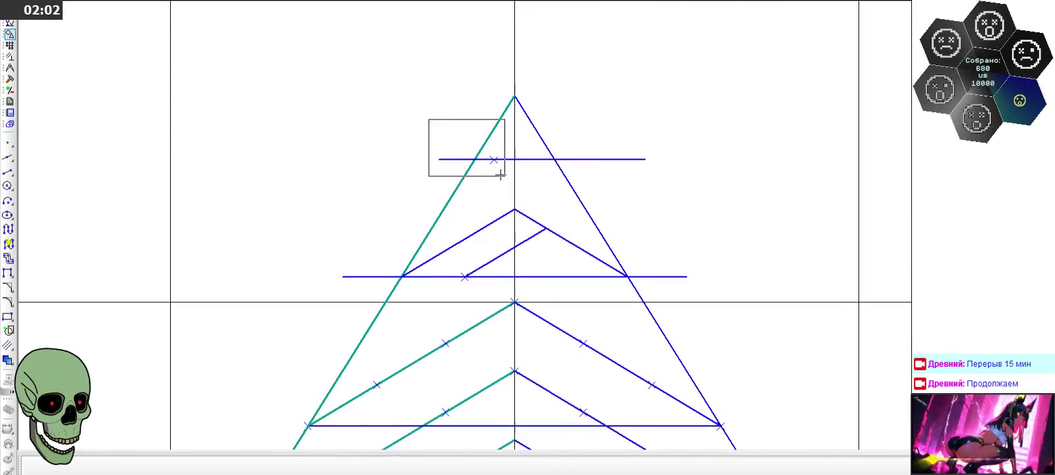
Step: Zoom across the sheet to bring the stair-step triangle drawing into view
scroll(441, 171, "down", 3)
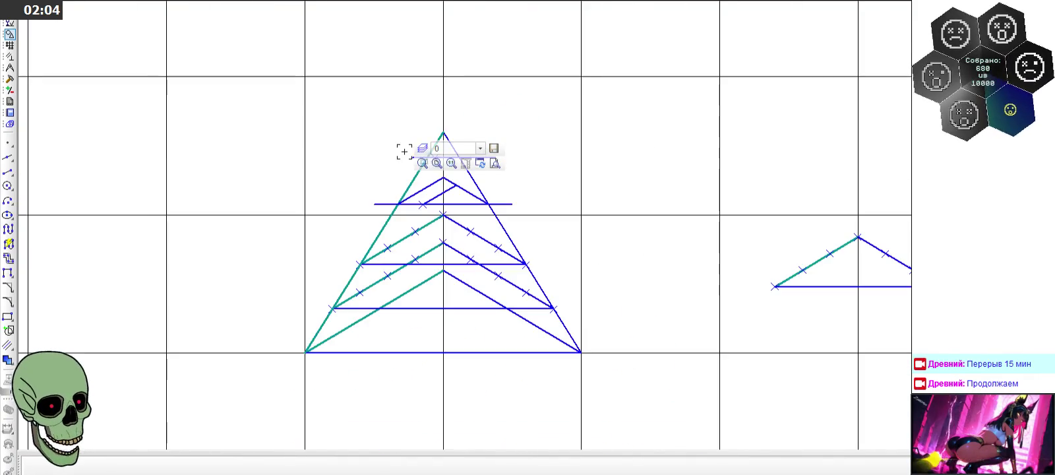
scroll(441, 172, "down", 2)
scroll(440, 171, "down", 2)
scroll(744, 129, "down", 1)
scroll(723, 125, "up", 4)
scroll(655, 106, "down", 4)
scroll(445, 263, "up", 1)
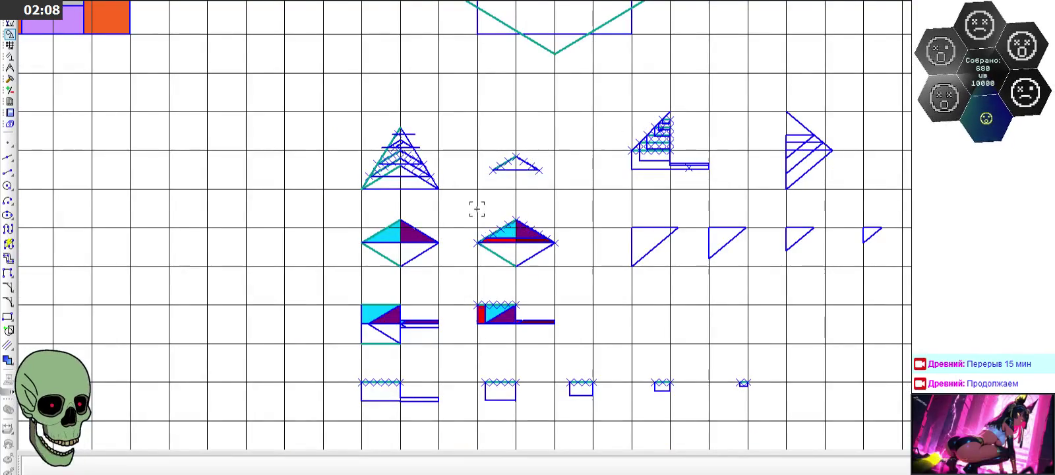
scroll(740, 129, "up", 1)
scroll(687, 87, "up", 4)
scroll(581, 163, "up", 1)
scroll(579, 162, "up", 1)
scroll(573, 330, "down", 3)
scroll(462, 396, "up", 2)
scroll(441, 198, "up", 2)
scroll(438, 194, "up", 2)
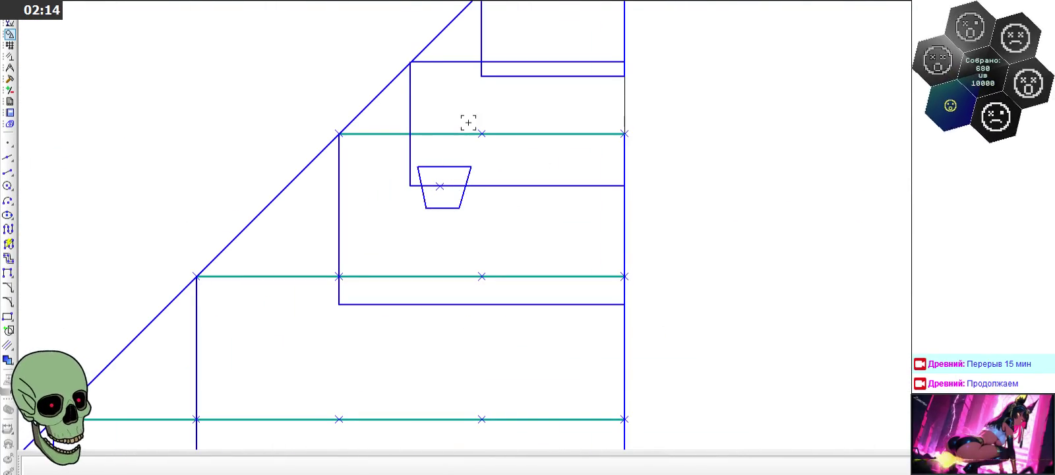
scroll(477, 142, "down", 1)
scroll(478, 141, "down", 3)
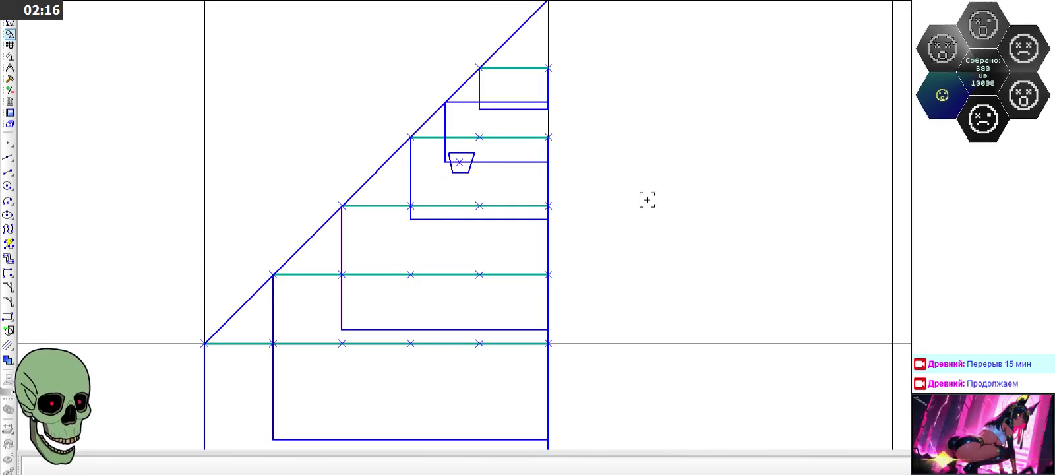
scroll(442, 101, "up", 3)
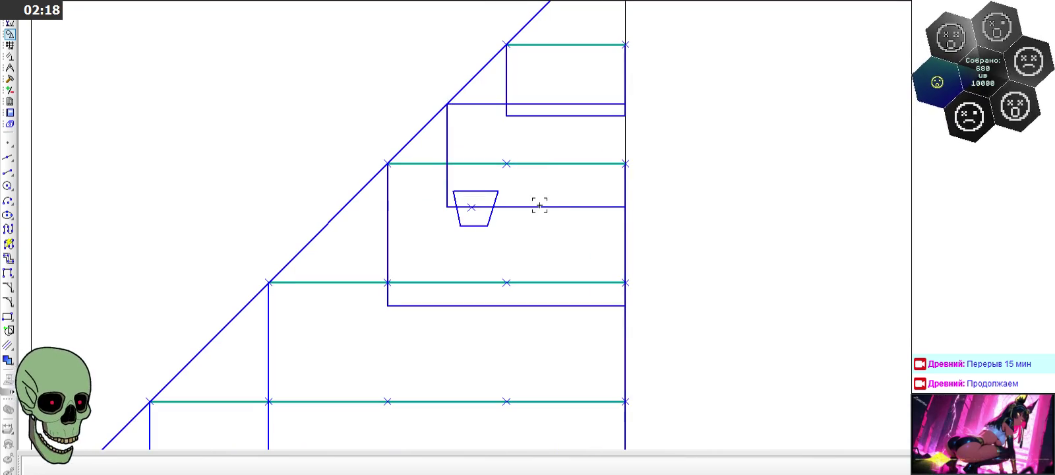
Step: Select the lower and upper stair steps' horizontal and vertical lines to inspect them
left_click(408, 306)
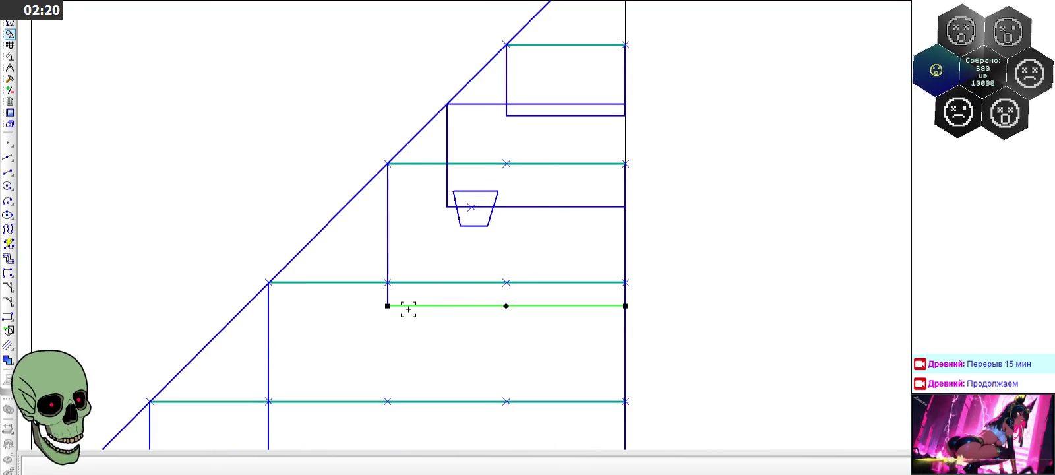
left_click(386, 211)
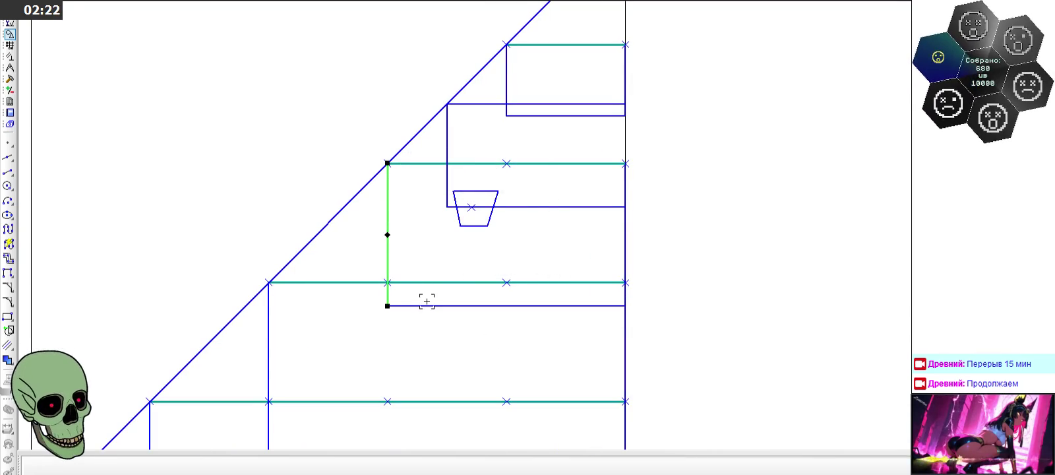
left_click(506, 63)
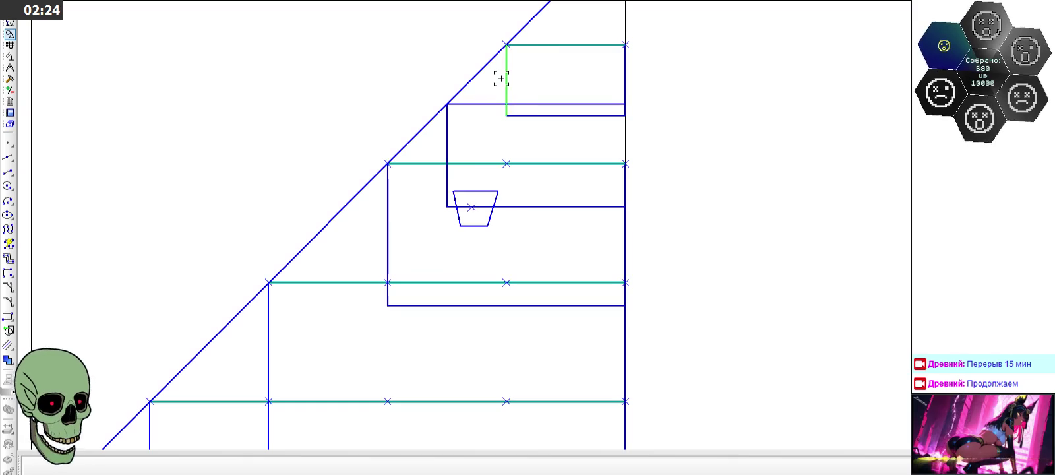
left_click(548, 116)
Step: Clear the line selection and zoom around the stair-step drawing
left_click(399, 74)
scroll(396, 74, "down", 3)
scroll(396, 74, "down", 1)
scroll(554, 313, "up", 2)
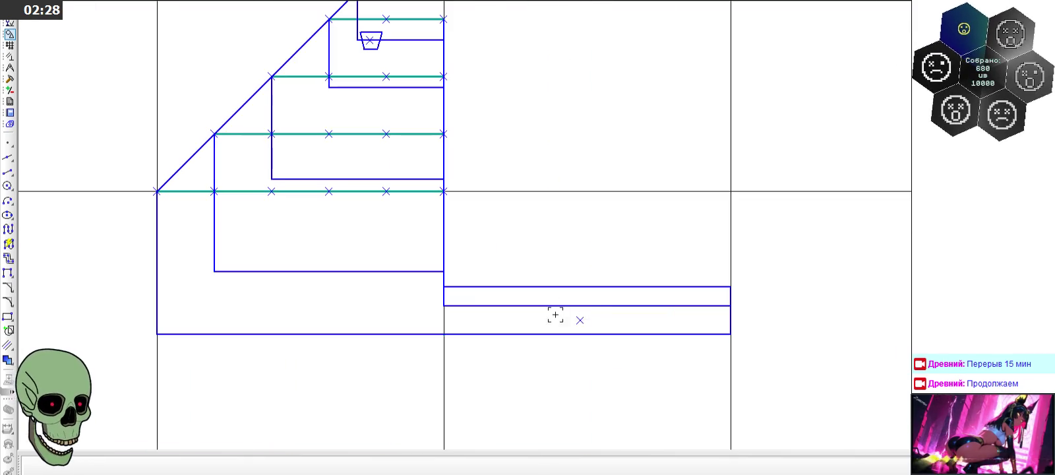
left_click(597, 310)
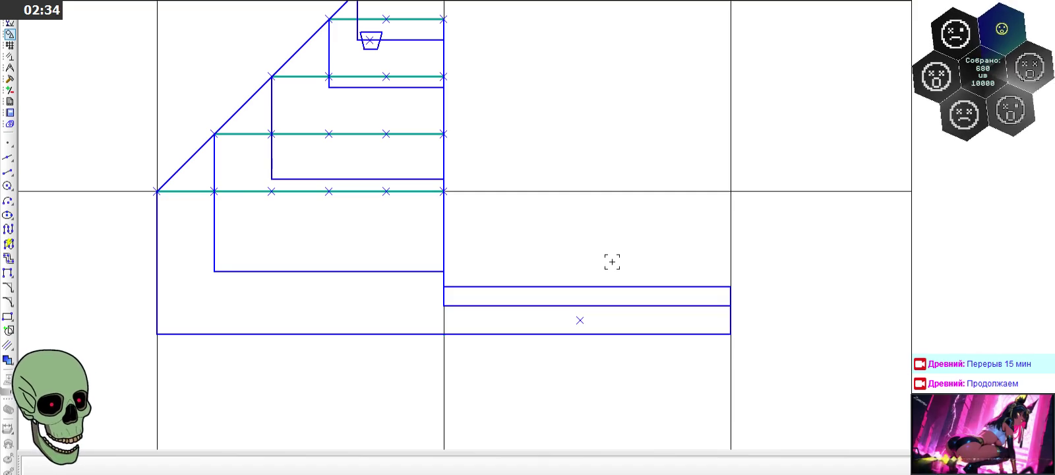
scroll(612, 262, "down", 2)
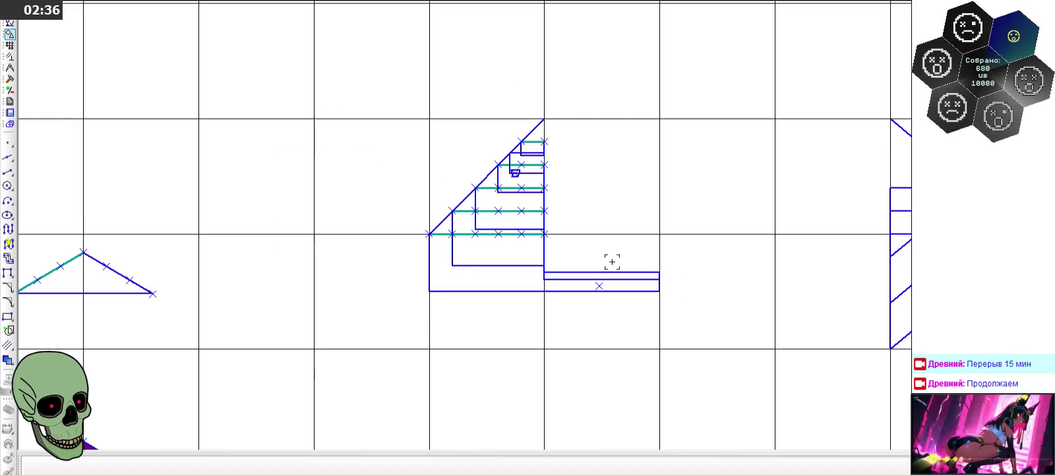
scroll(612, 261, "down", 3)
scroll(612, 262, "down", 2)
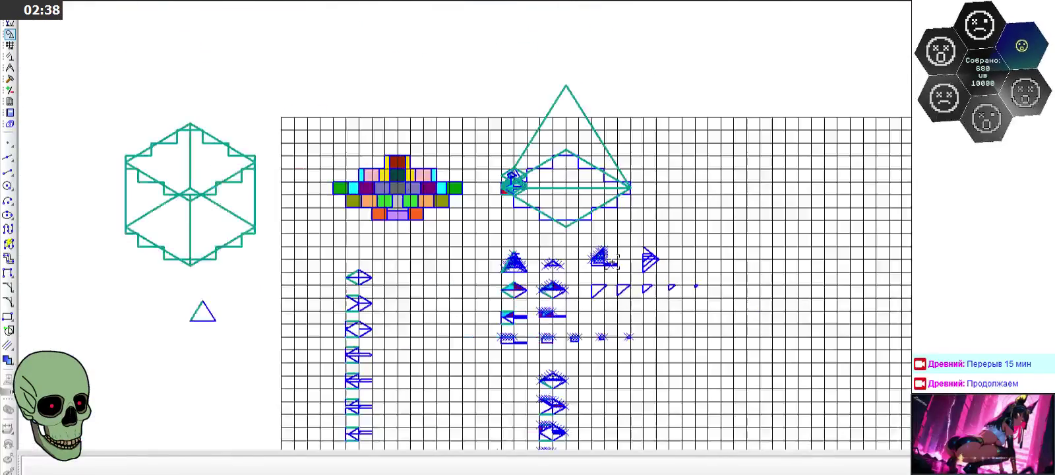
scroll(349, 392, "up", 3)
scroll(405, 194, "up", 1)
scroll(405, 194, "up", 1)
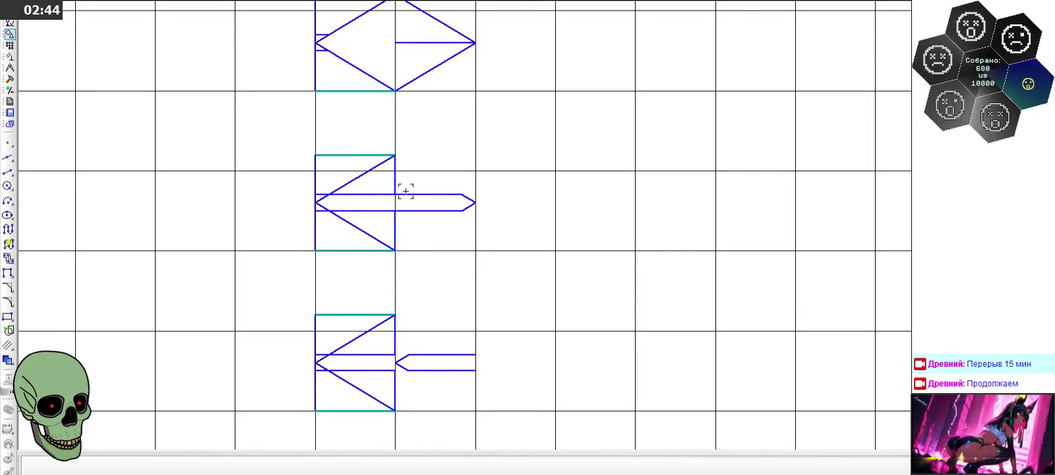
scroll(405, 191, "down", 4)
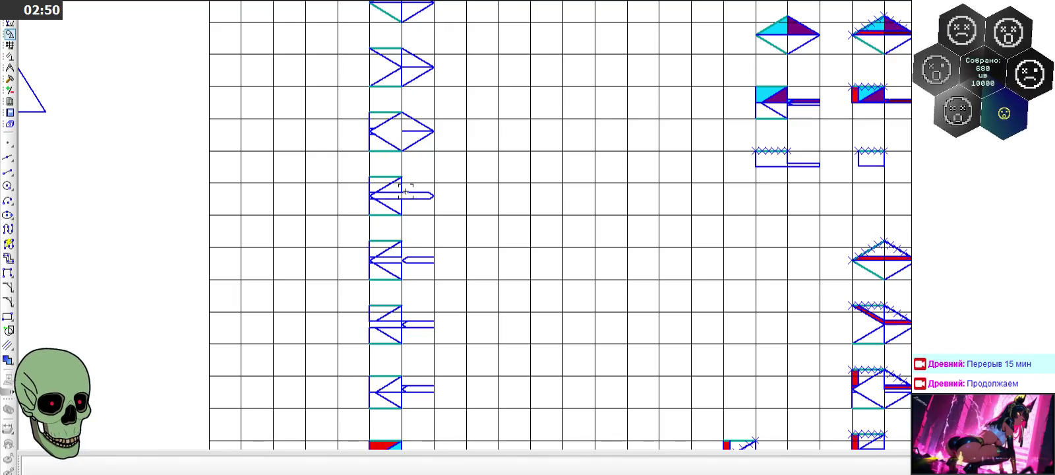
scroll(406, 191, "down", 2)
scroll(662, 101, "up", 3)
scroll(662, 102, "up", 5)
scroll(662, 101, "up", 2)
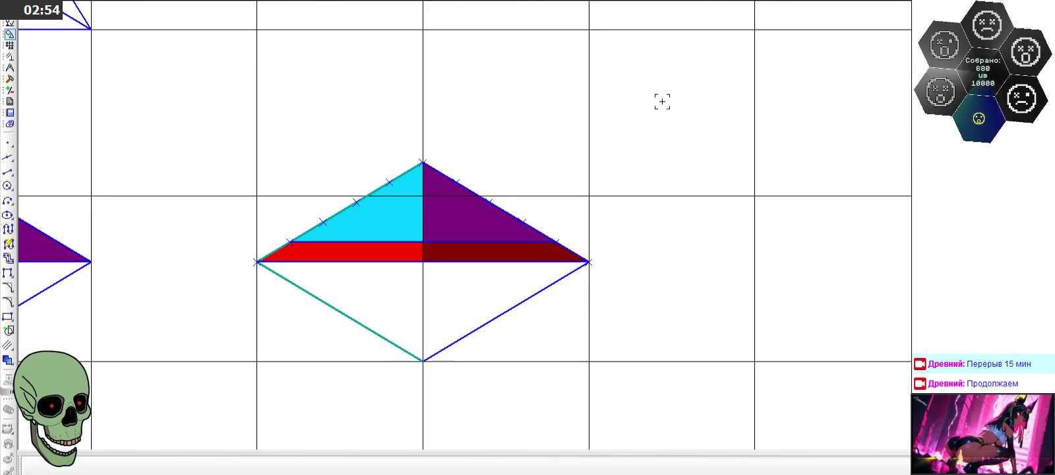
scroll(662, 101, "down", 2)
scroll(662, 102, "down", 2)
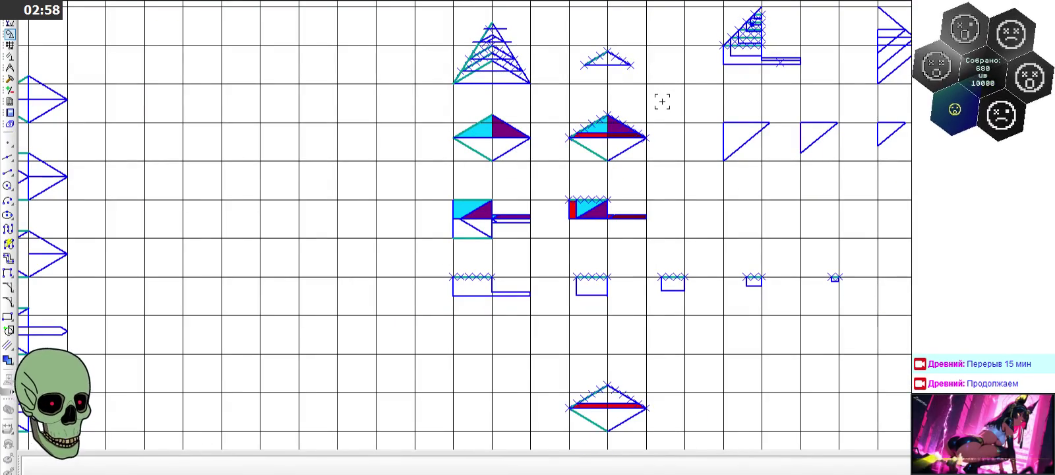
scroll(782, 53, "up", 7)
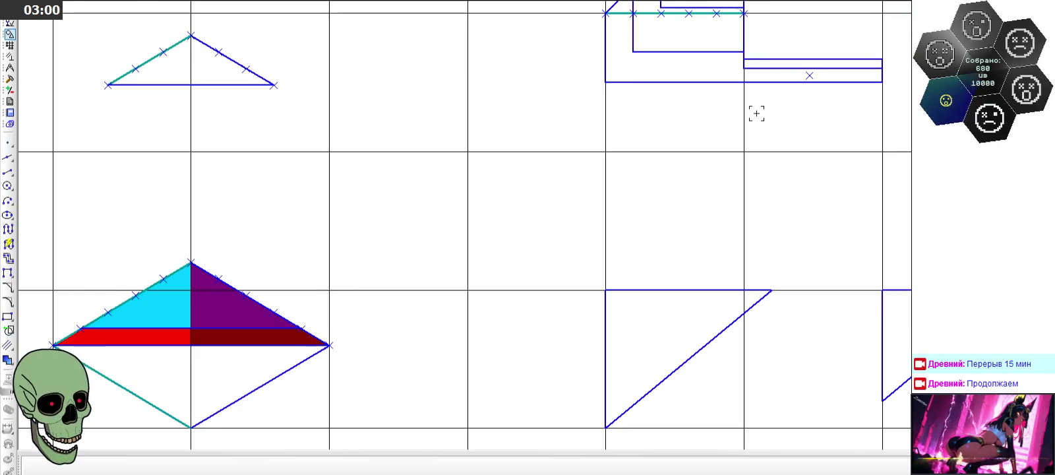
scroll(543, 68, "down", 5)
scroll(386, 94, "down", 3)
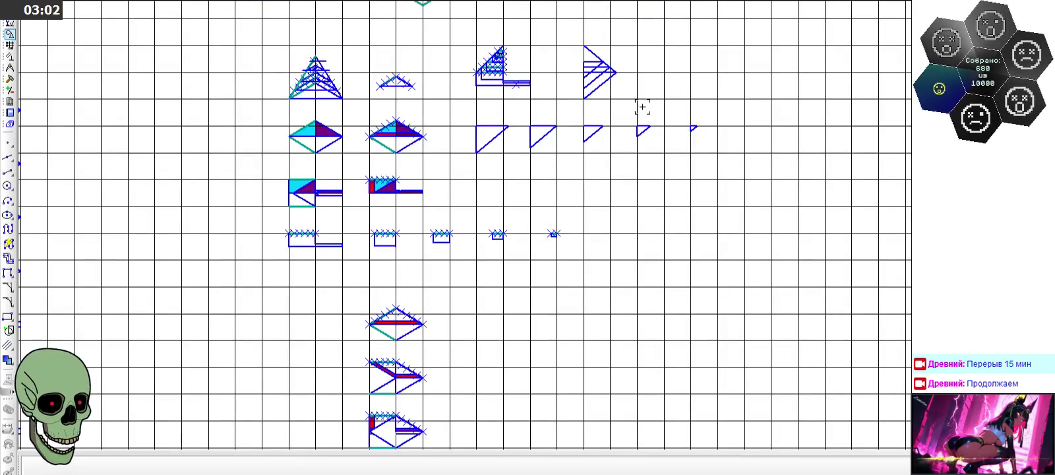
scroll(669, 108, "up", 3)
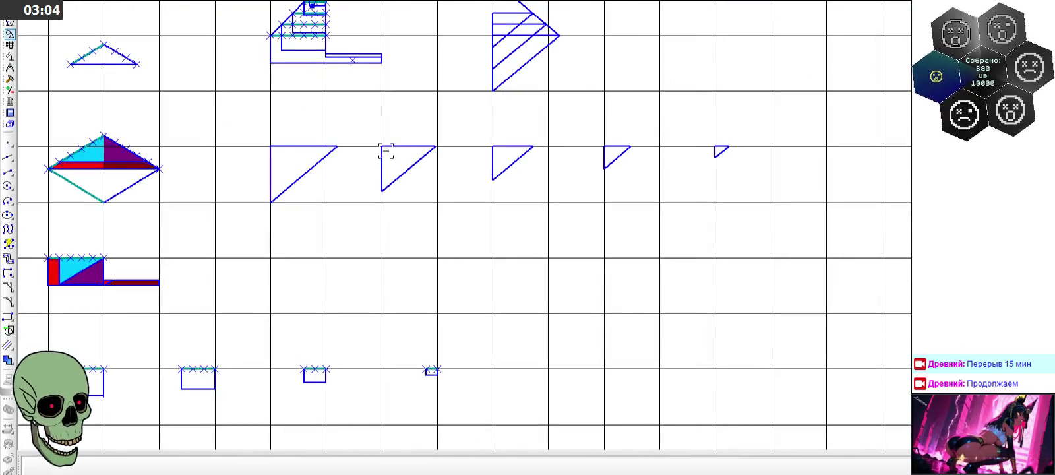
scroll(511, 165, "down", 3)
scroll(525, 104, "up", 3)
scroll(540, 92, "up", 1)
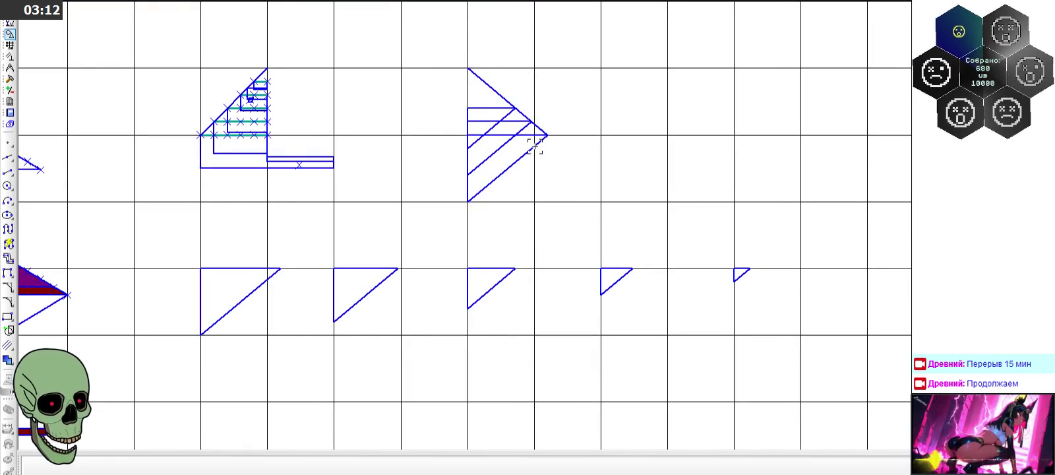
scroll(698, 207, "down", 5)
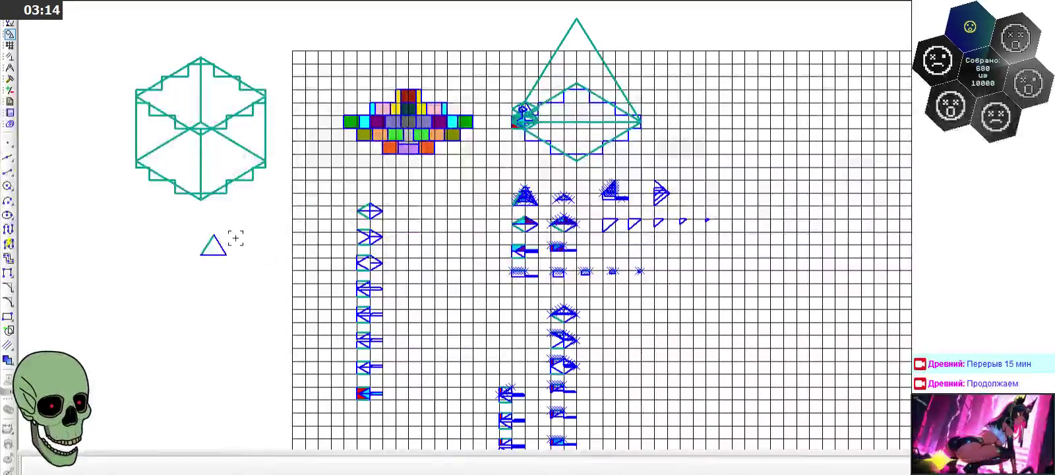
scroll(695, 185, "up", 5)
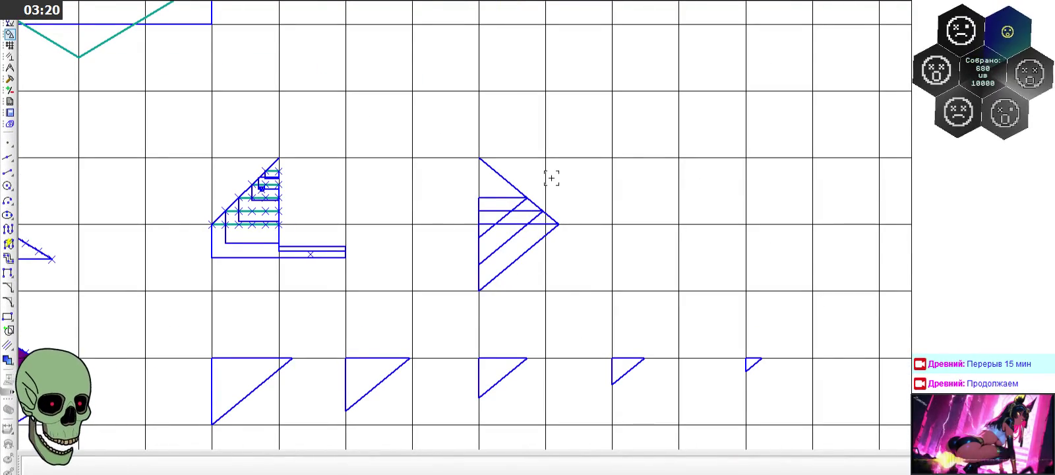
scroll(551, 178, "down", 2)
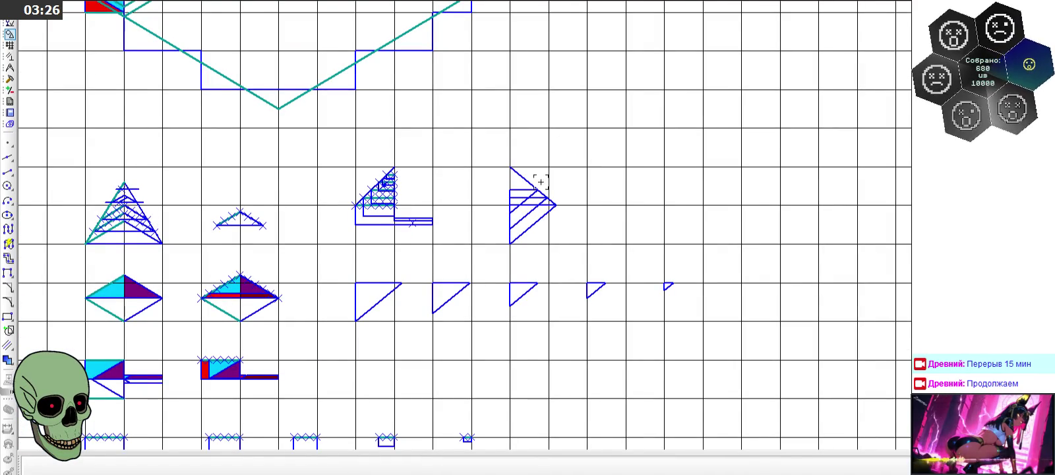
scroll(550, 216, "up", 3)
scroll(549, 215, "up", 2)
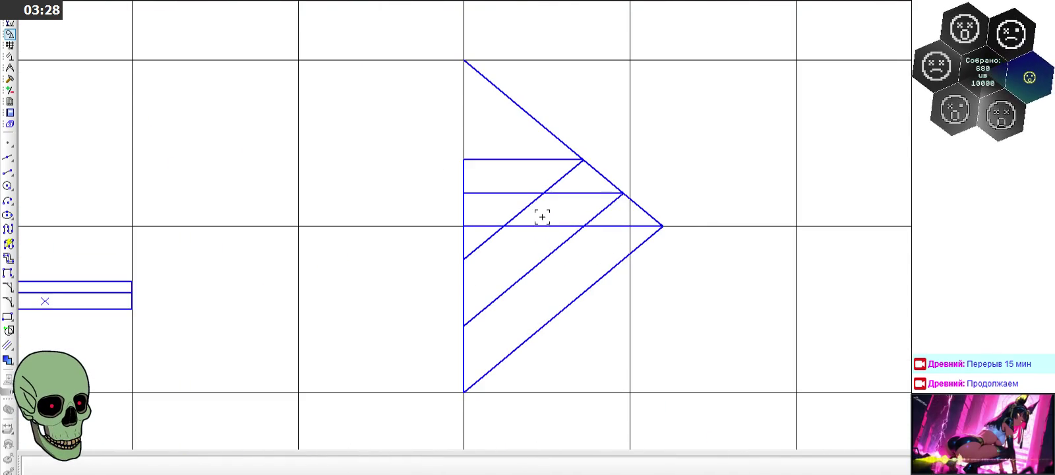
scroll(673, 171, "down", 3)
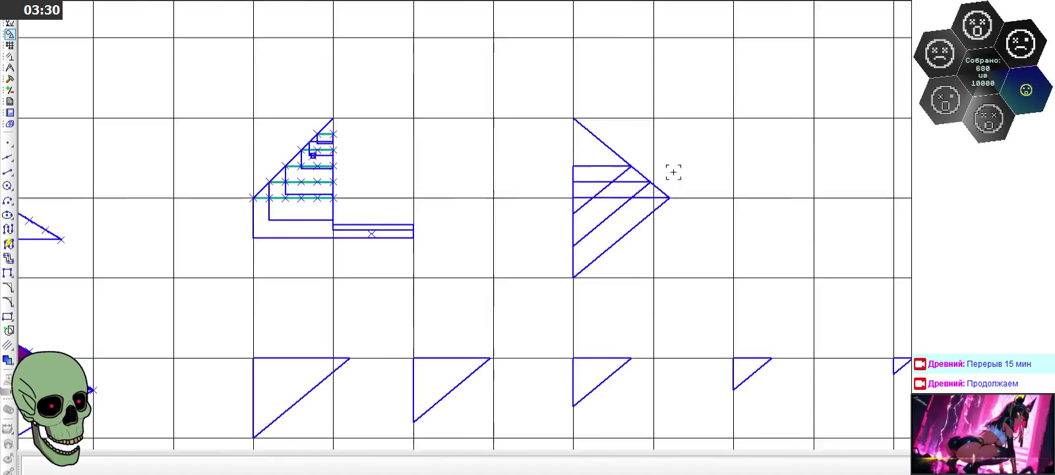
scroll(671, 170, "down", 4)
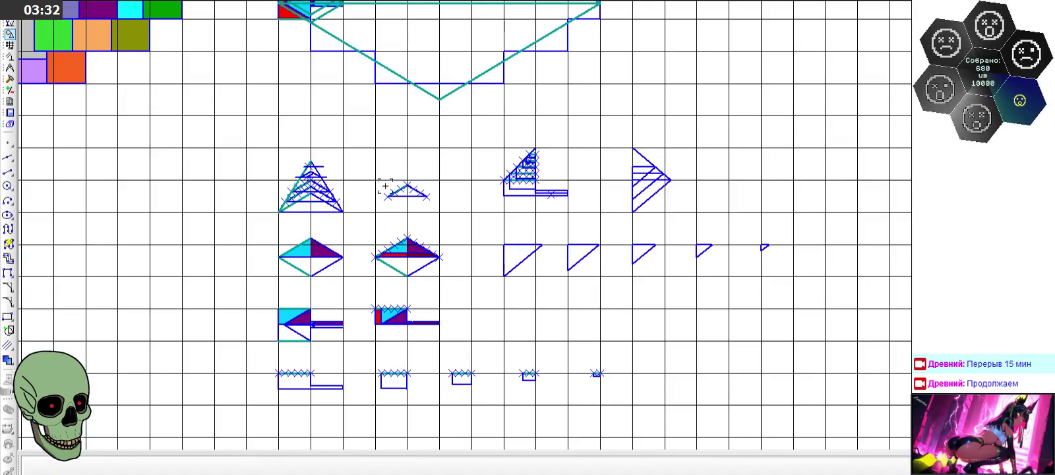
scroll(300, 198, "up", 4)
scroll(300, 198, "up", 5)
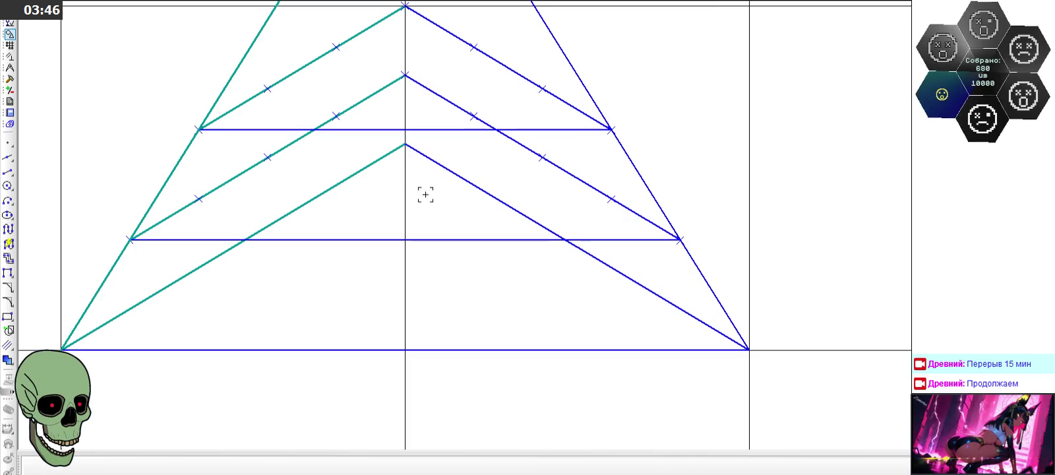
scroll(349, 198, "down", 3)
scroll(329, 195, "down", 3)
scroll(584, 127, "up", 4)
scroll(584, 127, "up", 2)
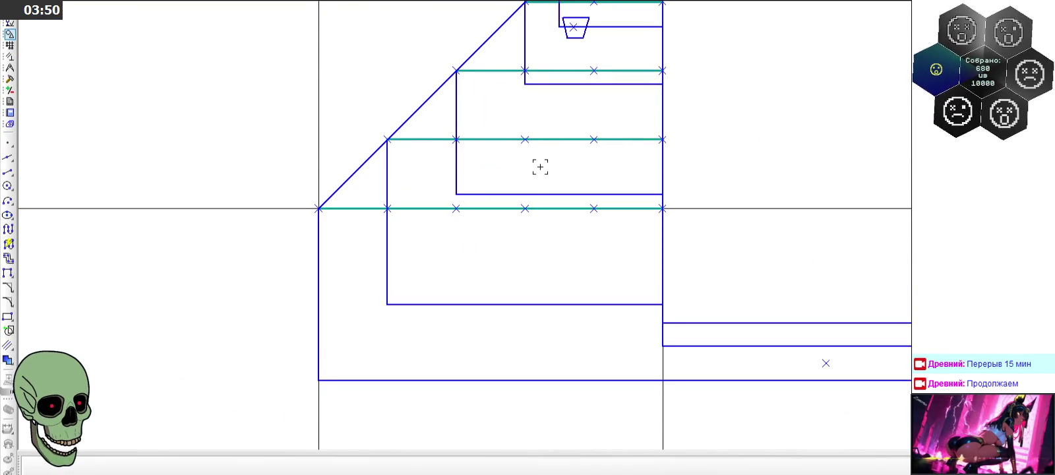
scroll(474, 175, "down", 3)
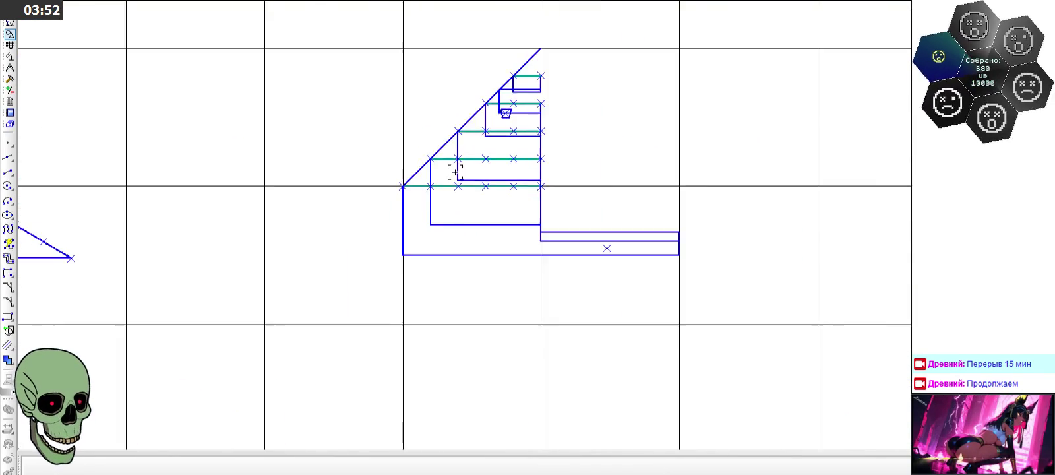
scroll(481, 178, "down", 2)
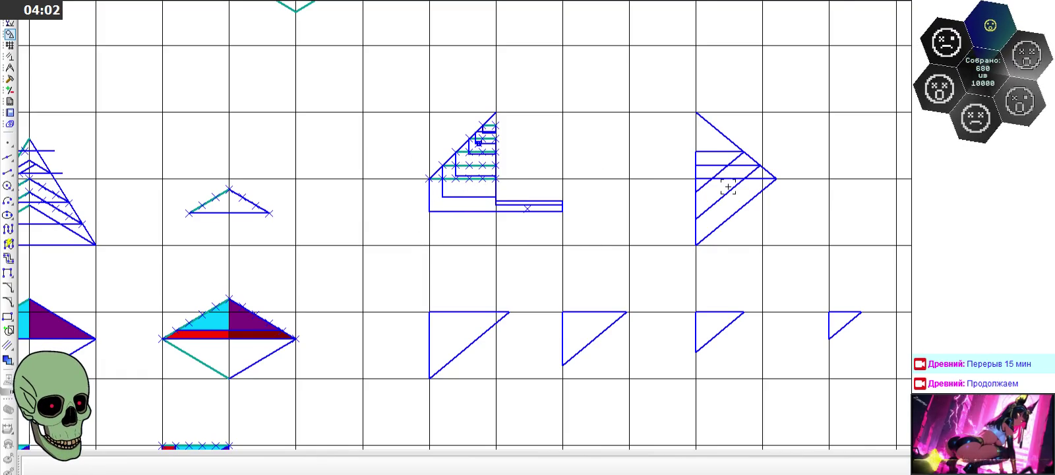
scroll(730, 179, "up", 2)
scroll(758, 172, "up", 1)
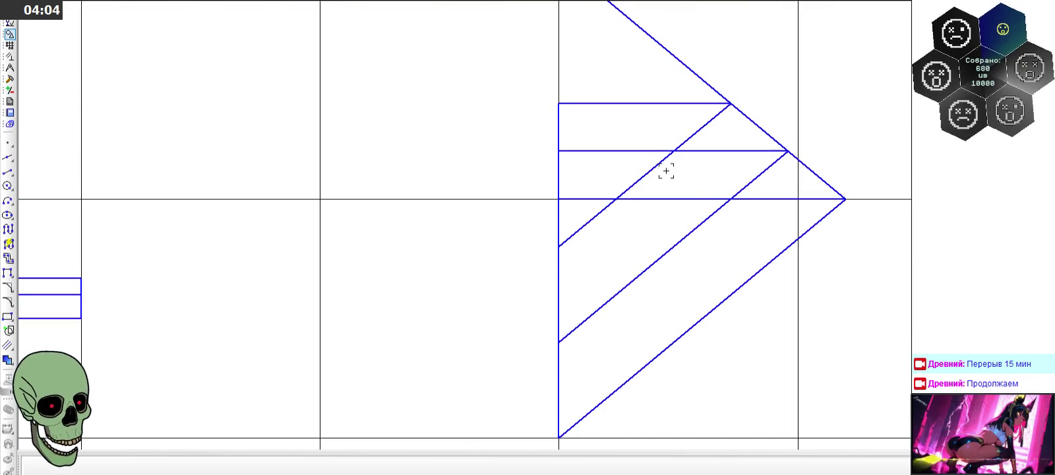
scroll(660, 183, "down", 3)
scroll(666, 171, "down", 2)
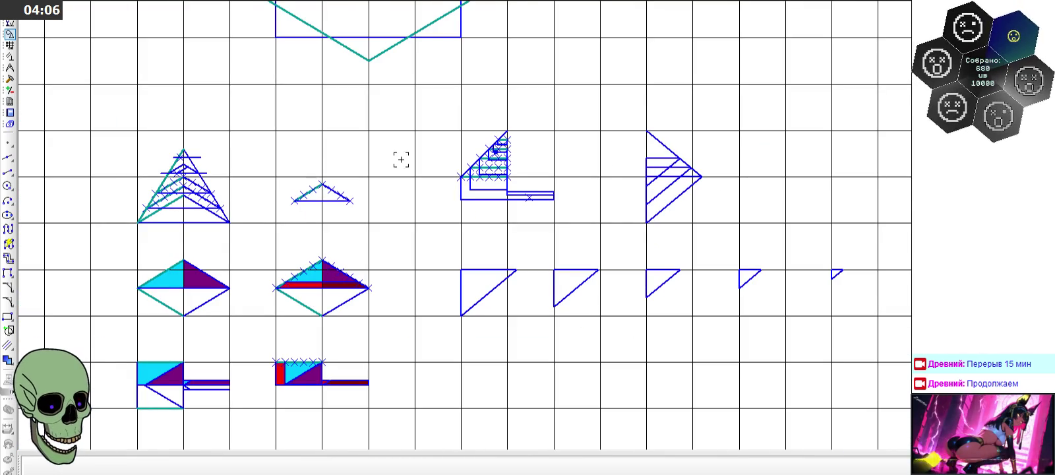
scroll(156, 198, "up", 2)
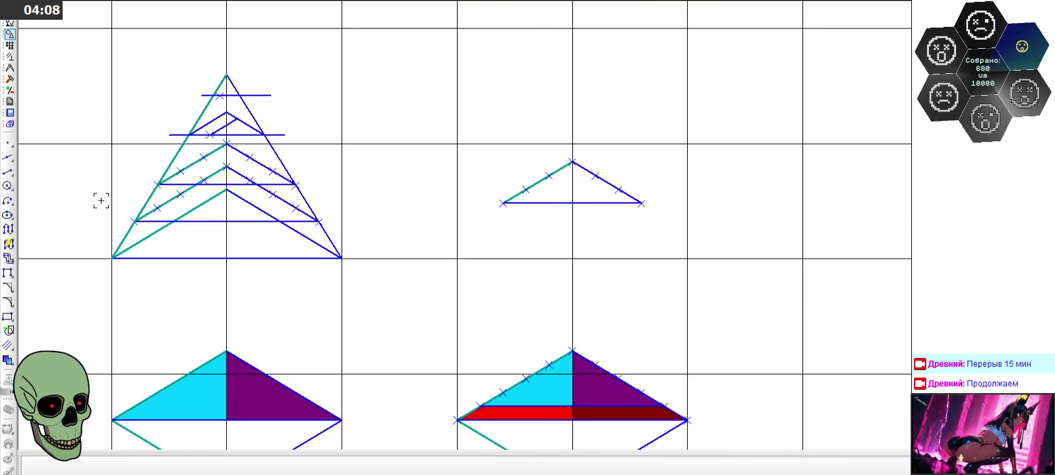
scroll(486, 186, "down", 2)
scroll(278, 198, "up", 2)
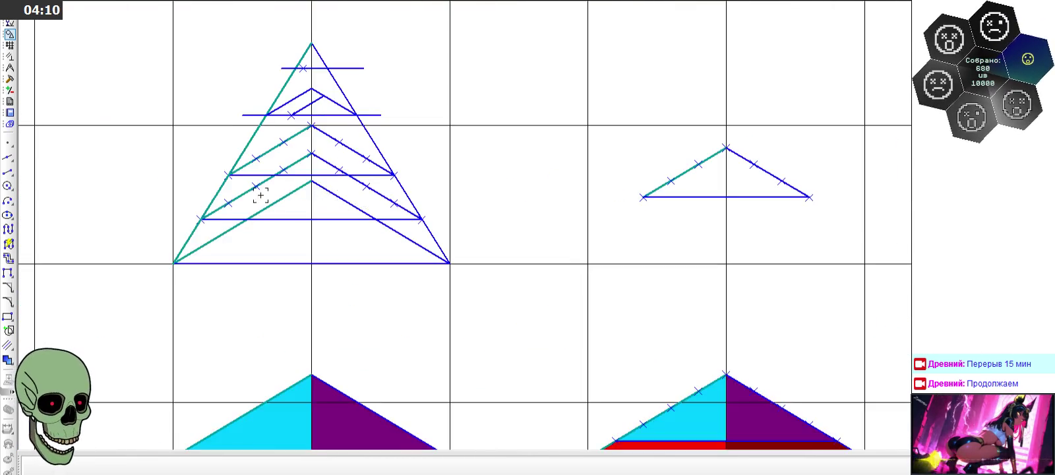
scroll(259, 198, "up", 2)
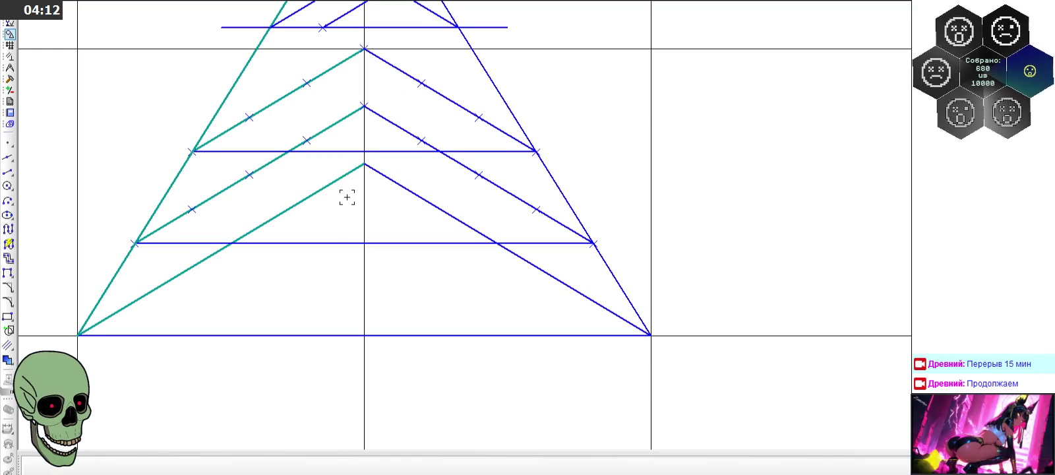
scroll(347, 197, "down", 1)
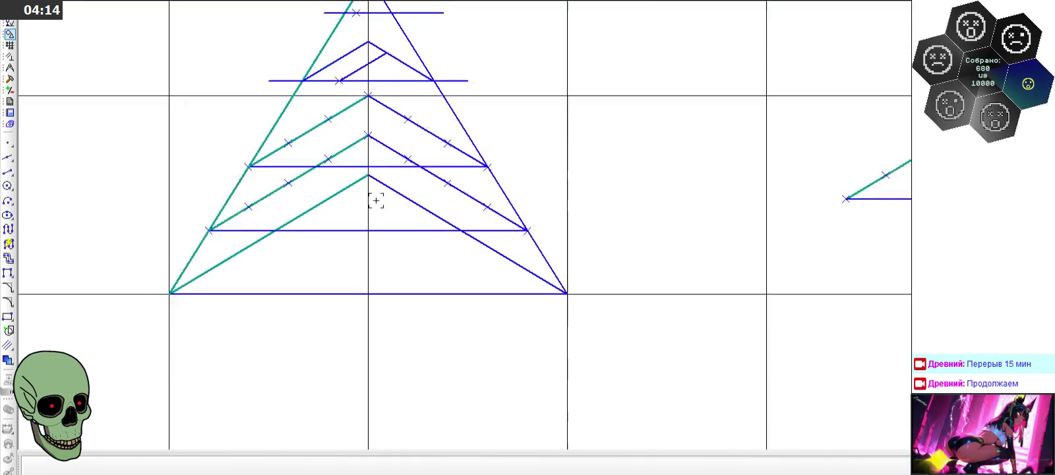
scroll(374, 200, "down", 1)
scroll(377, 202, "down", 2)
scroll(285, 186, "up", 2)
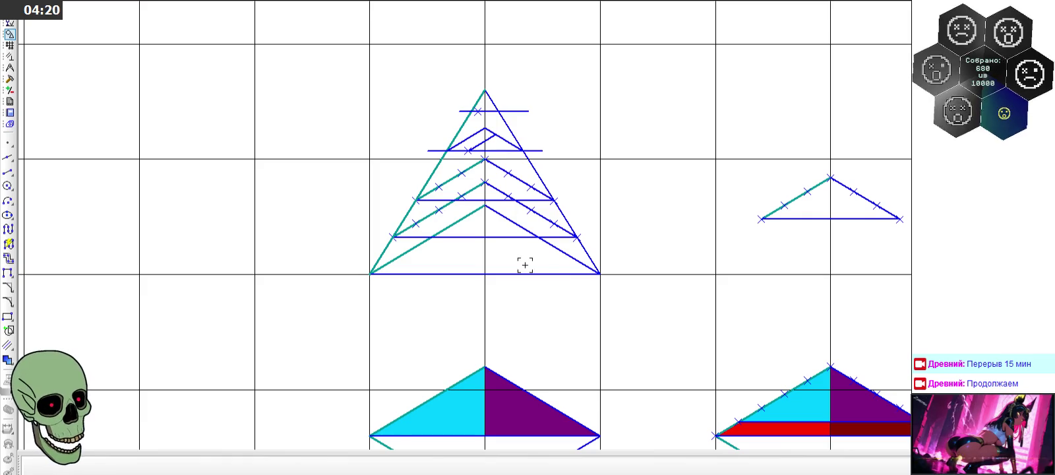
scroll(533, 270, "up", 1)
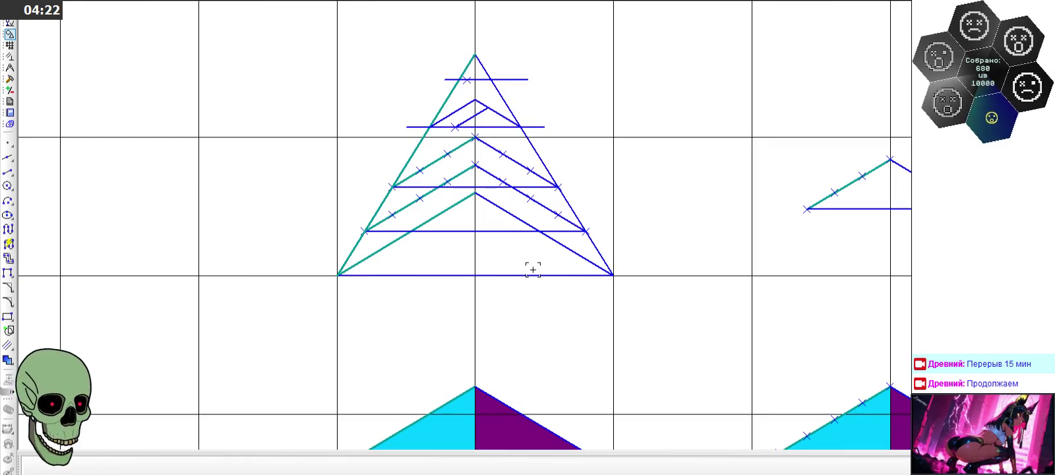
left_click(451, 233)
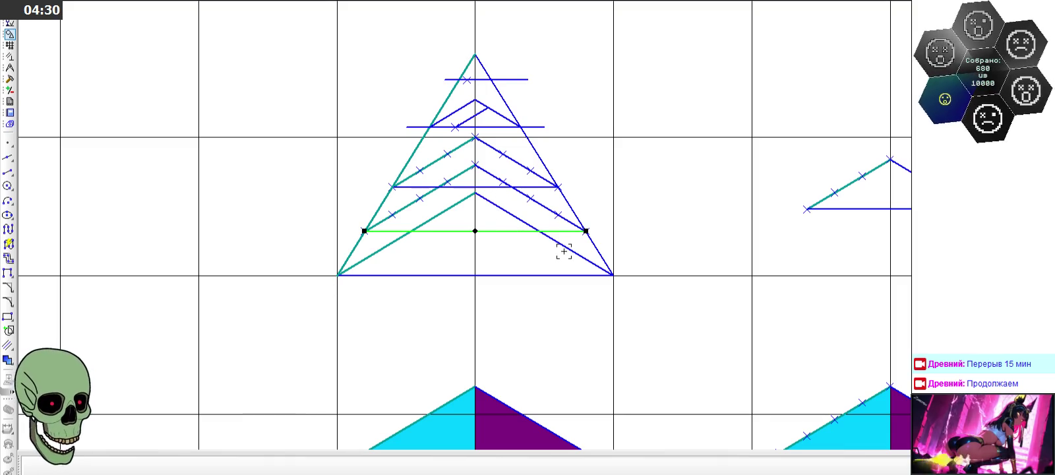
left_click(410, 331)
scroll(356, 128, "down", 3)
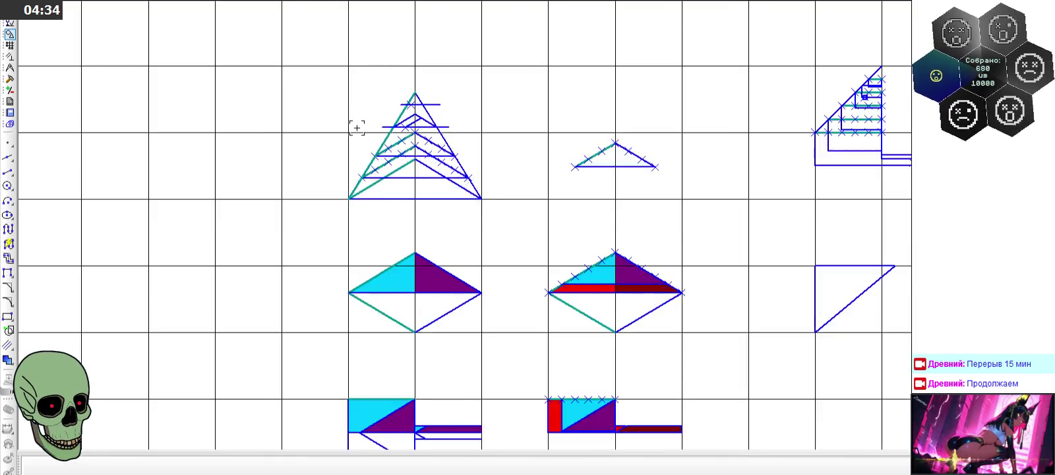
Step: Select the top rhombus's upper-left edge and the arrow shape's bottom edge to check them
scroll(357, 128, "down", 1)
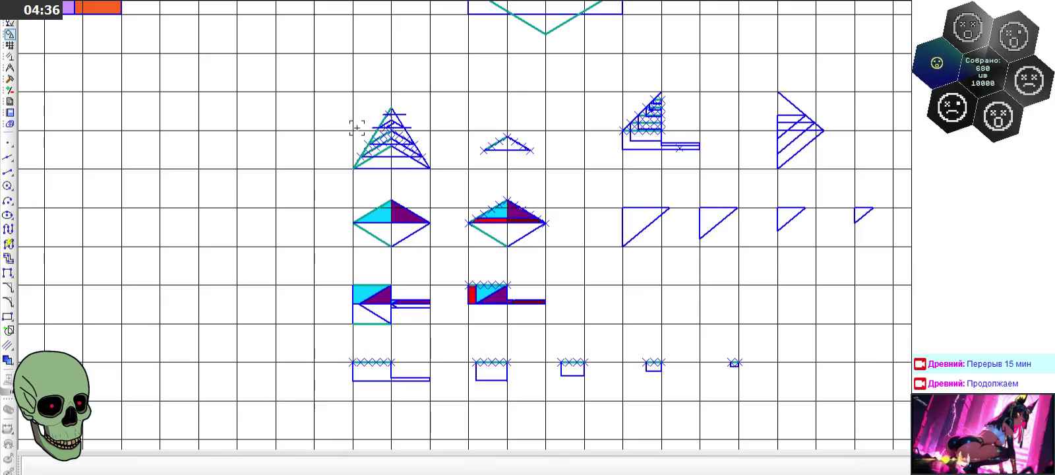
scroll(742, 132, "up", 1)
scroll(739, 126, "up", 6)
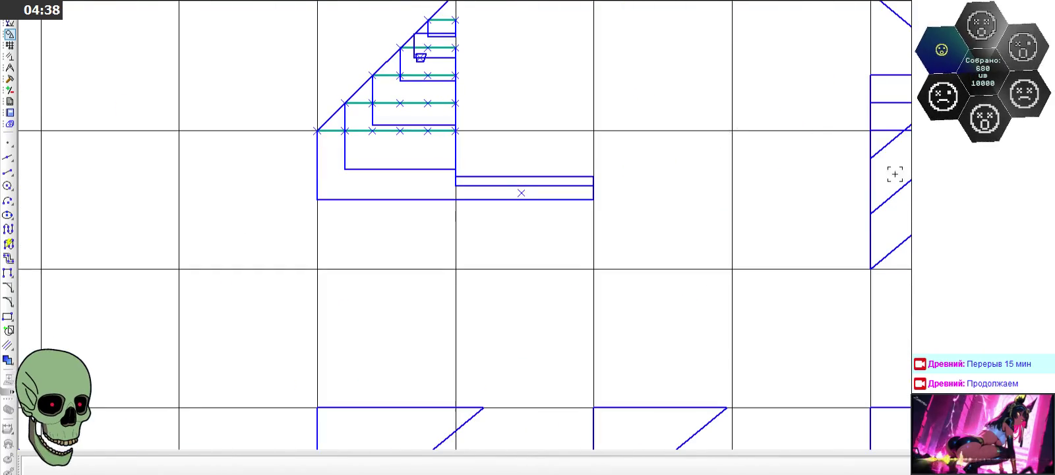
scroll(619, 165, "down", 4)
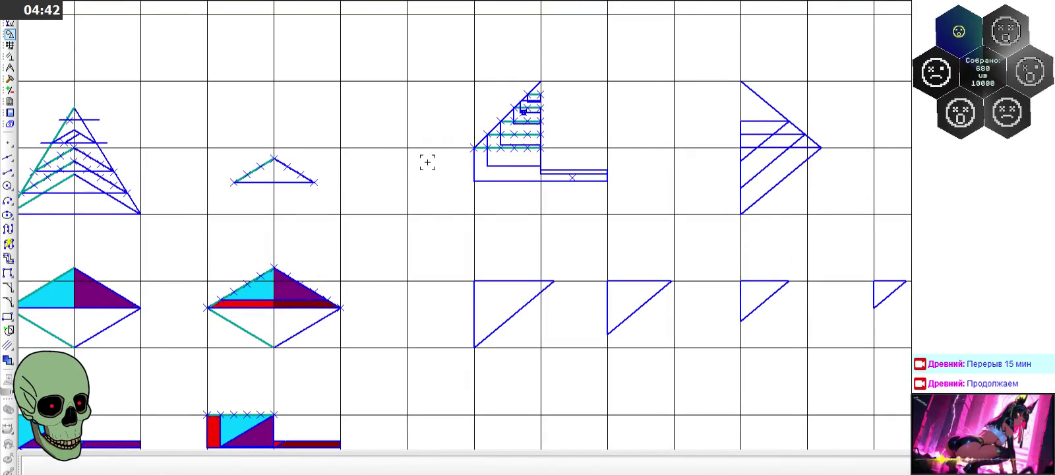
scroll(427, 162, "down", 3)
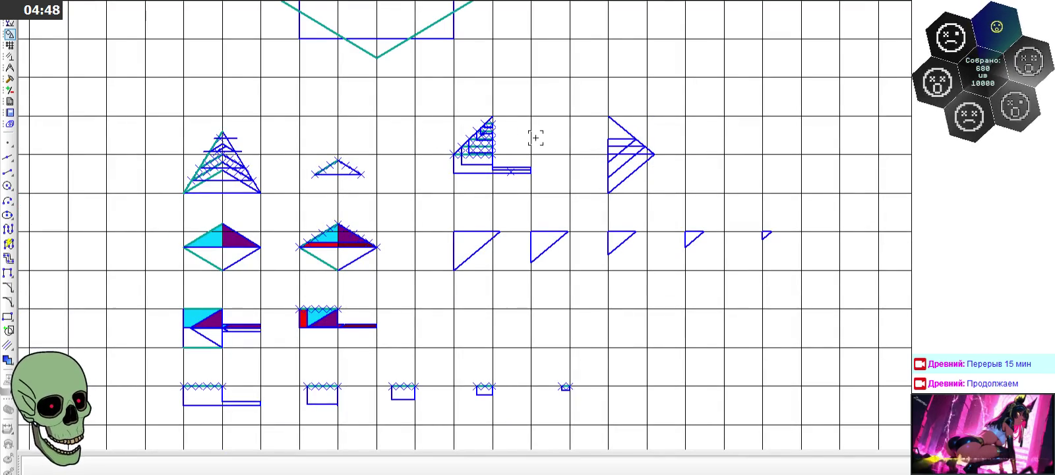
scroll(536, 138, "down", 2)
scroll(535, 138, "down", 2)
scroll(321, 162, "up", 2)
scroll(353, 142, "up", 2)
left_click(482, 120)
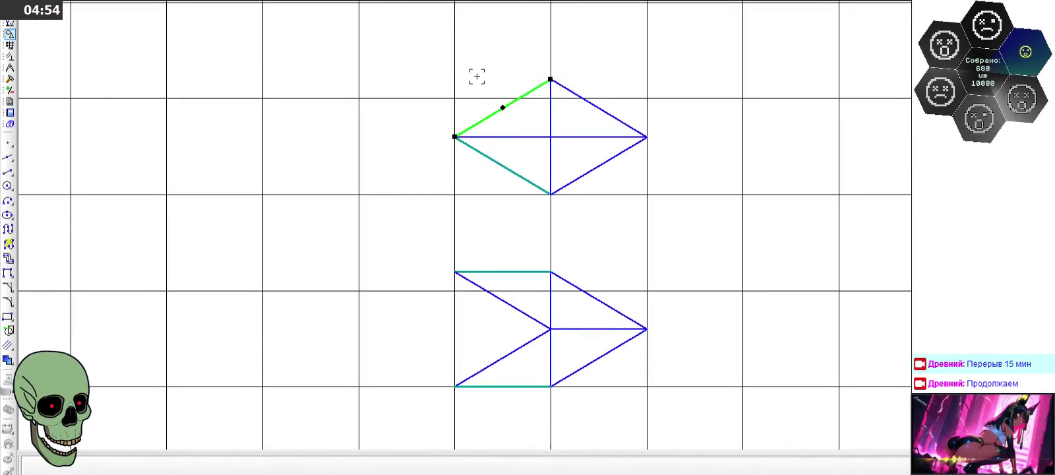
left_click(504, 386)
Step: Select the stair-step triangle's hypotenuse, then clear the selection with Esc
scroll(464, 307, "down", 1)
scroll(429, 297, "down", 3)
scroll(426, 293, "down", 2)
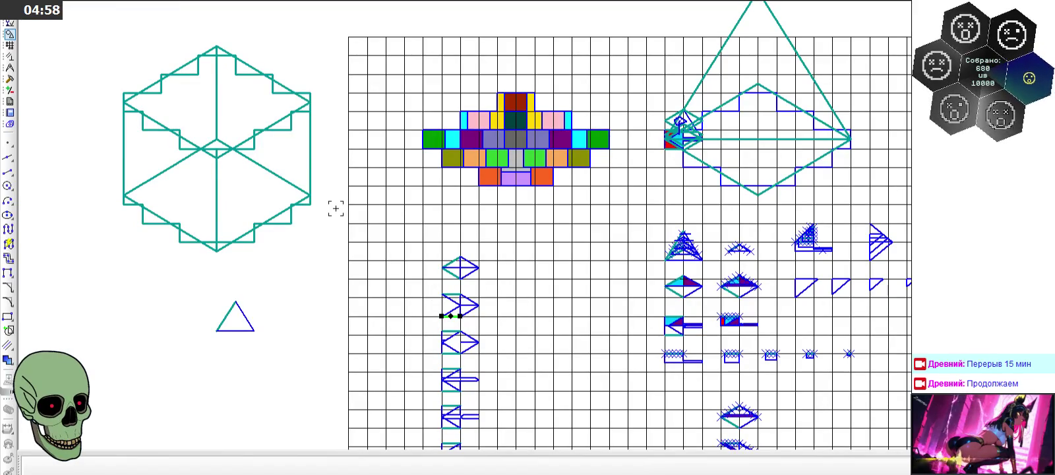
scroll(369, 208, "down", 1)
scroll(660, 240, "up", 2)
scroll(551, 212, "up", 3)
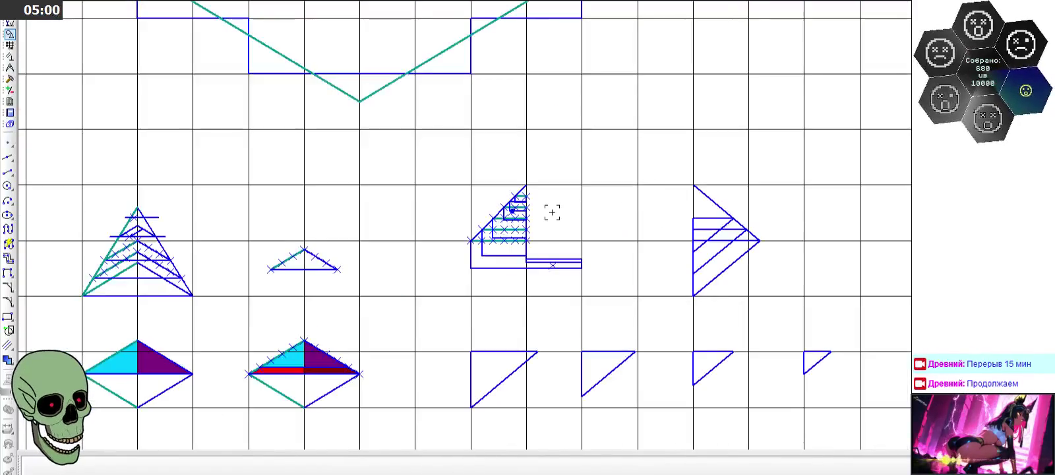
left_click(511, 198)
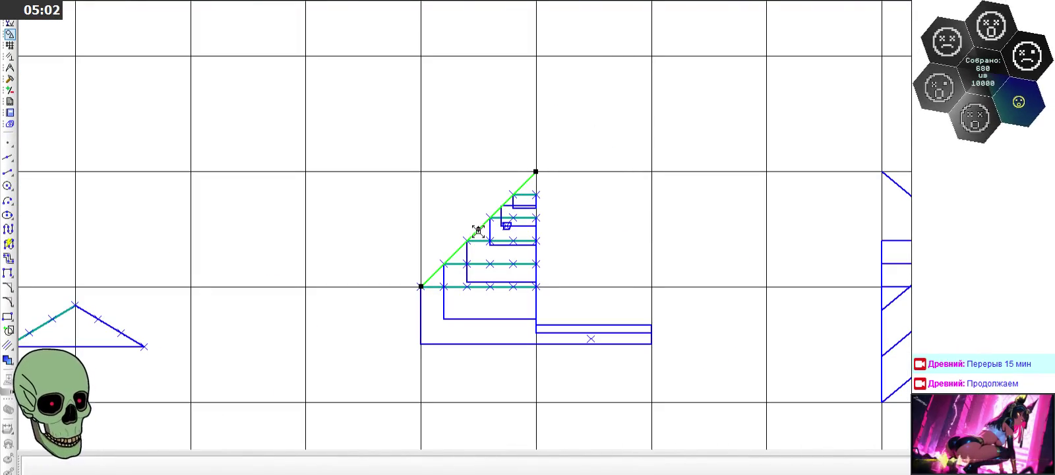
key("Escape")
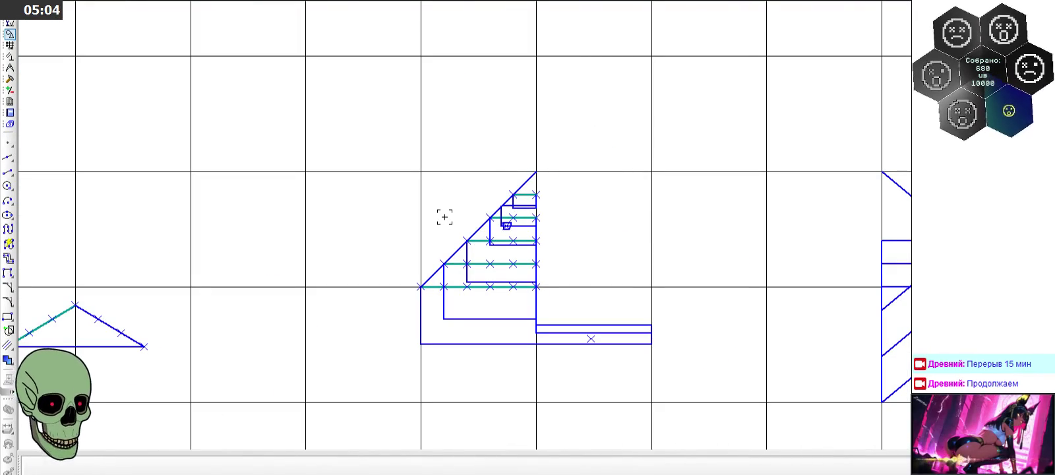
scroll(574, 172, "down", 5)
scroll(274, 141, "down", 2)
scroll(294, 264, "up", 3)
scroll(297, 306, "up", 3)
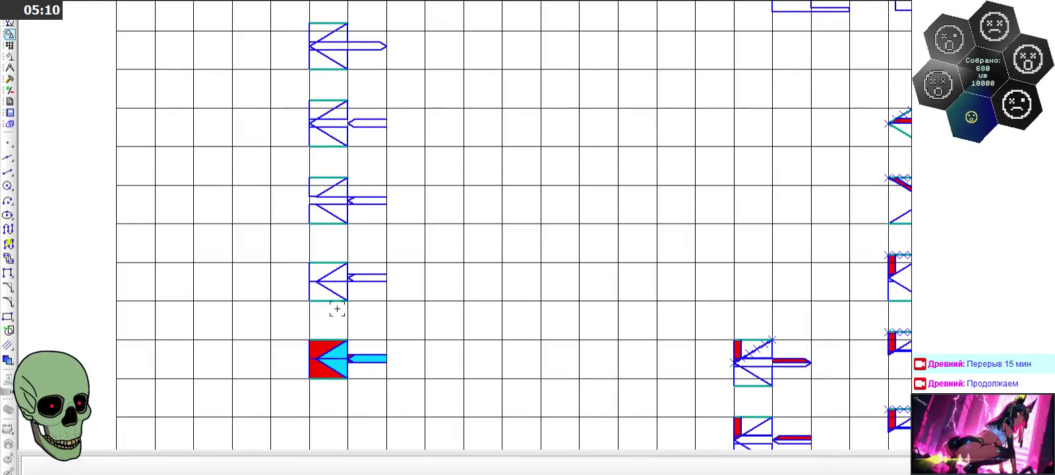
scroll(310, 379, "up", 3)
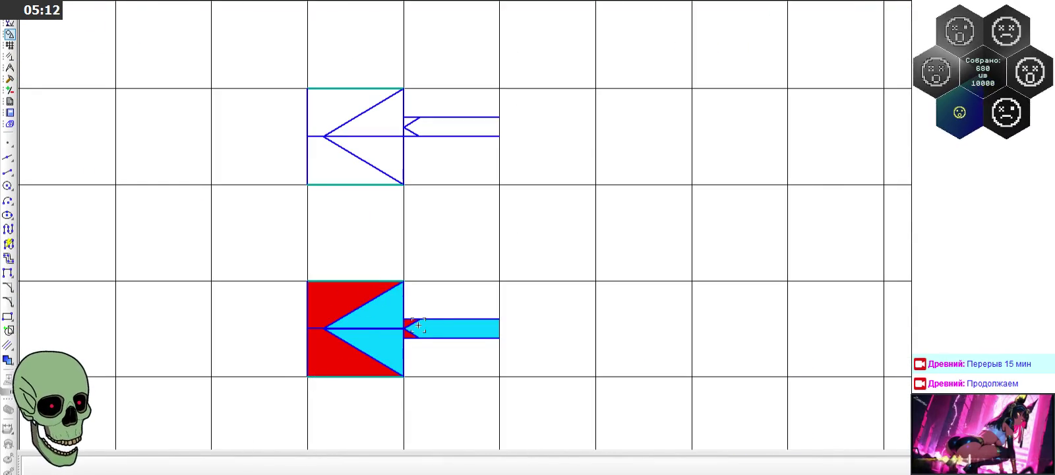
scroll(400, 324, "down", 3)
scroll(400, 324, "down", 3)
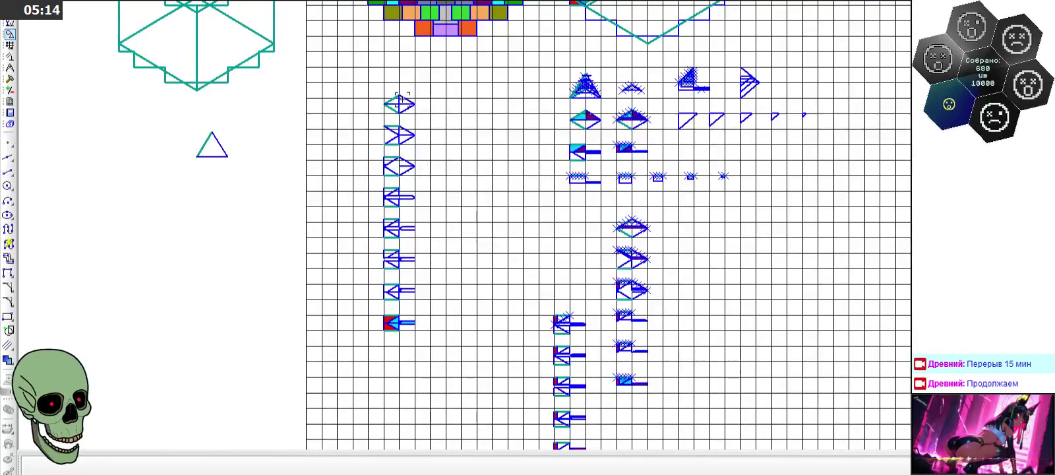
scroll(401, 324, "up", 5)
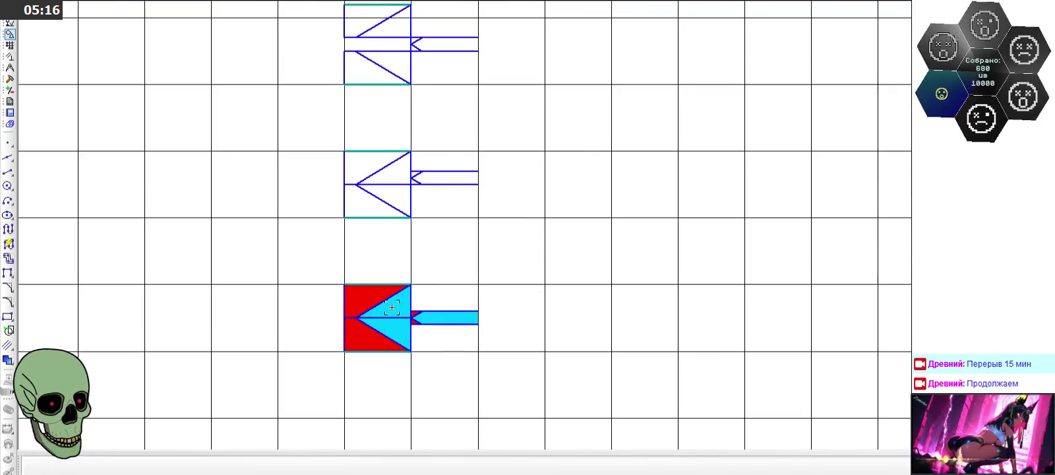
scroll(402, 321, "down", 3)
scroll(400, 323, "down", 3)
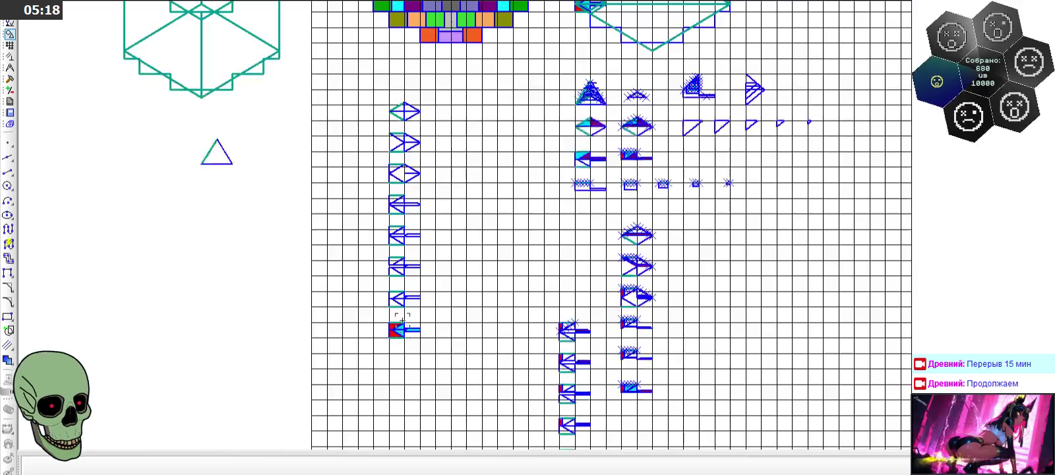
scroll(393, 98, "up", 2)
scroll(396, 104, "up", 4)
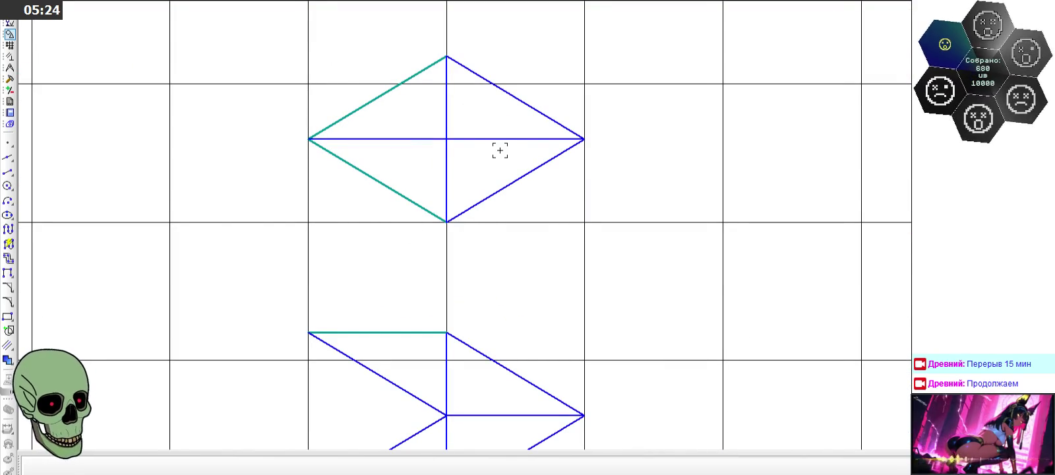
scroll(403, 52, "down", 2)
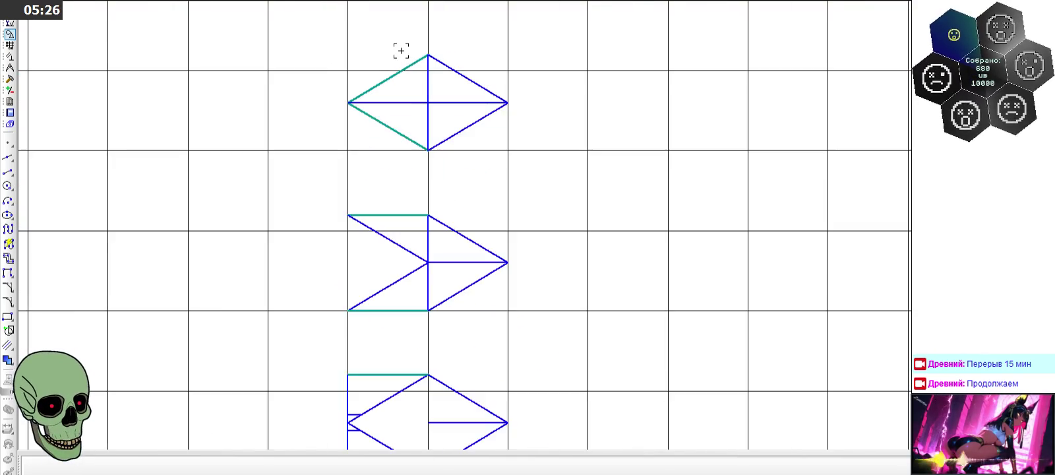
scroll(401, 47, "down", 1)
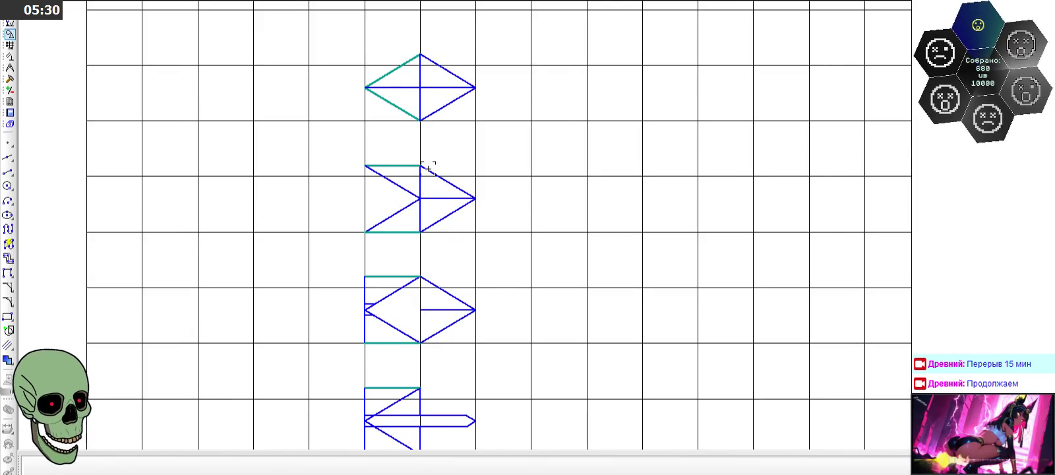
scroll(389, 99, "down", 2)
scroll(393, 97, "down", 1)
scroll(396, 275, "down", 2)
scroll(395, 277, "up", 5)
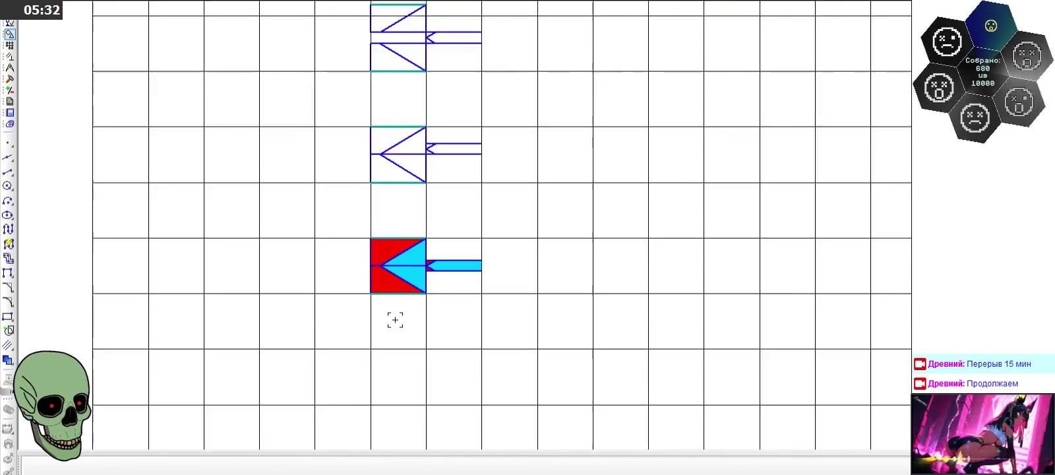
scroll(399, 280, "up", 1)
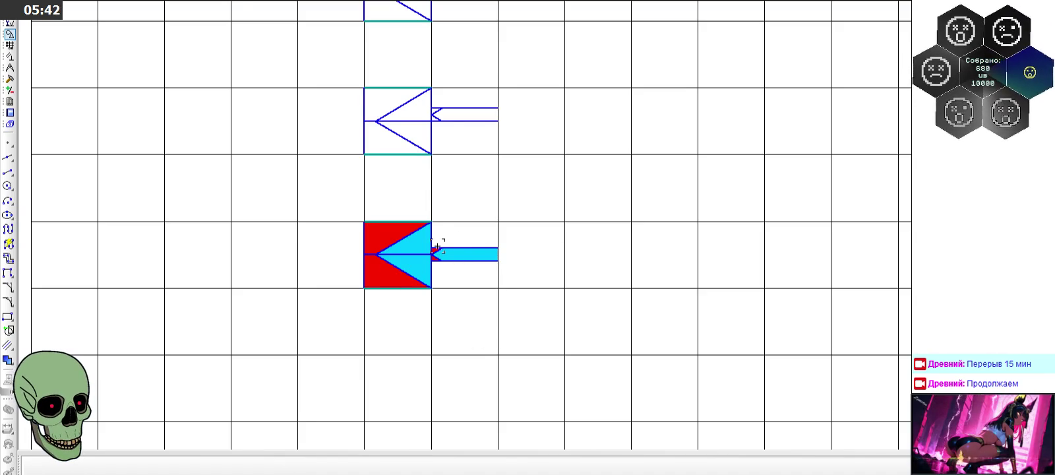
scroll(437, 247, "down", 3)
scroll(437, 247, "down", 2)
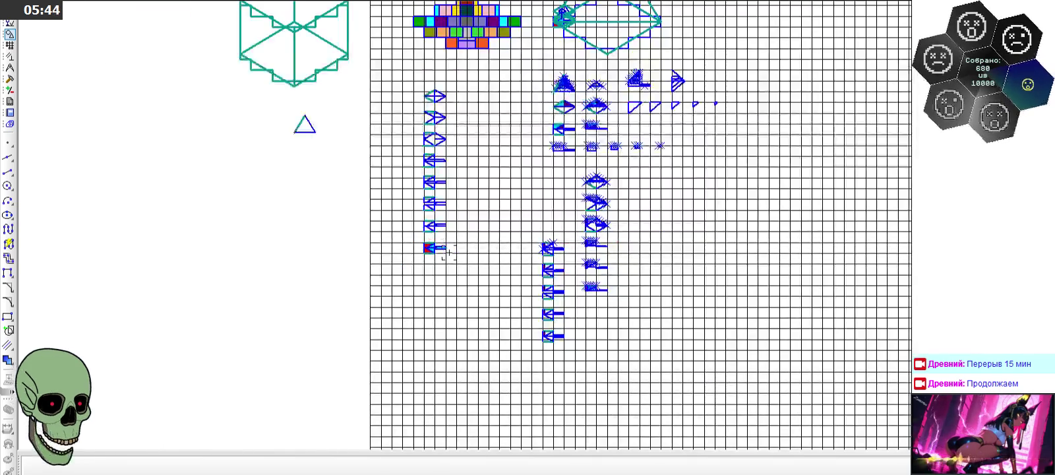
scroll(730, 63, "up", 3)
scroll(598, 107, "down", 2)
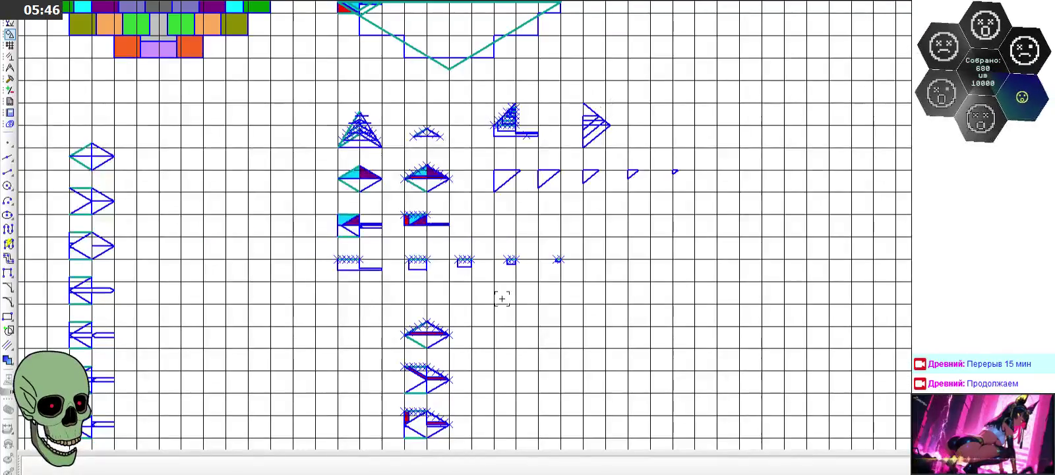
scroll(482, 237, "down", 3)
scroll(502, 218, "up", 1)
scroll(449, 171, "up", 4)
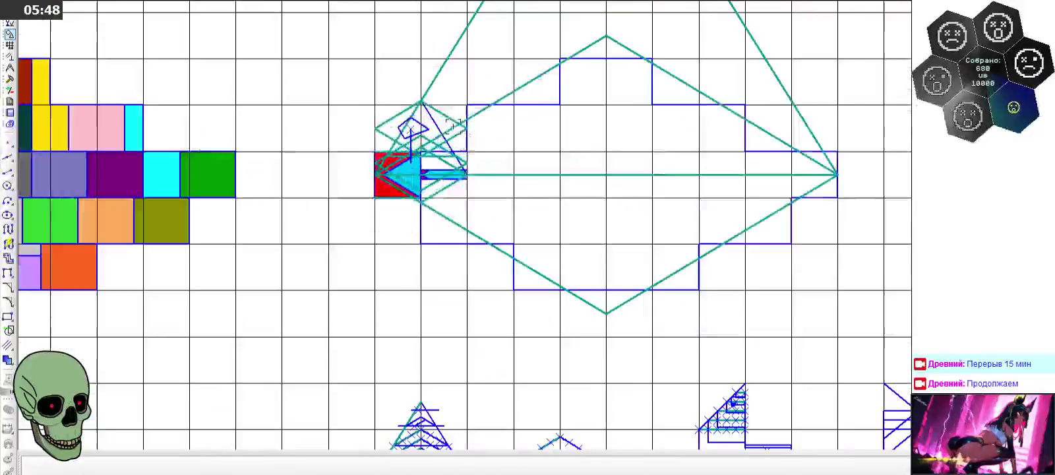
scroll(413, 124, "up", 2)
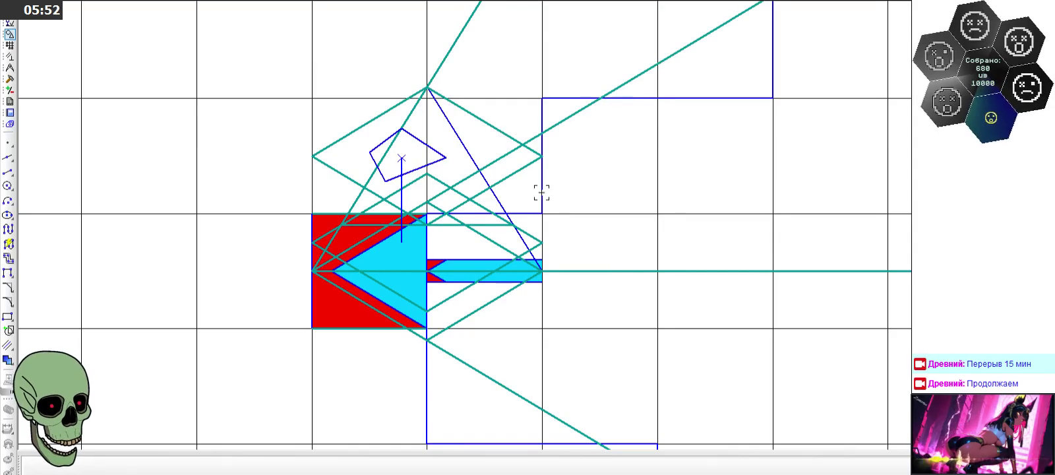
scroll(379, 52, "down", 4)
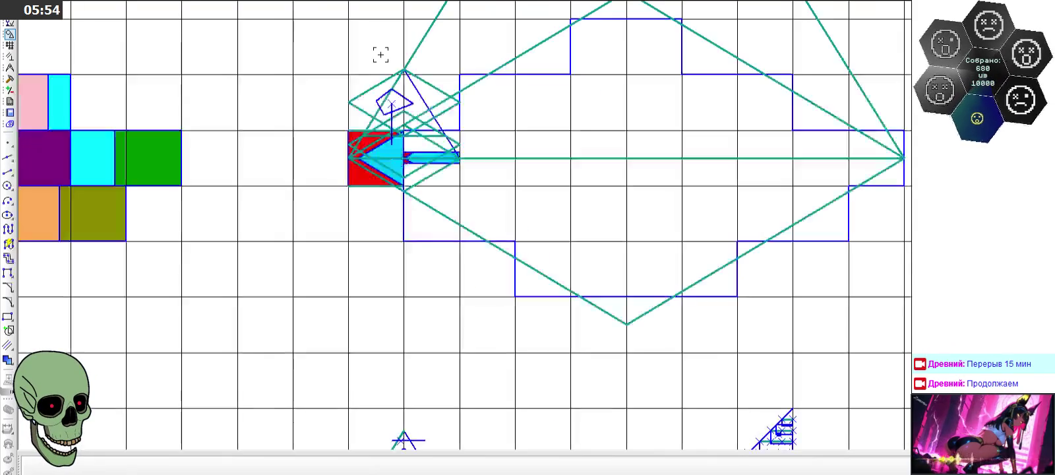
scroll(399, 61, "up", 2)
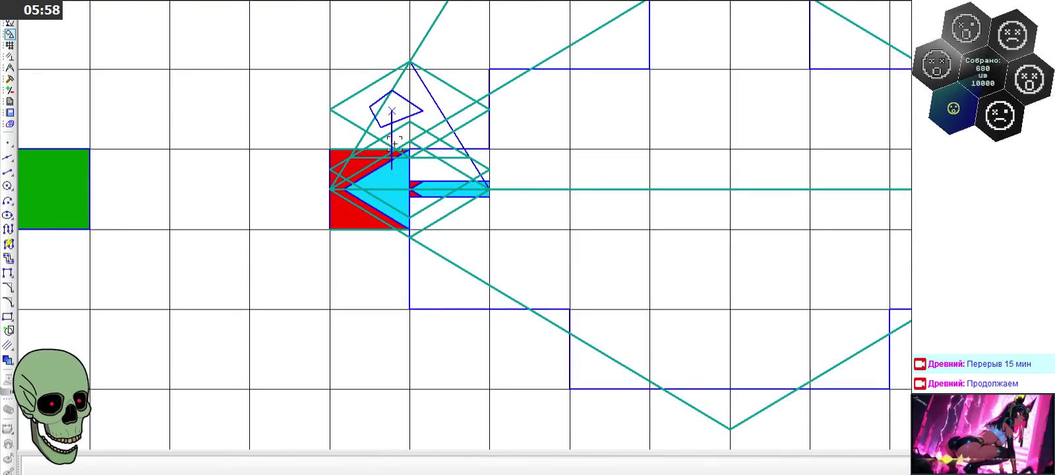
scroll(347, 96, "down", 1)
scroll(319, 68, "down", 5)
scroll(523, 233, "up", 2)
scroll(457, 217, "up", 3)
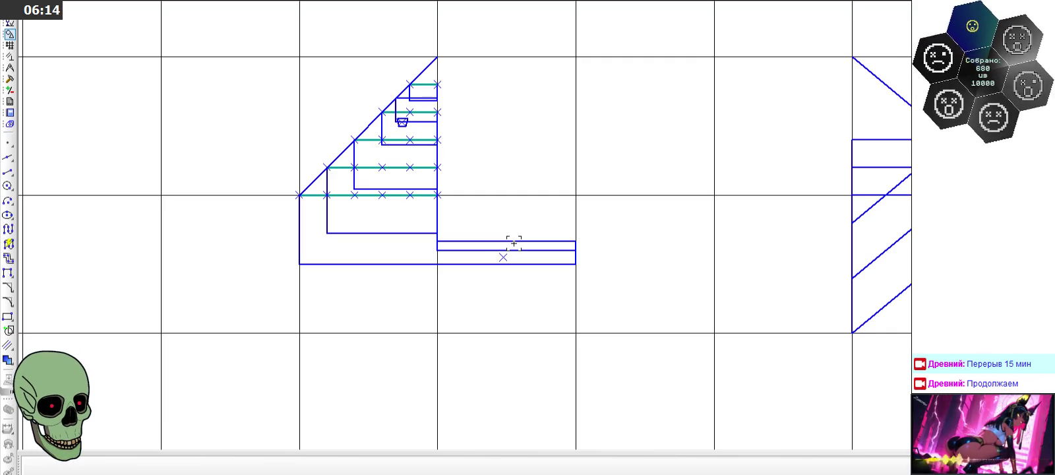
scroll(514, 242, "down", 3)
scroll(513, 243, "down", 2)
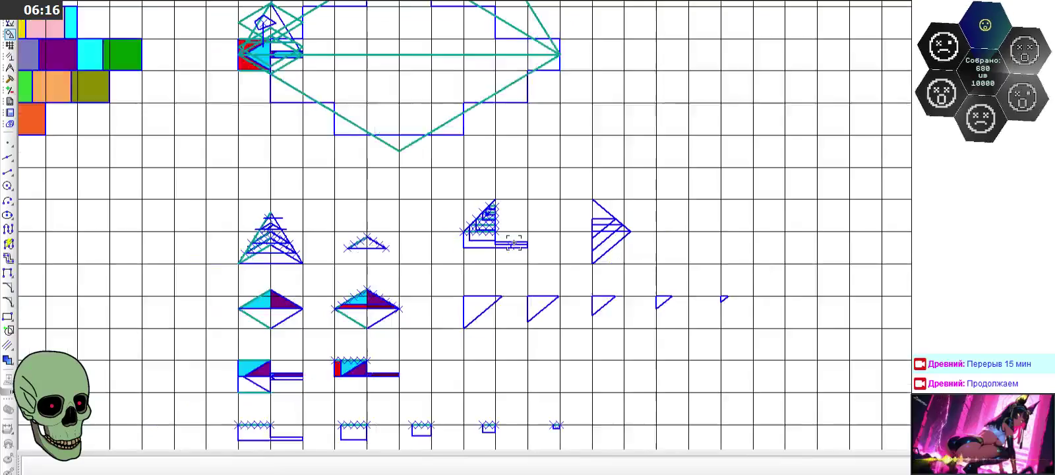
scroll(514, 243, "down", 1)
scroll(514, 243, "down", 3)
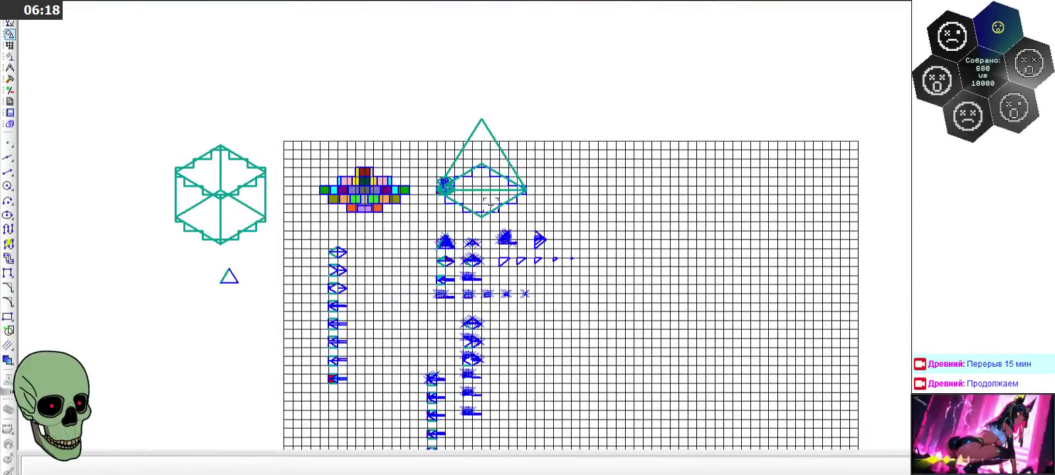
scroll(384, 153, "down", 2)
scroll(296, 198, "up", 2)
scroll(511, 141, "down", 2)
scroll(556, 94, "down", 2)
scroll(283, 231, "up", 5)
scroll(385, 262, "down", 1)
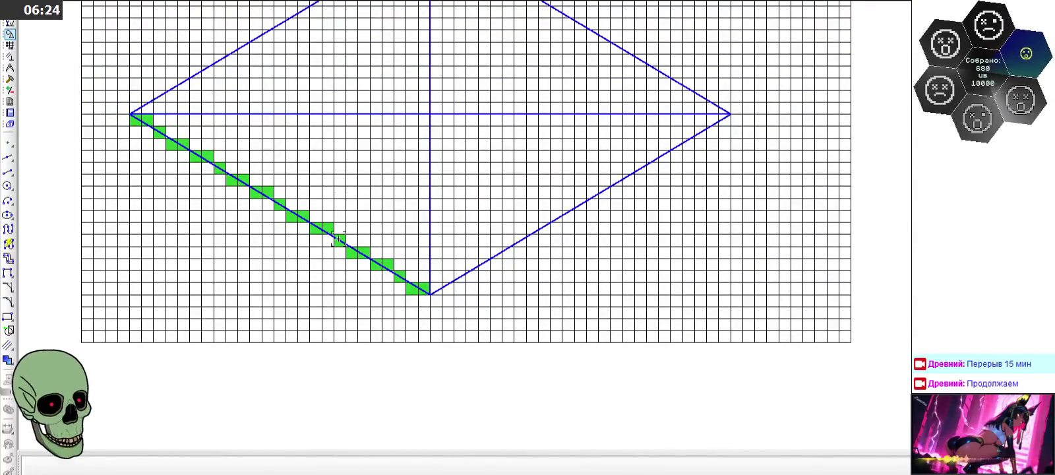
scroll(337, 239, "down", 1)
scroll(356, 257, "up", 2)
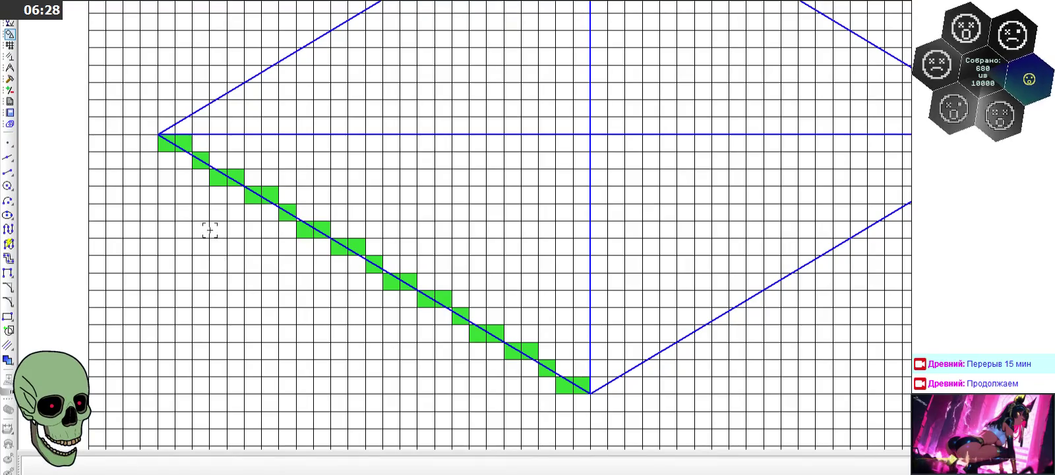
scroll(230, 289, "down", 1)
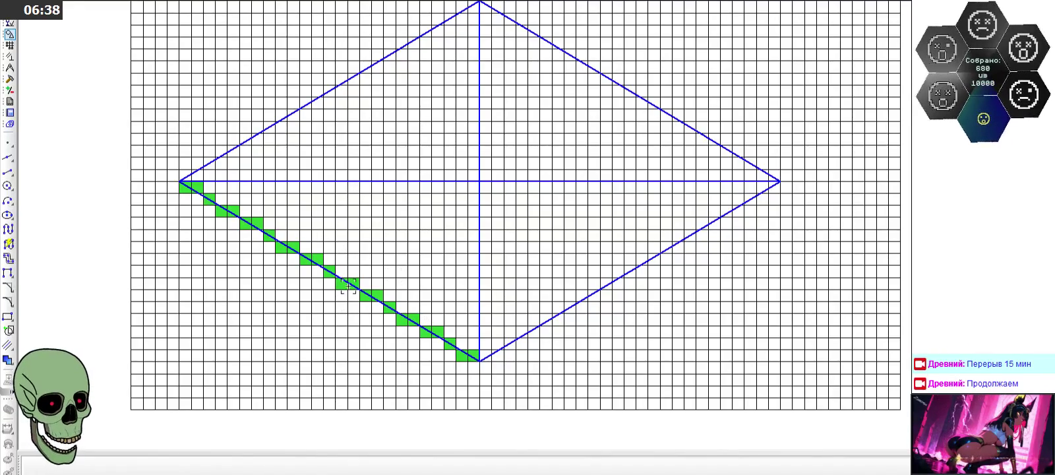
scroll(310, 237, "down", 5)
scroll(716, 77, "up", 2)
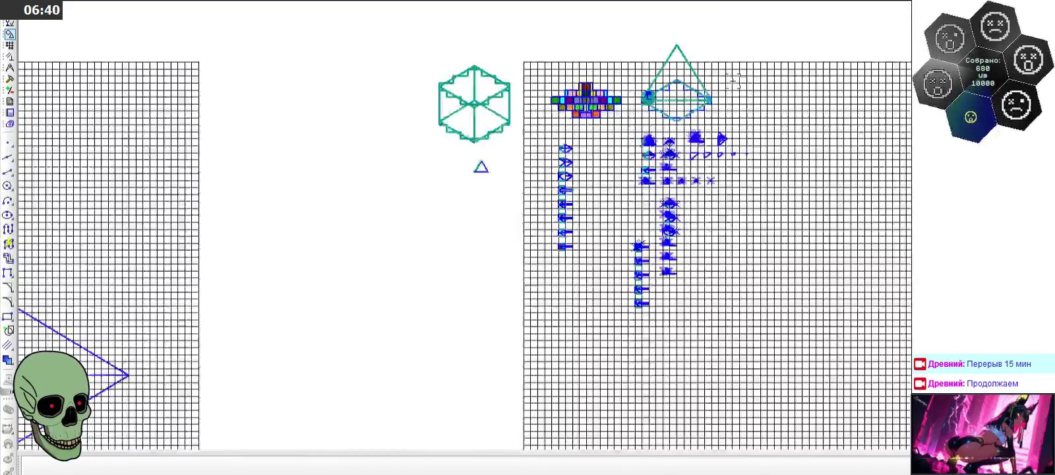
scroll(715, 77, "up", 5)
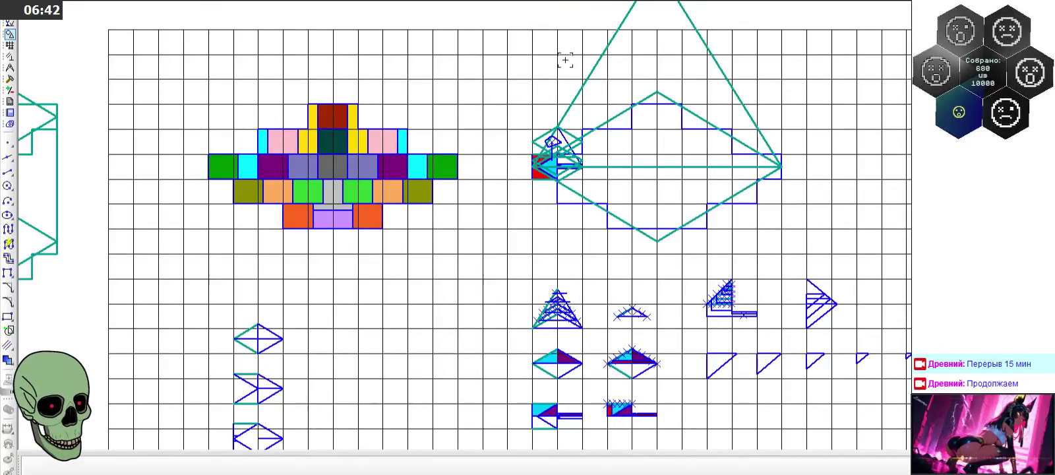
scroll(565, 60, "down", 3)
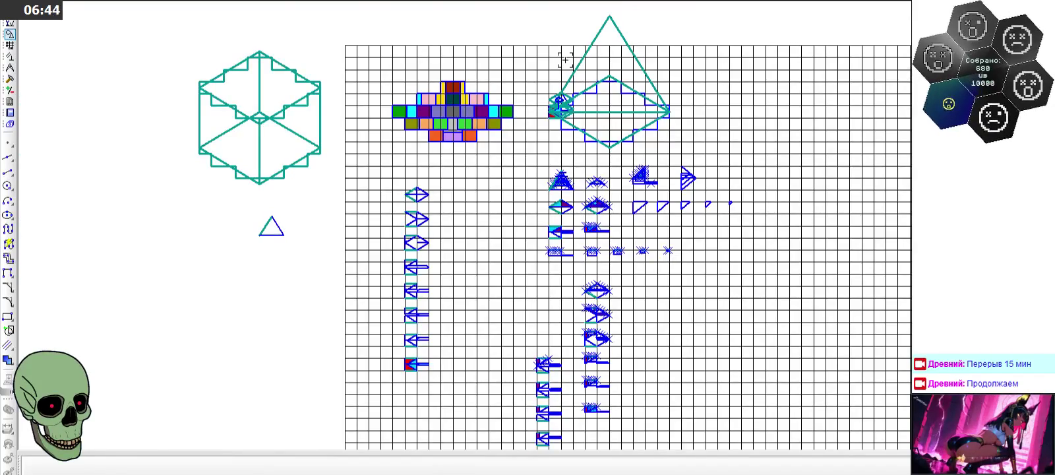